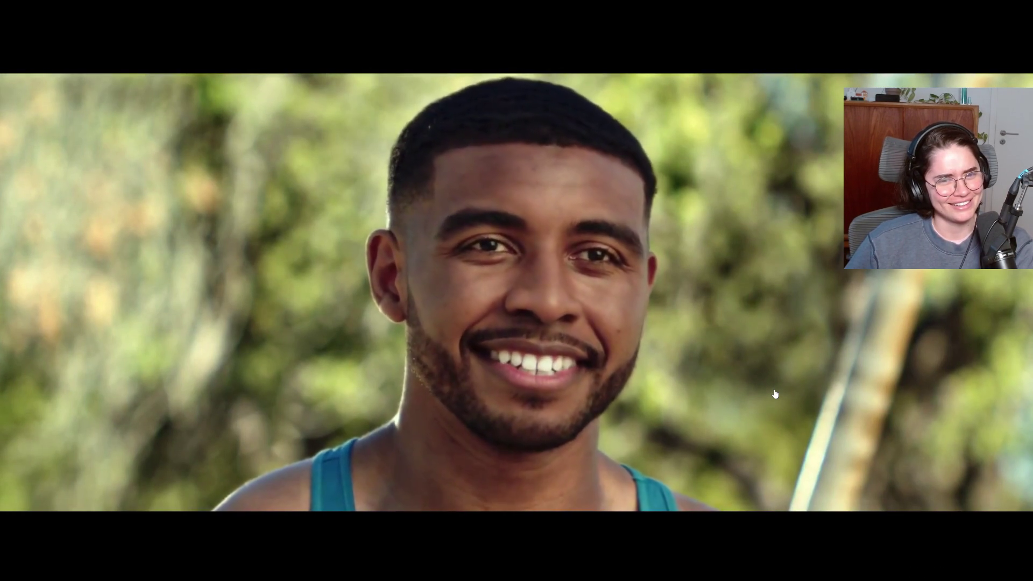
Step: Scrub the fullscreen Claude ad to near its end, exit fullscreen, and scroll to the next video post
mouse_move(768, 445)
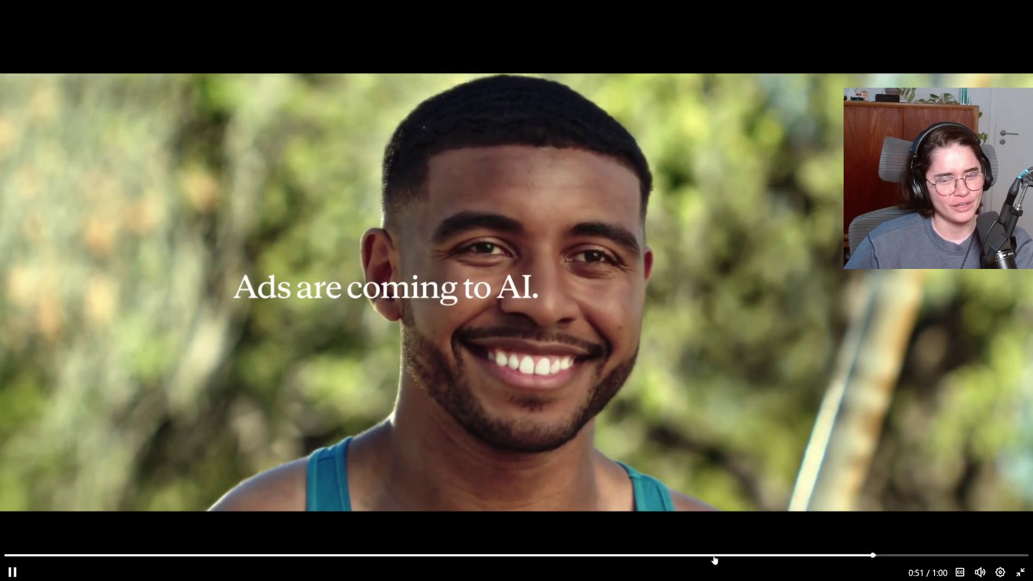
click(678, 555)
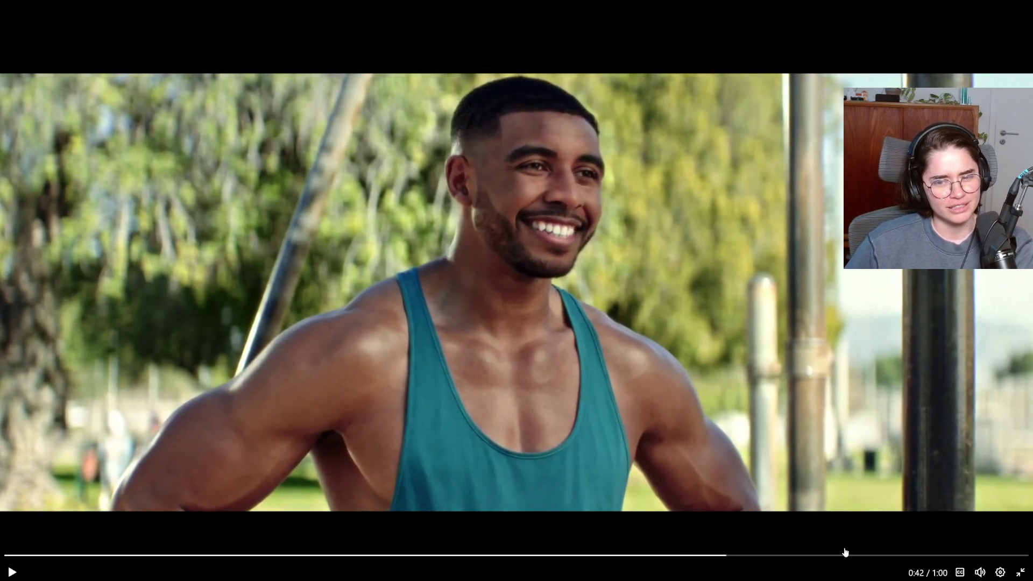
click(844, 555)
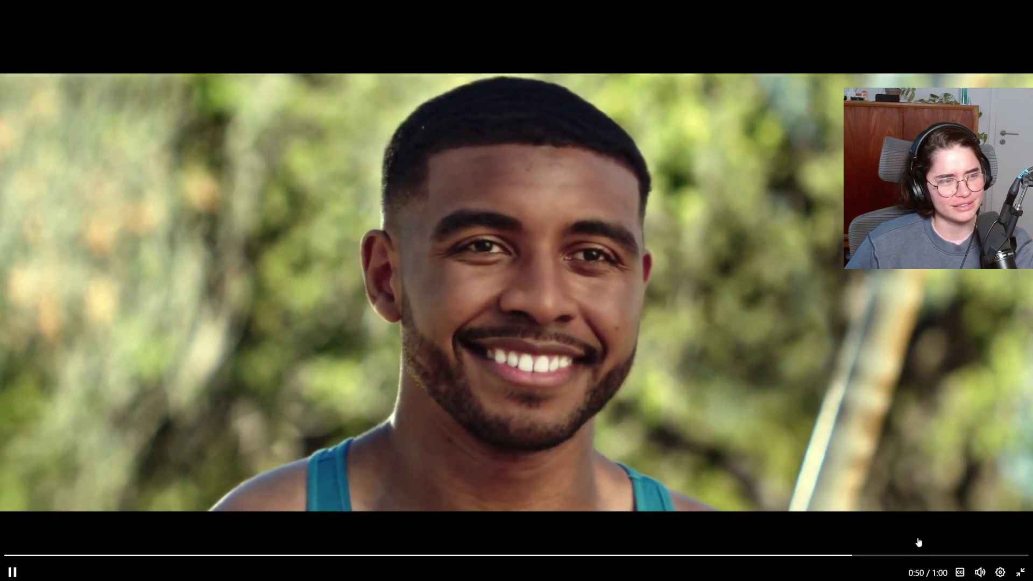
click(1021, 572)
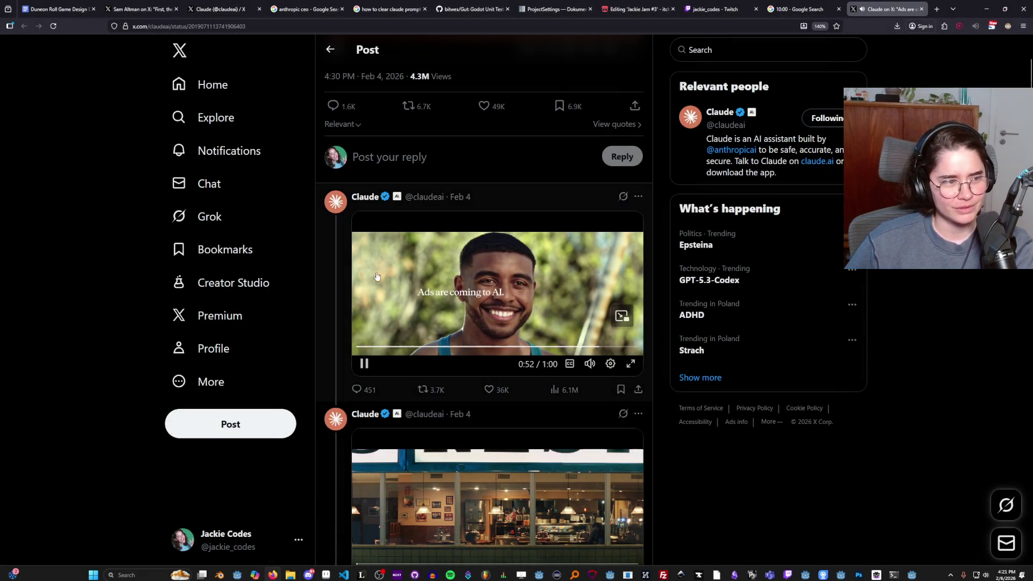
scroll(484, 305, down, 3)
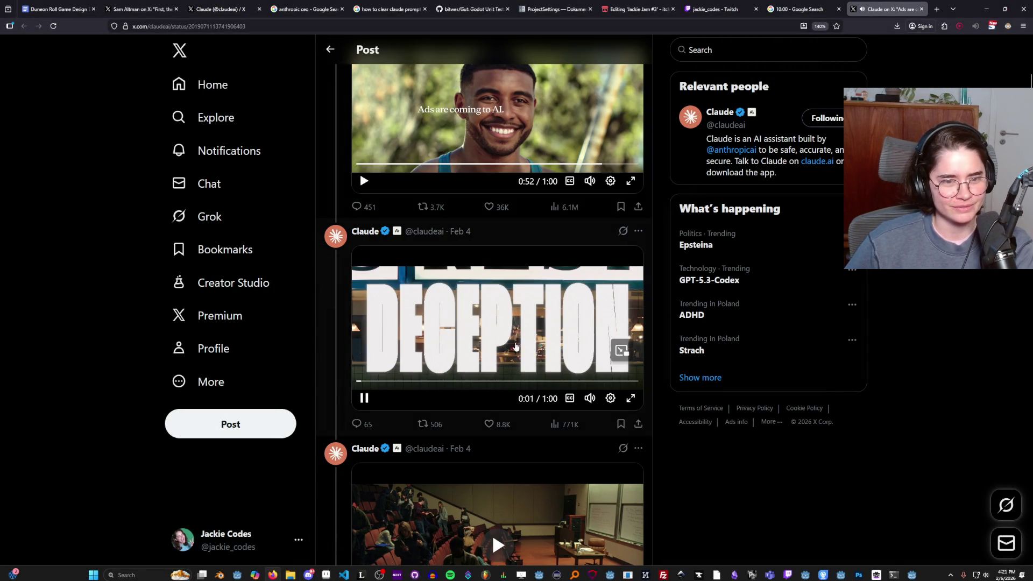
Step: Watch the diner 'Deception' ad fullscreen from the start to 'But not to Claude.', then exit fullscreen
click(631, 398)
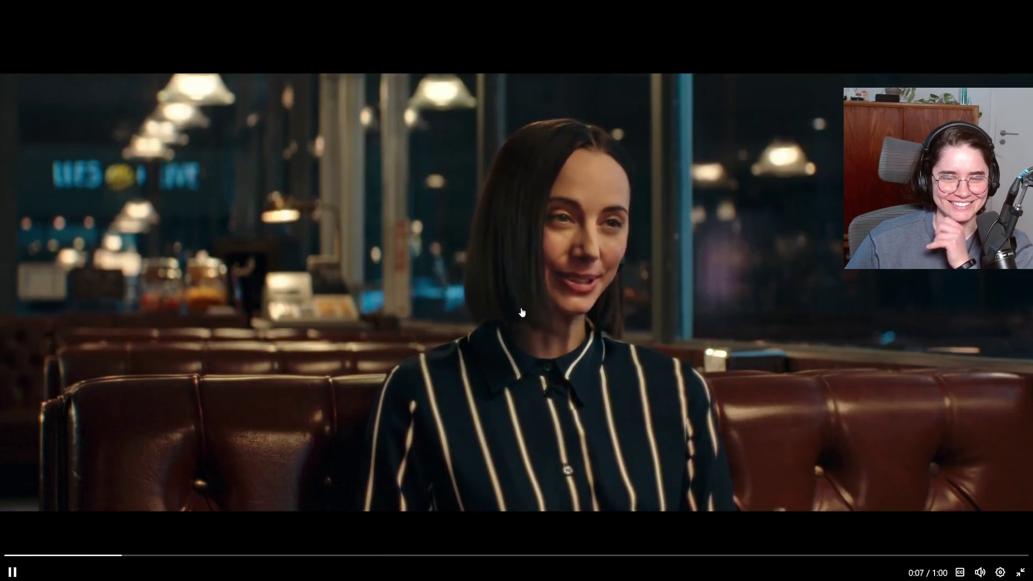
key(Home)
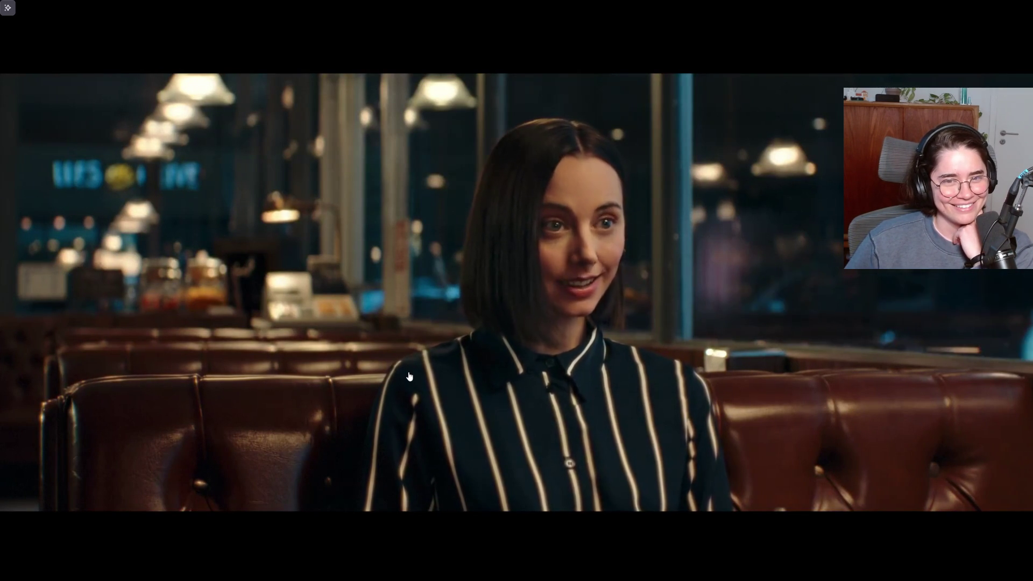
mouse_move(401, 383)
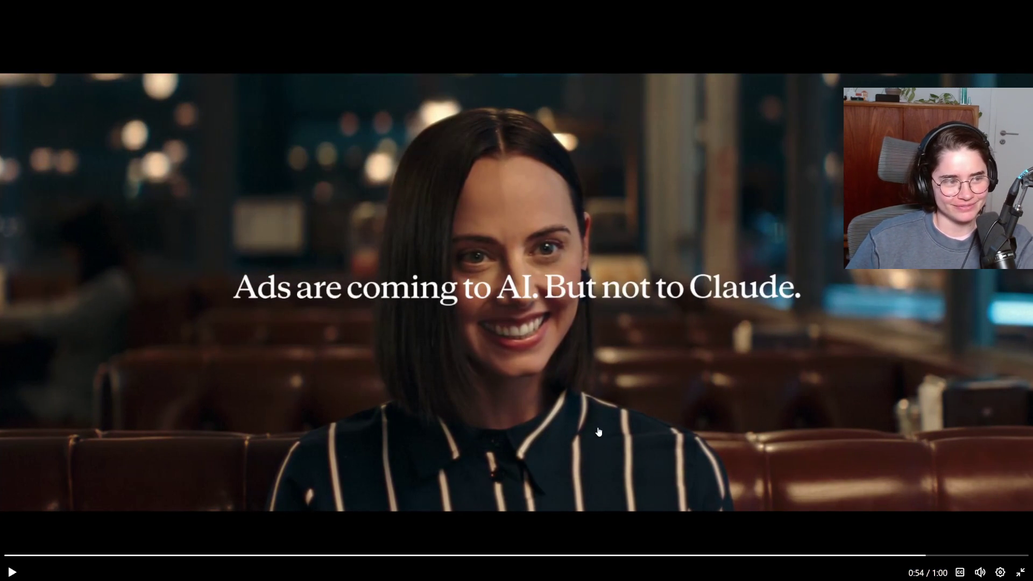
key(Escape)
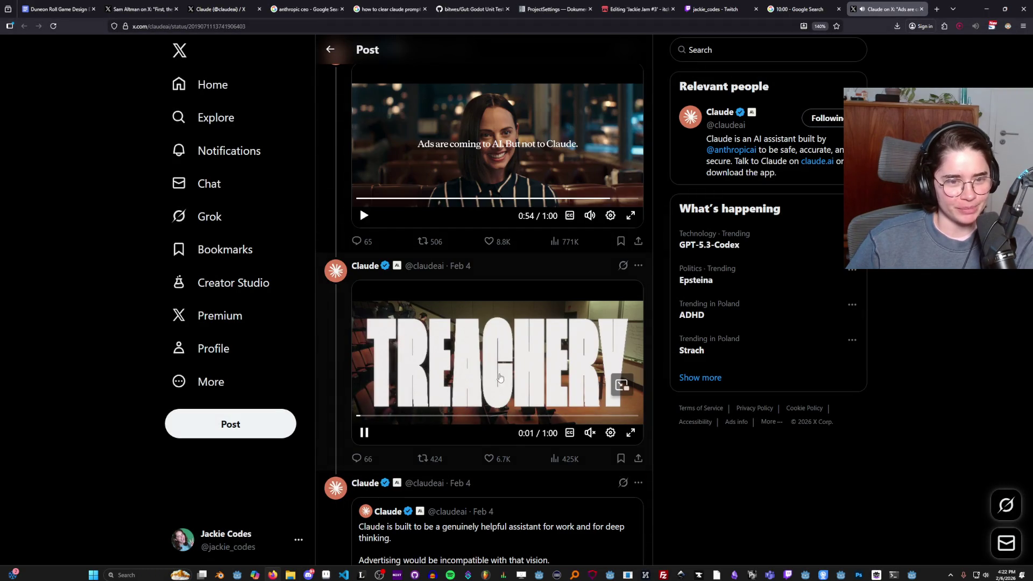
Step: Play the lecture-hall Claude ad fullscreen, pause and resume it, and exit around 0:42
scroll(538, 388, down, 8)
scroll(549, 401, up, 5)
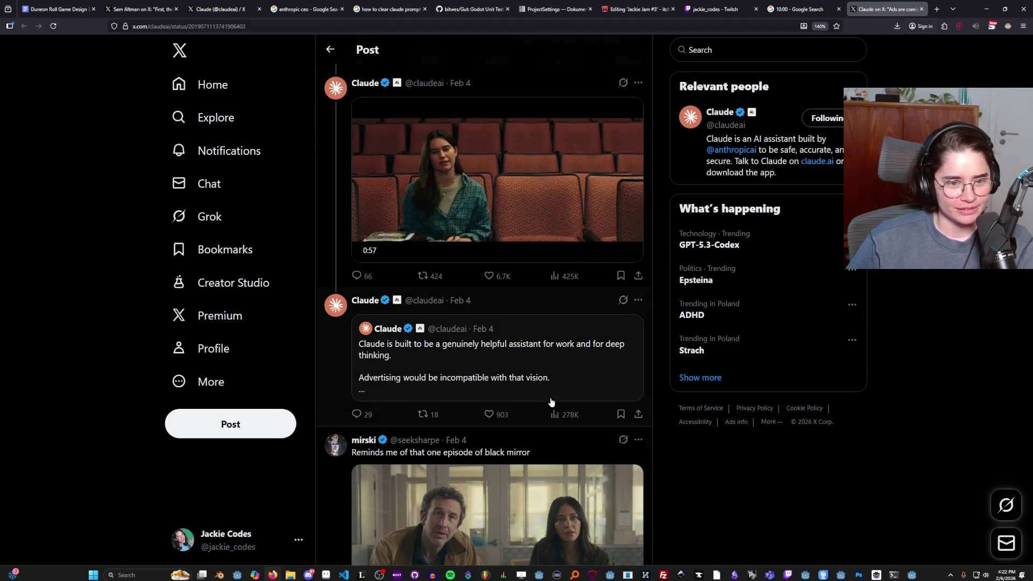
scroll(551, 401, up, 5)
scroll(592, 425, down, 2)
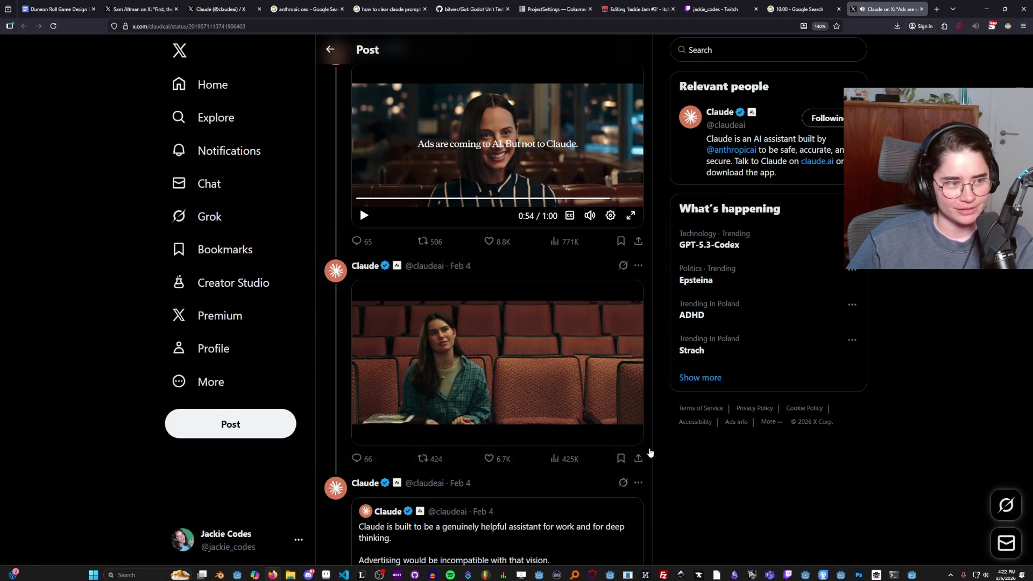
click(629, 432)
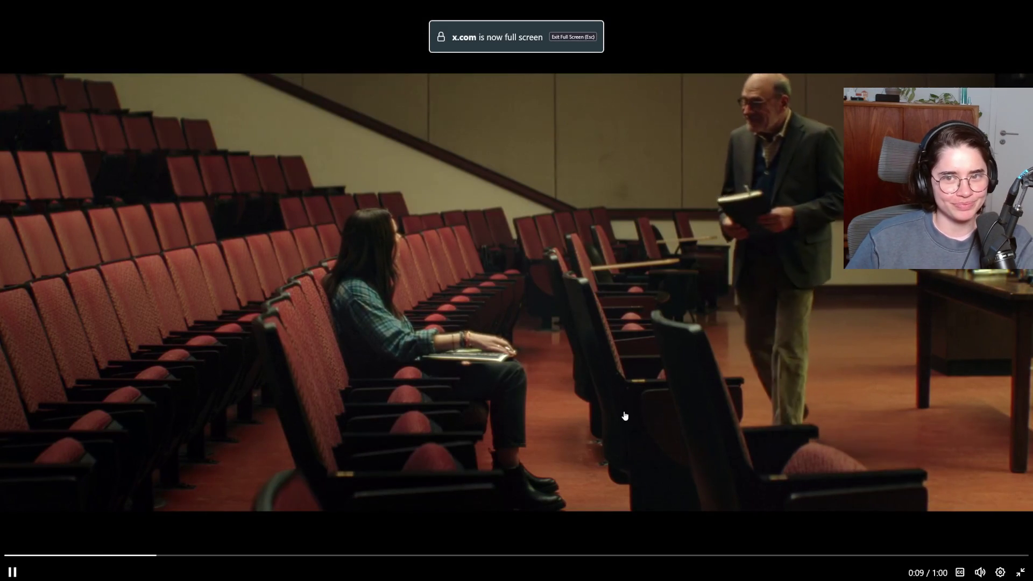
click(640, 220)
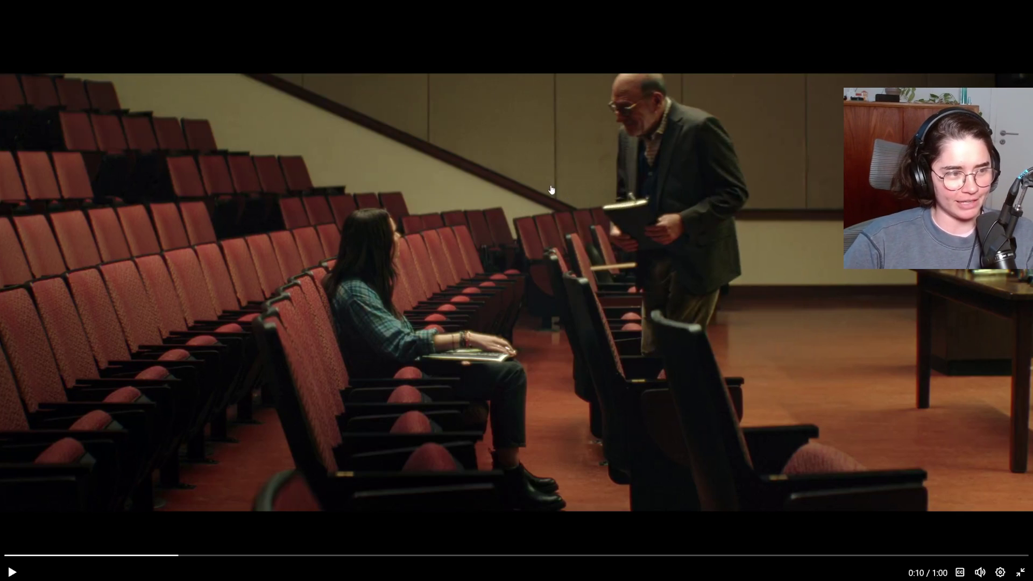
click(515, 256)
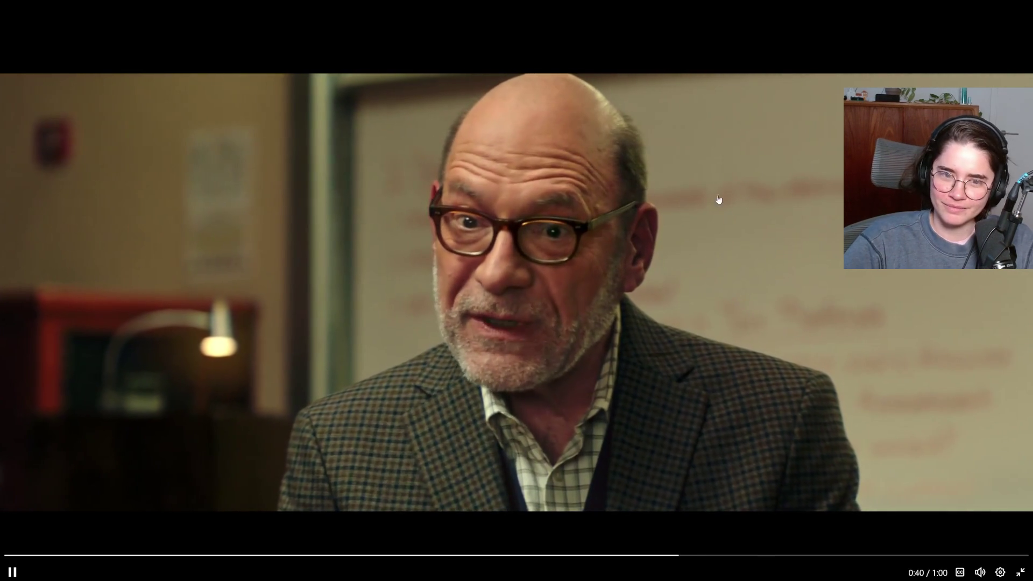
key(Escape)
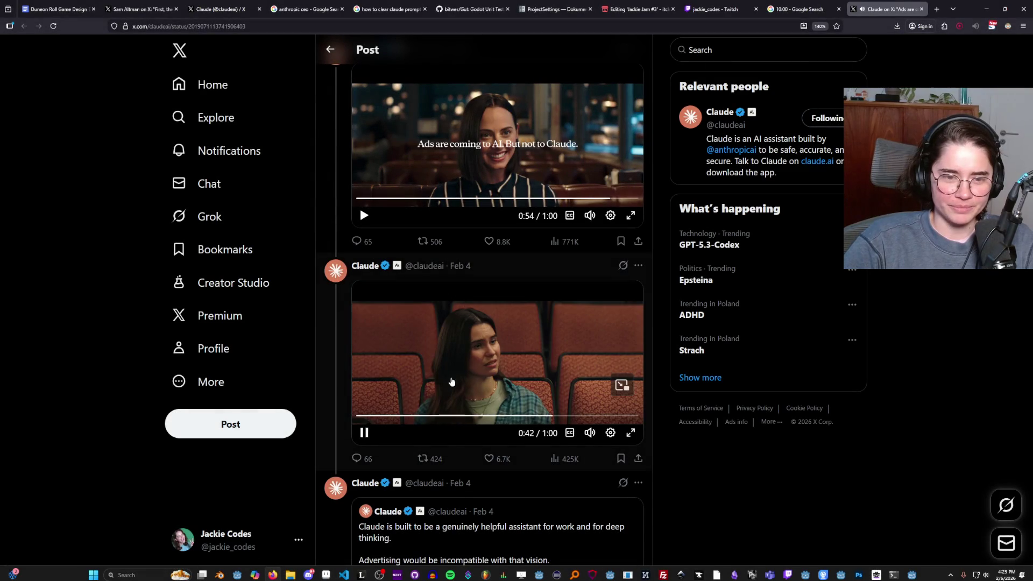
Step: Leave the Claude videos and bring up the terminal with the GUT unit-testing setup summary
key(space)
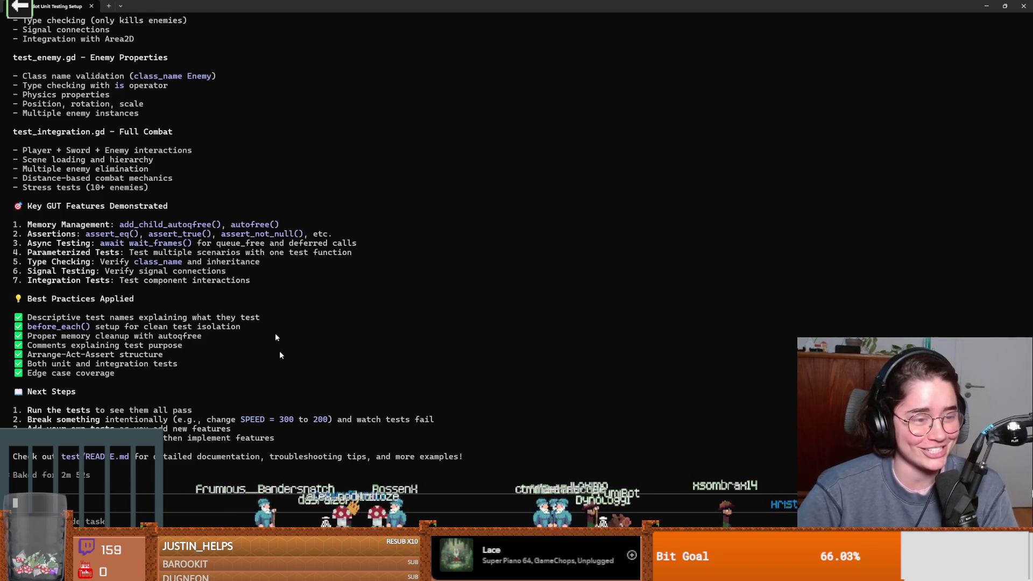
Step: Move the terminal aside and browse test_enemy.gd in the script editor, selecting 'Enemy' on line 88
double_click(436, 4)
click(589, 180)
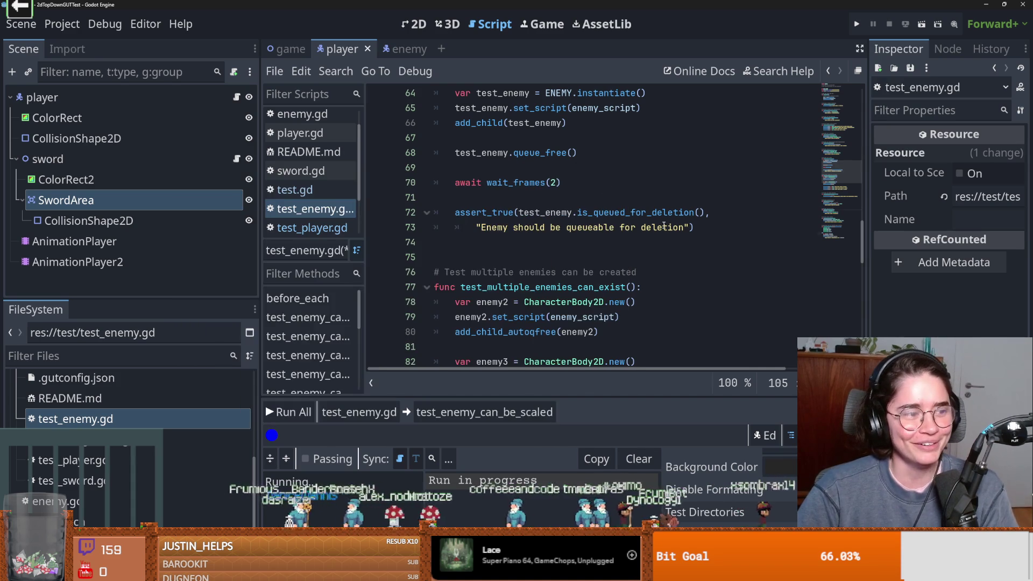
scroll(576, 301, down, 5)
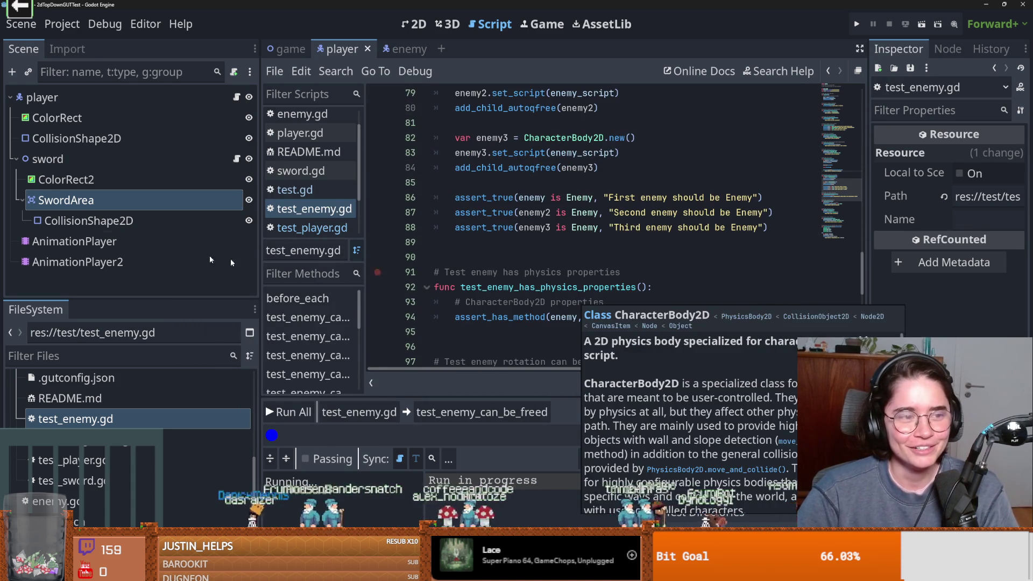
scroll(605, 282, up, 2)
double_click(585, 272)
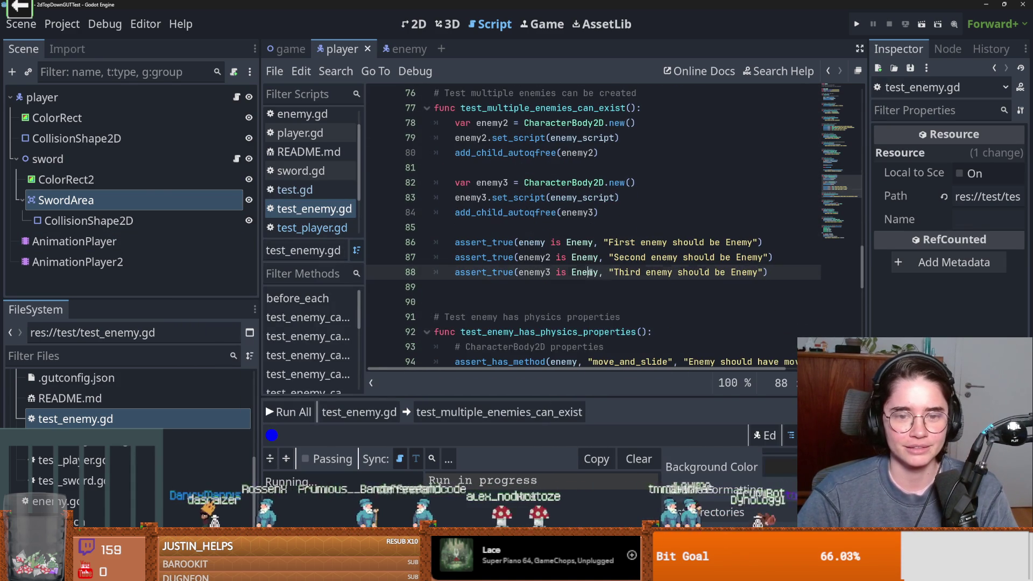
Step: Jump to the definition of assert_true in GUT's test.gd
scroll(518, 302, up, 10)
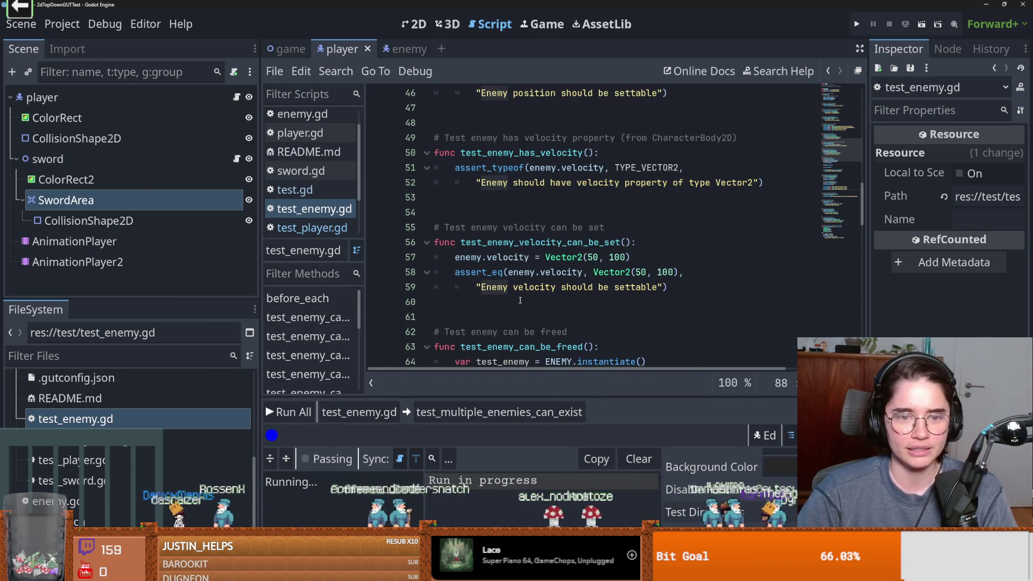
scroll(484, 310, down, 8)
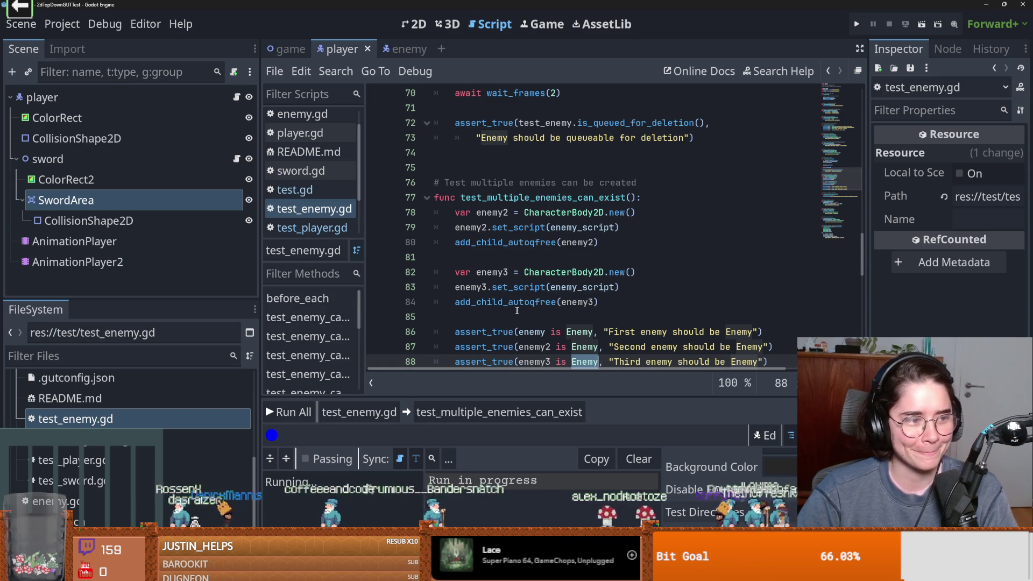
scroll(517, 311, down, 2)
ctrl+click(475, 276)
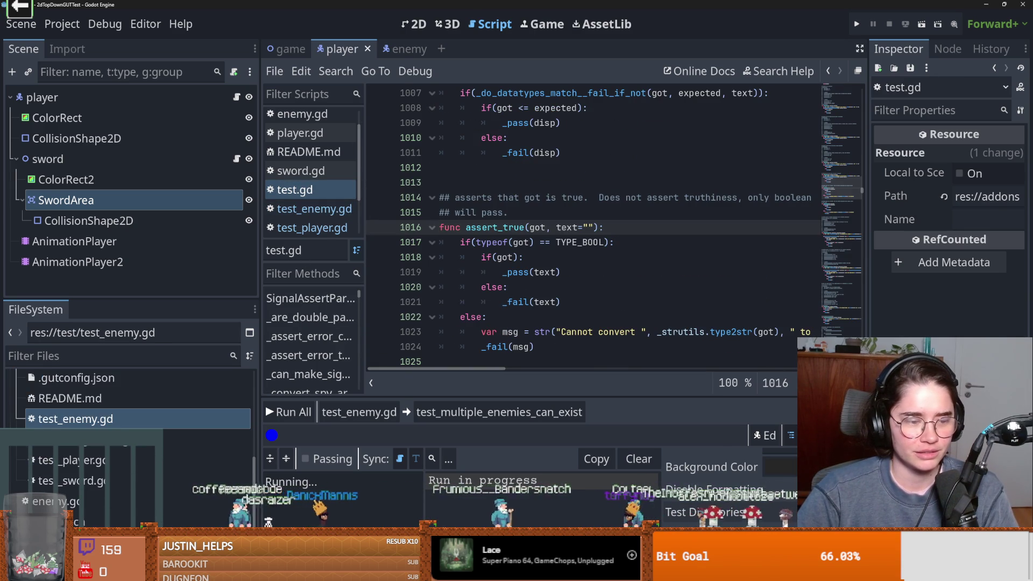
scroll(256, 423, up, 3)
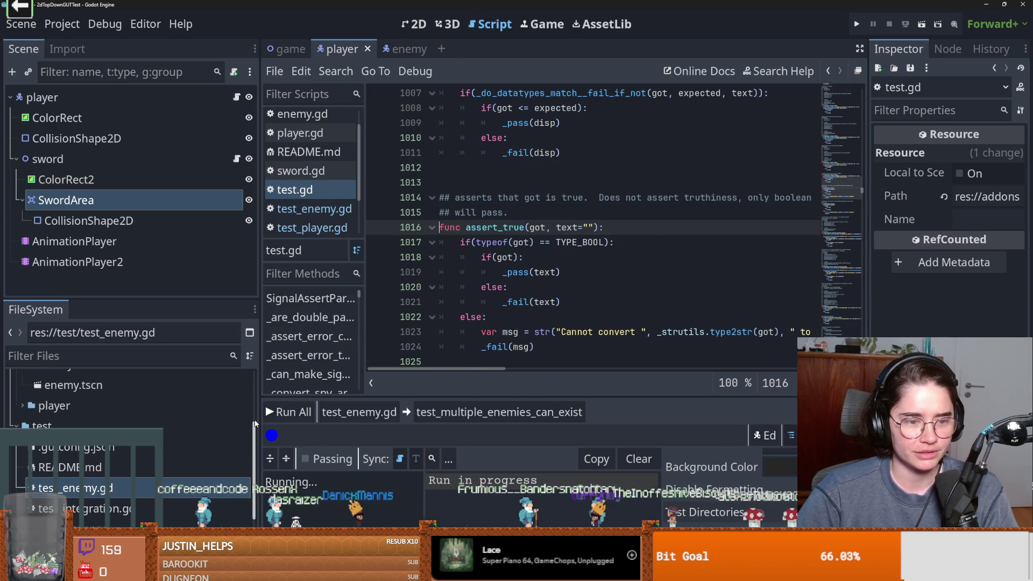
Step: Narrow the Scene and FileSystem docks, place the cursor on line 1020, and return to the terminal
drag(256, 423, 199, 423)
click(478, 293)
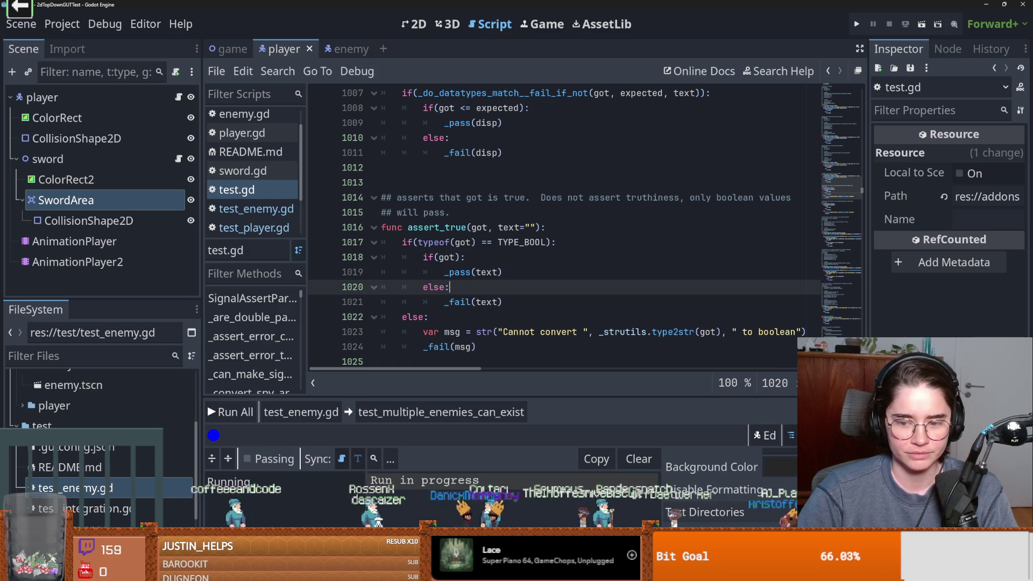
key(alt+Tab)
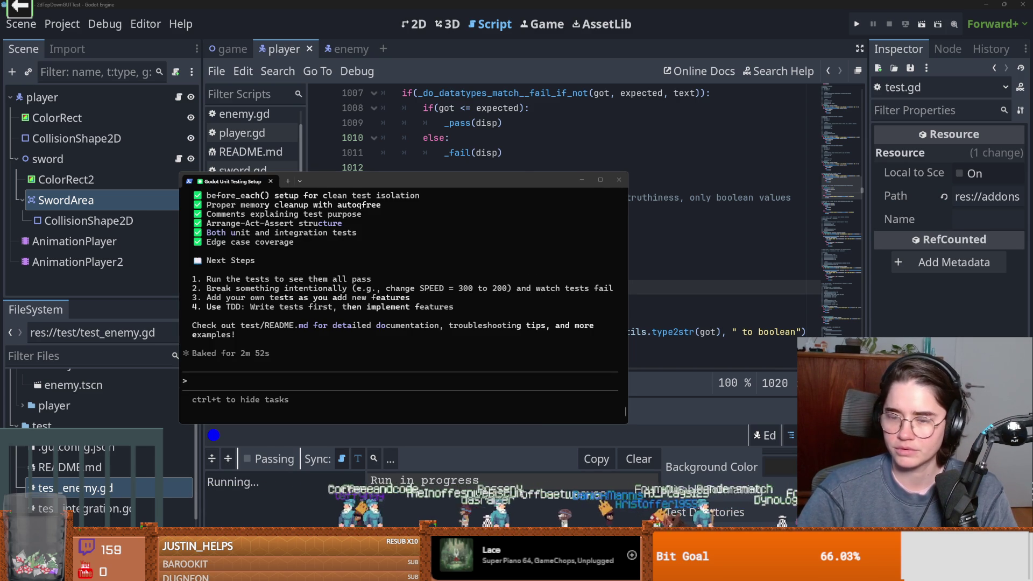
Step: Save the silk_road_room scene and run Dungeon Roll with F6
key(alt+Tab)
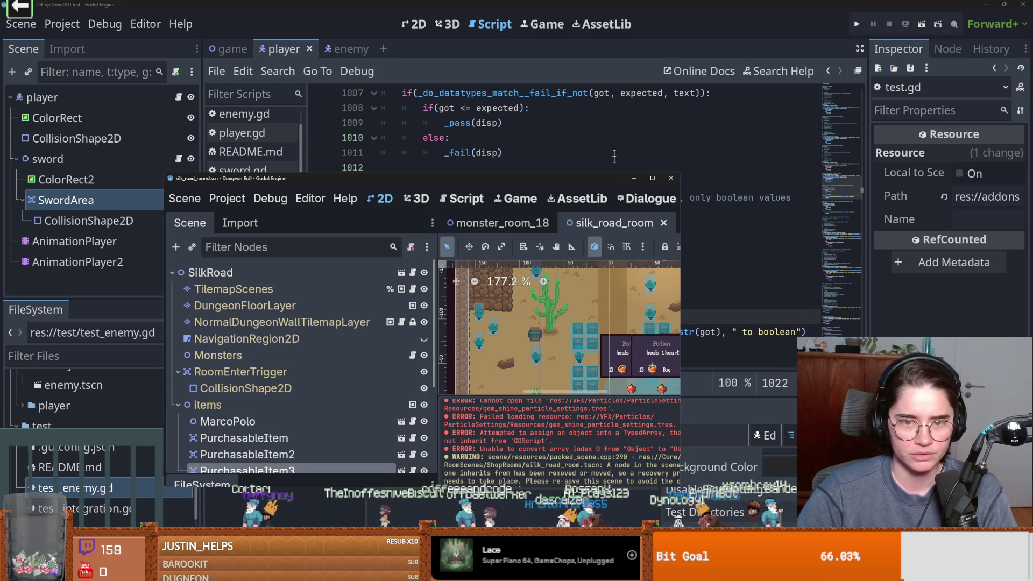
click(652, 177)
scroll(505, 237, up, 3)
key(ctrl+s)
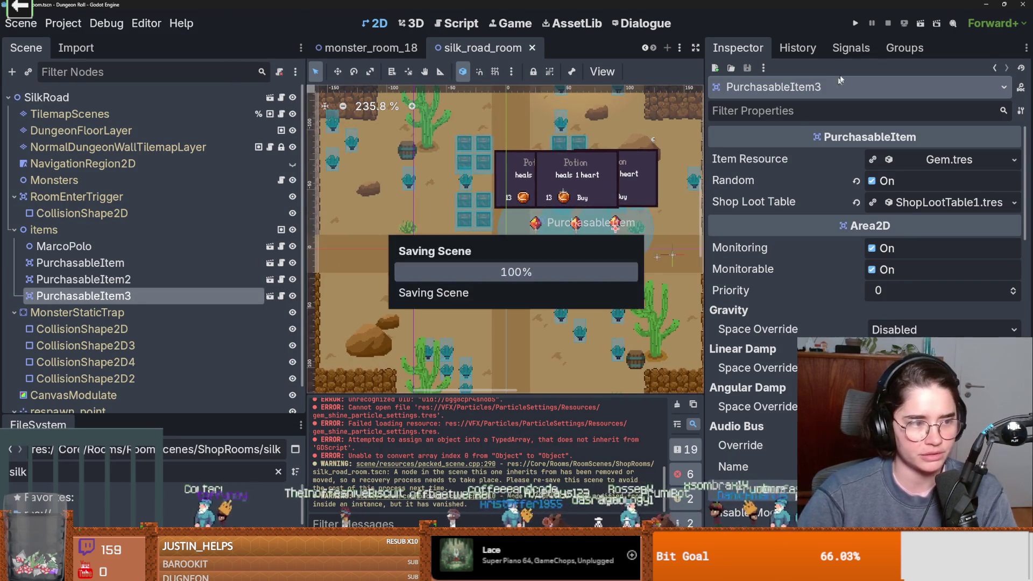
key(F6)
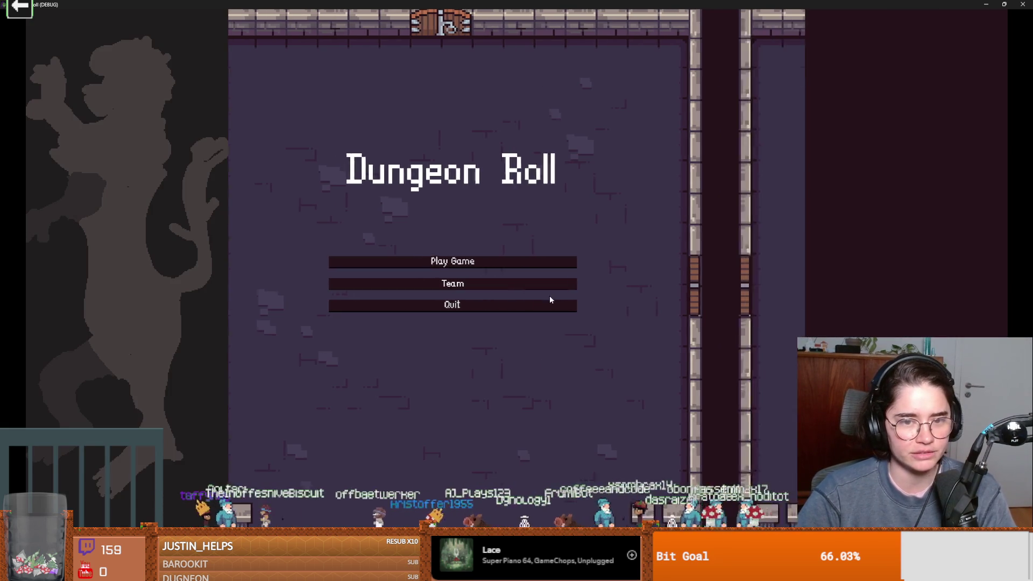
Step: Start a new game, walk to the top door, enable debug room select, and choose Silk Road
click(518, 261)
key(Return)
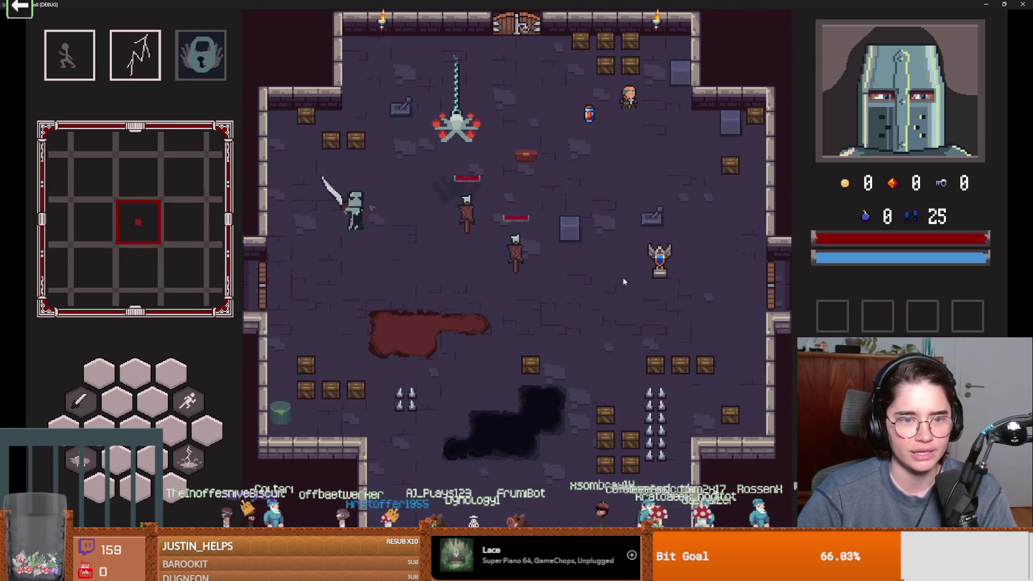
key(space)
key(w)
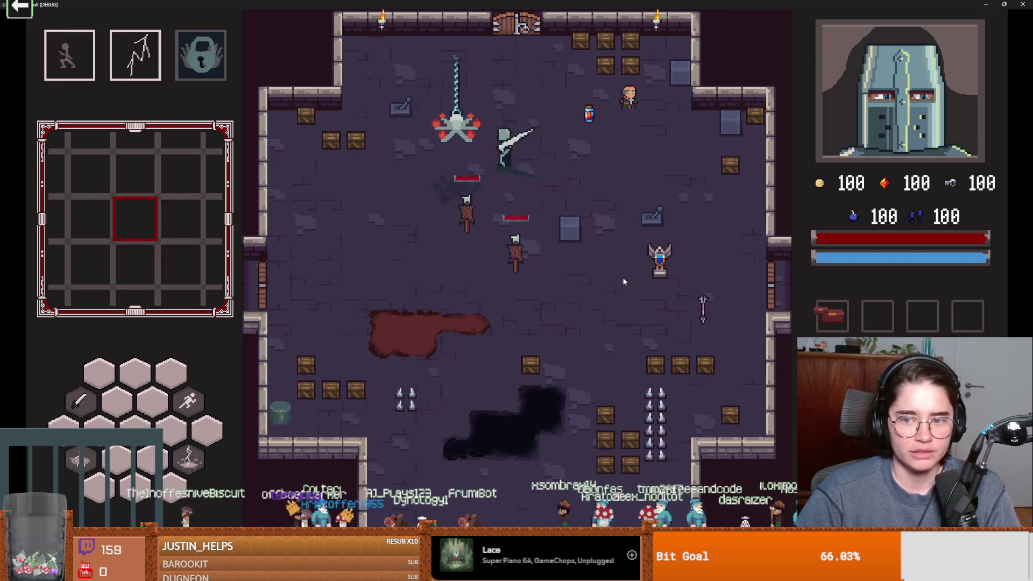
key(space)
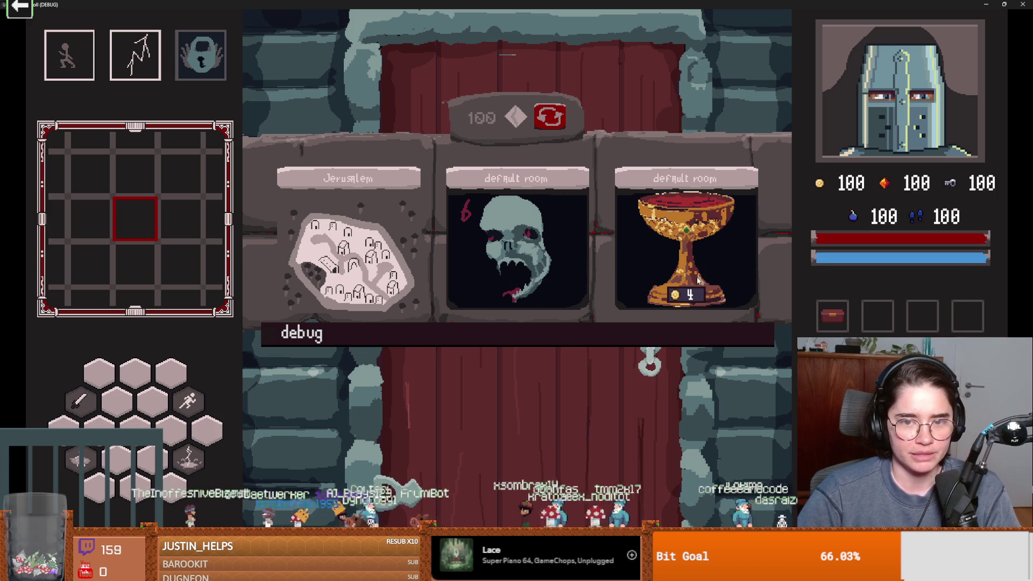
click(501, 336)
scroll(376, 431, up, 1)
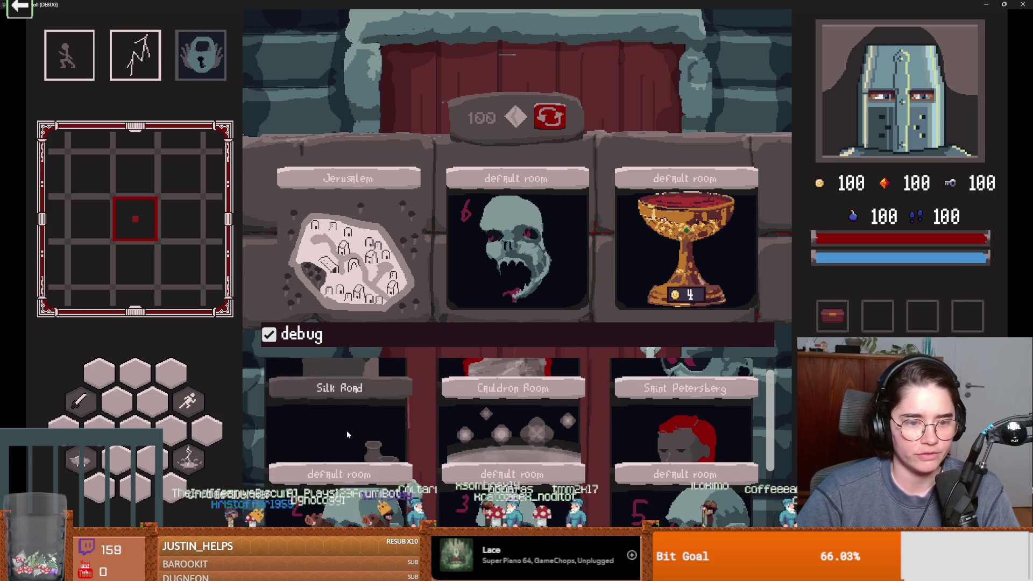
click(346, 430)
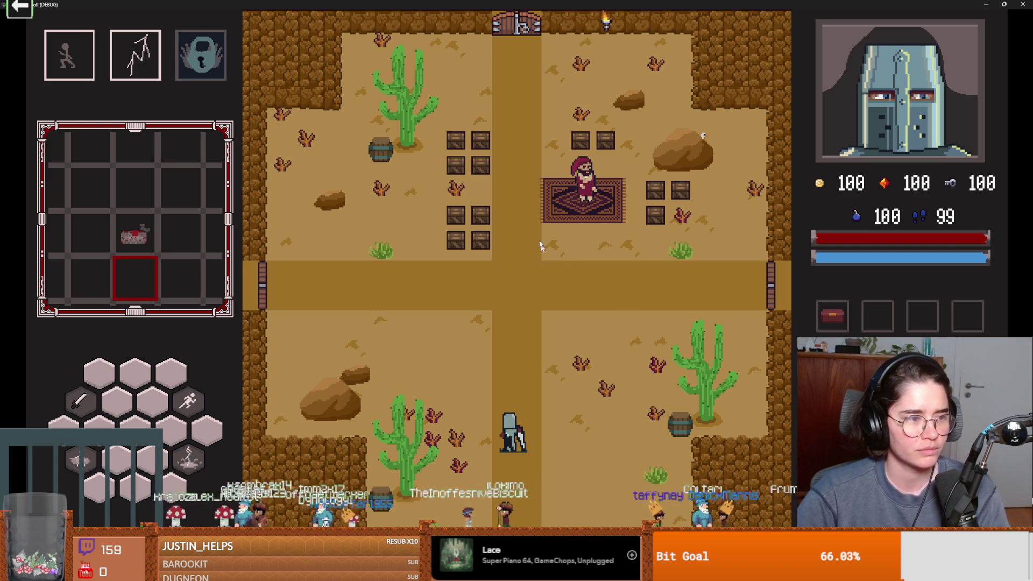
Step: Walk the hero to the shop items to view the Compass offer, then restore the game window
click(527, 211)
key(w)
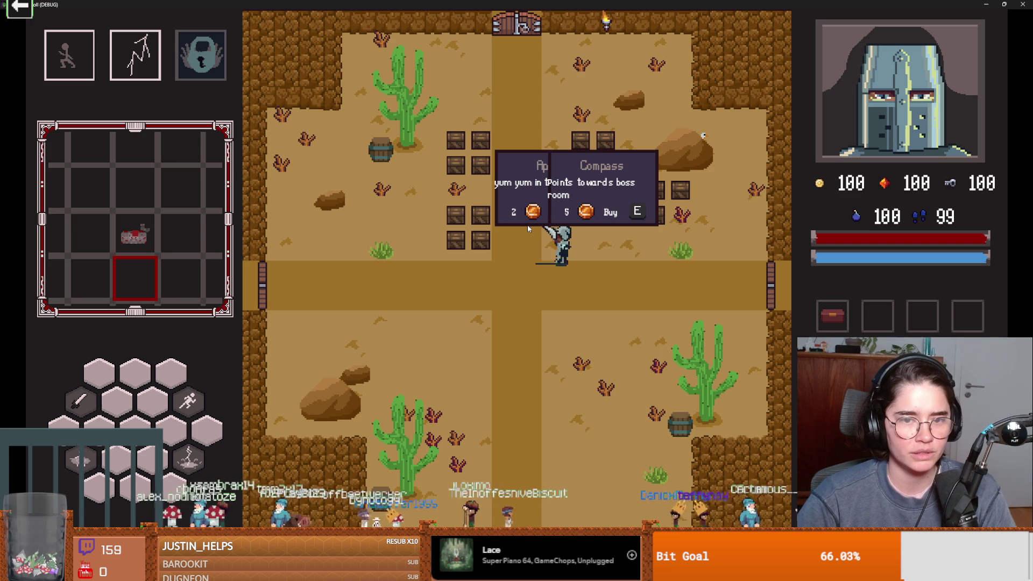
key(d)
key(w)
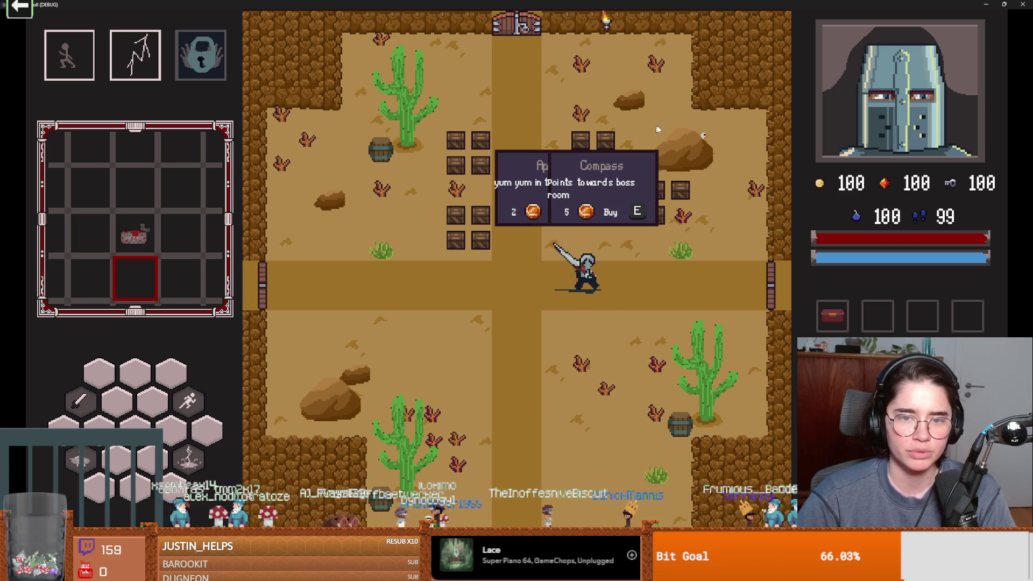
key(d)
key(a)
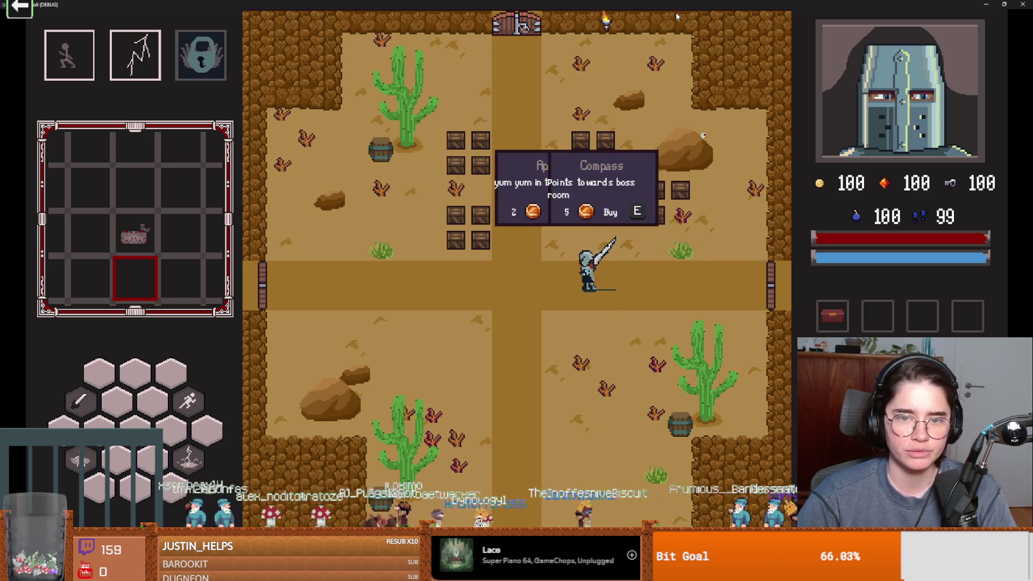
key(super+Down)
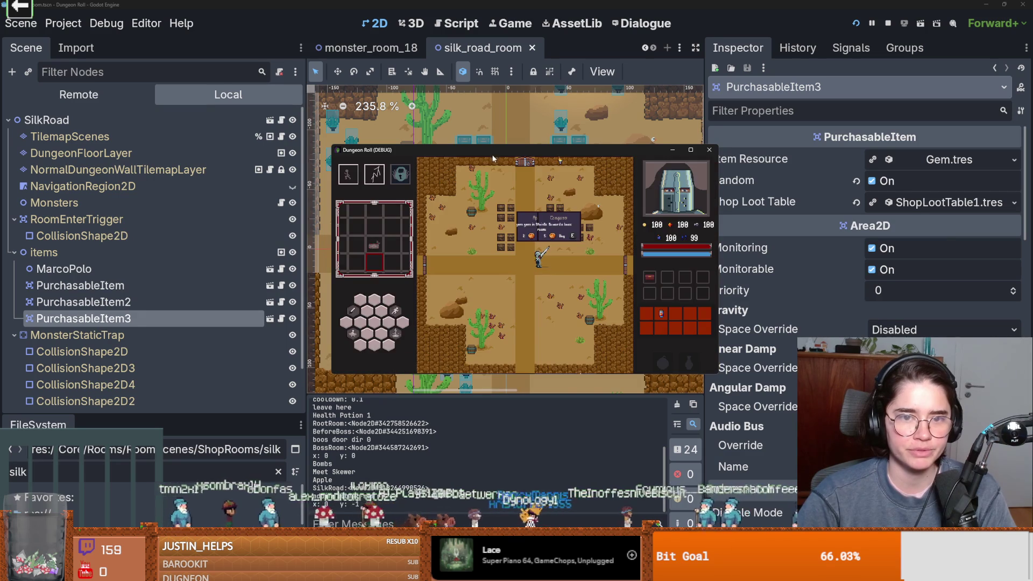
Step: Move the game window aside and switch the Scene dock to the Remote tree
drag(500, 150, 711, 214)
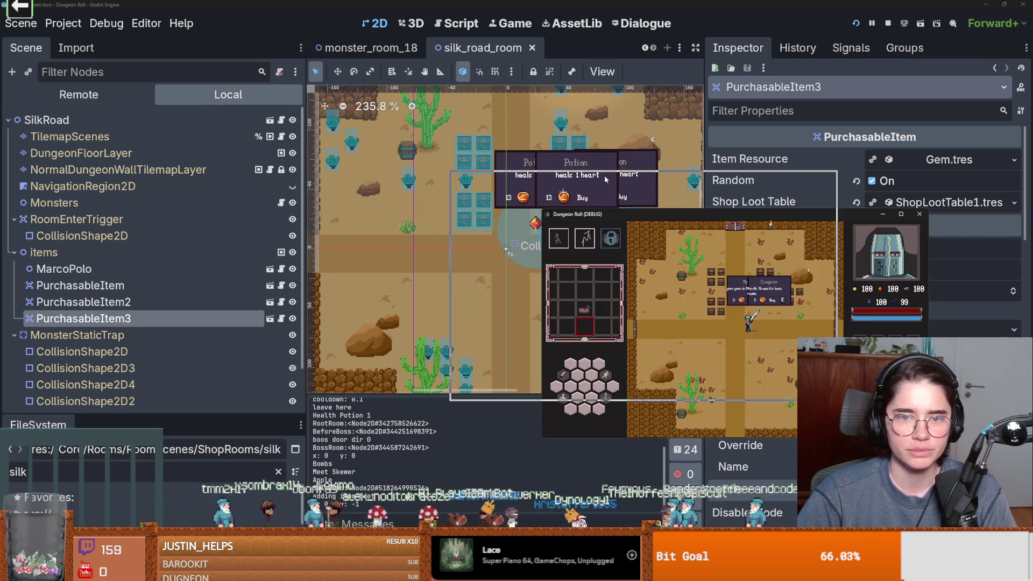
drag(605, 175, 606, 173)
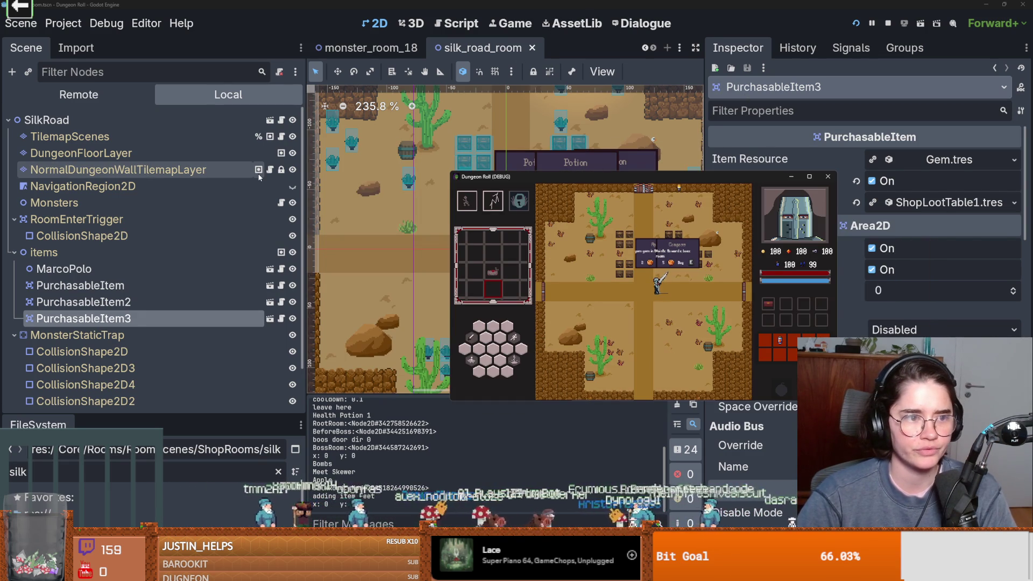
click(102, 97)
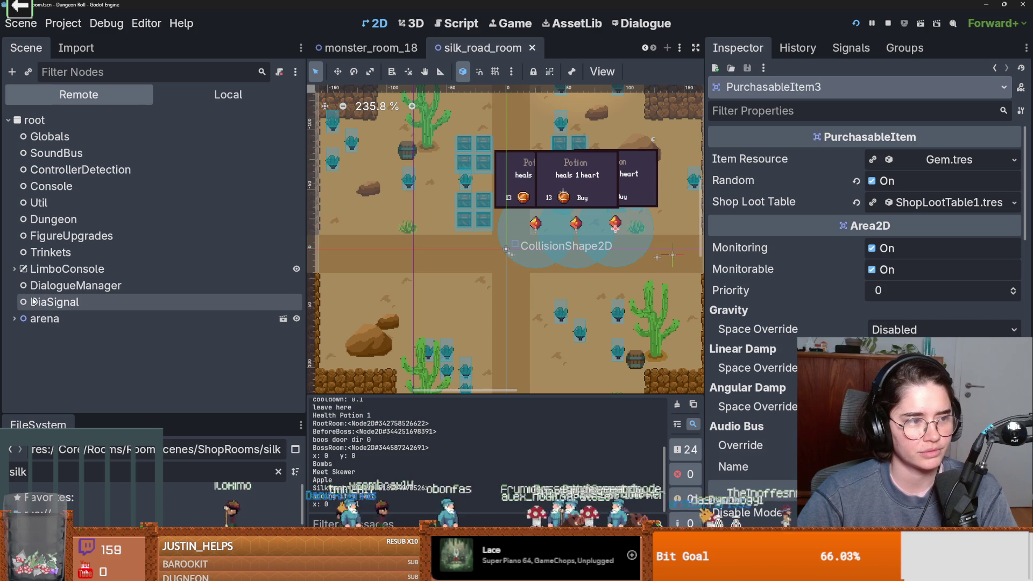
Step: Expand arena > RoomTilemapLayer > SilkRoad > items, inspect the first PurchasableItem, then bring the game forward
click(14, 318)
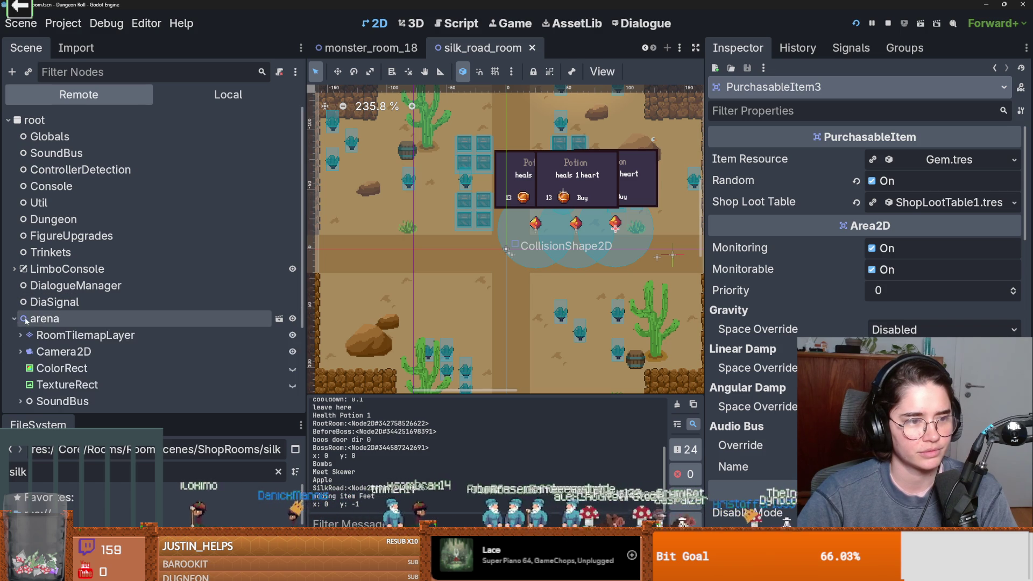
scroll(20, 269, down, 3)
click(20, 262)
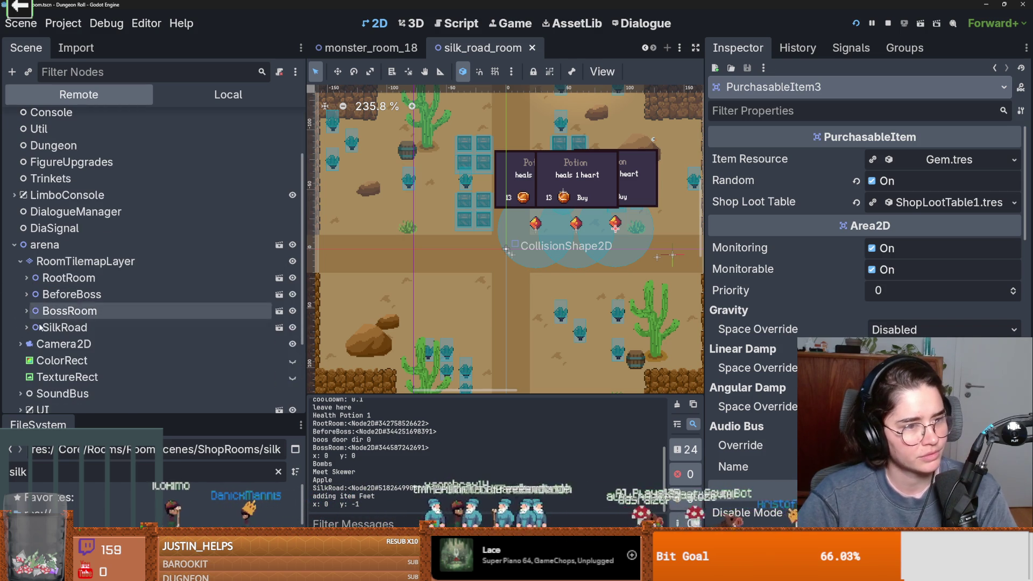
scroll(72, 288, down, 3)
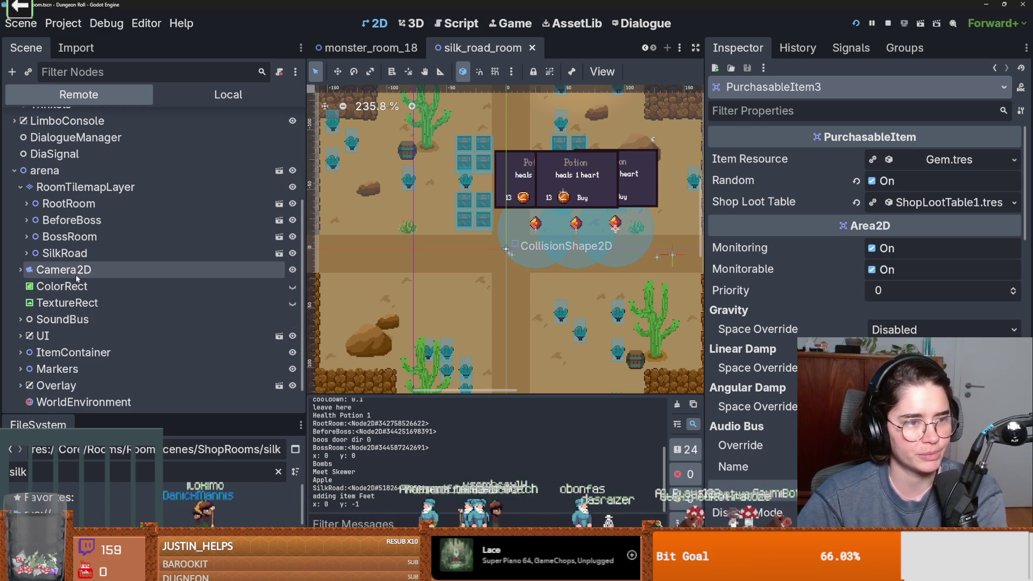
click(24, 254)
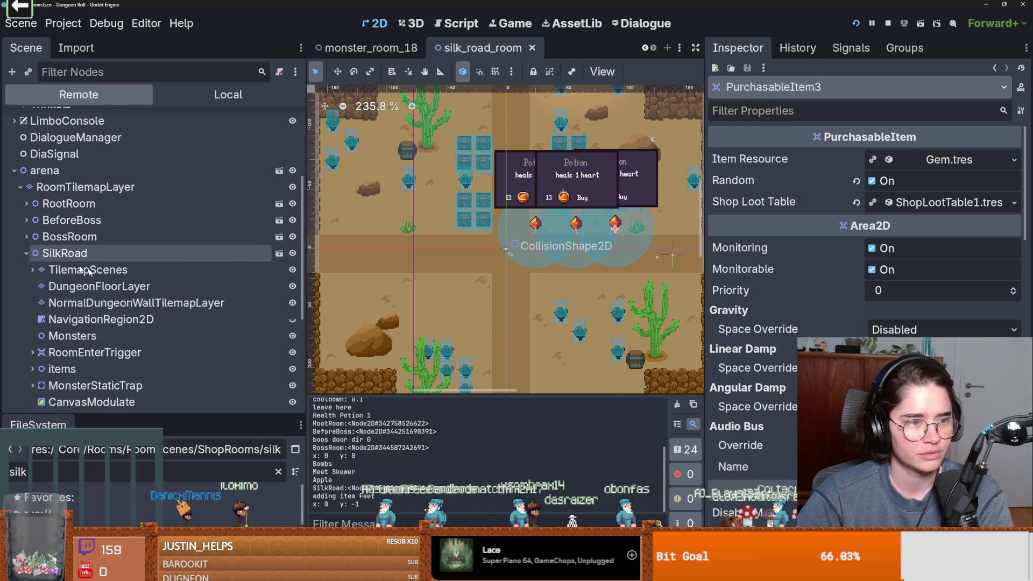
scroll(30, 242, down, 6)
click(33, 221)
click(80, 253)
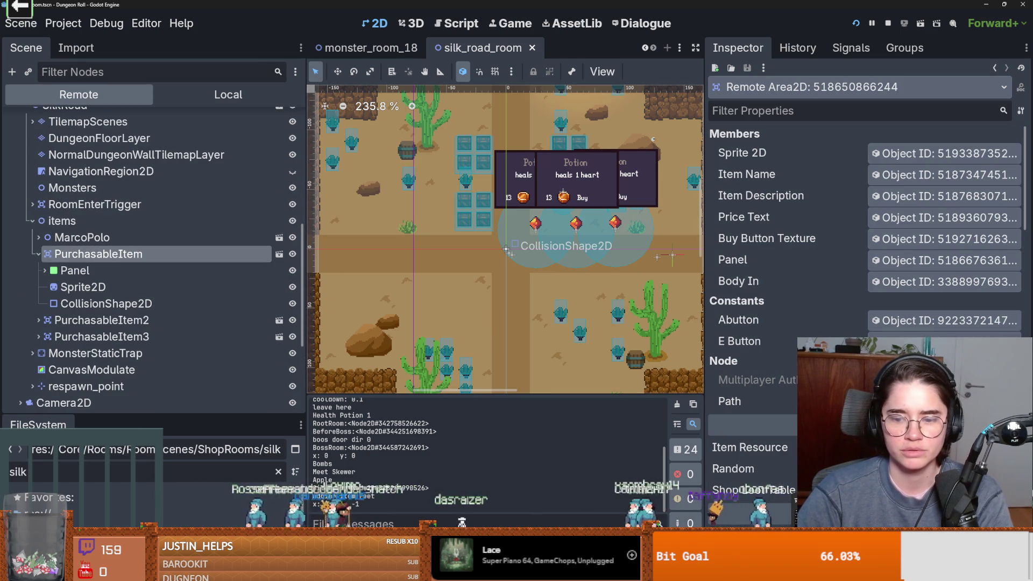
key(alt+Tab)
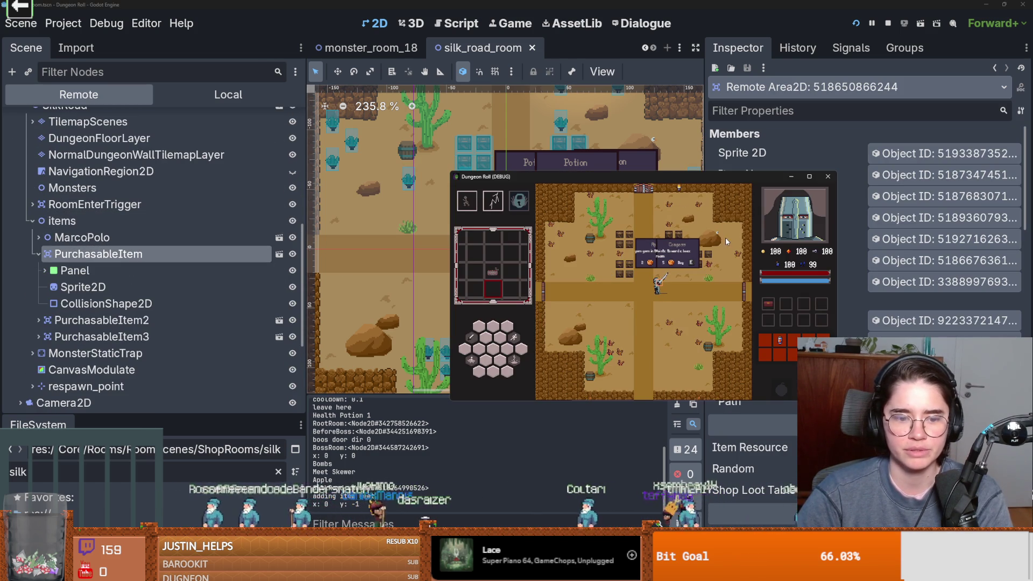
Step: Browse the AssetLib and Dialogue workspaces, widen the editor, and check the Game view's options menu
click(576, 23)
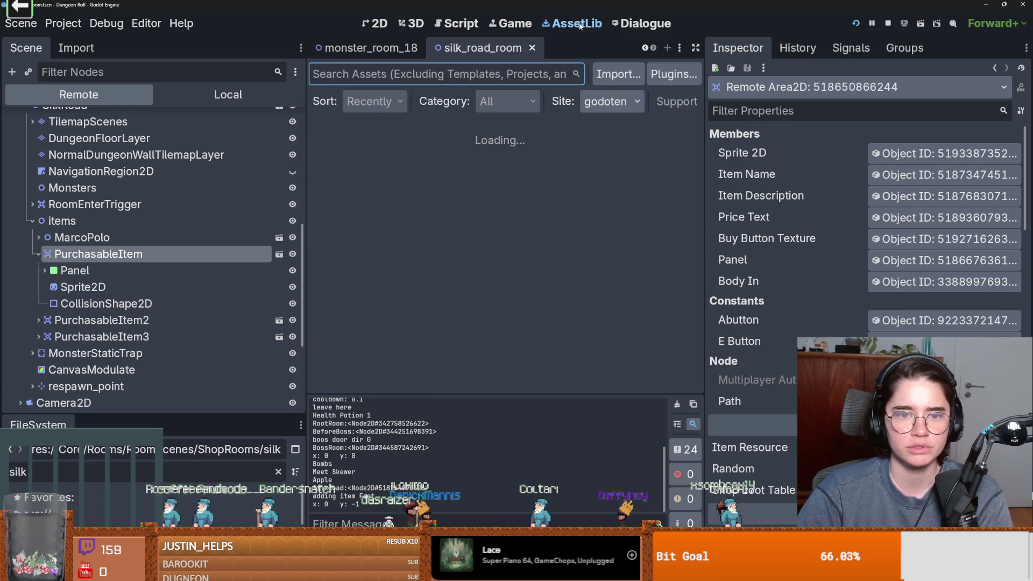
click(638, 25)
drag(704, 82, 876, 84)
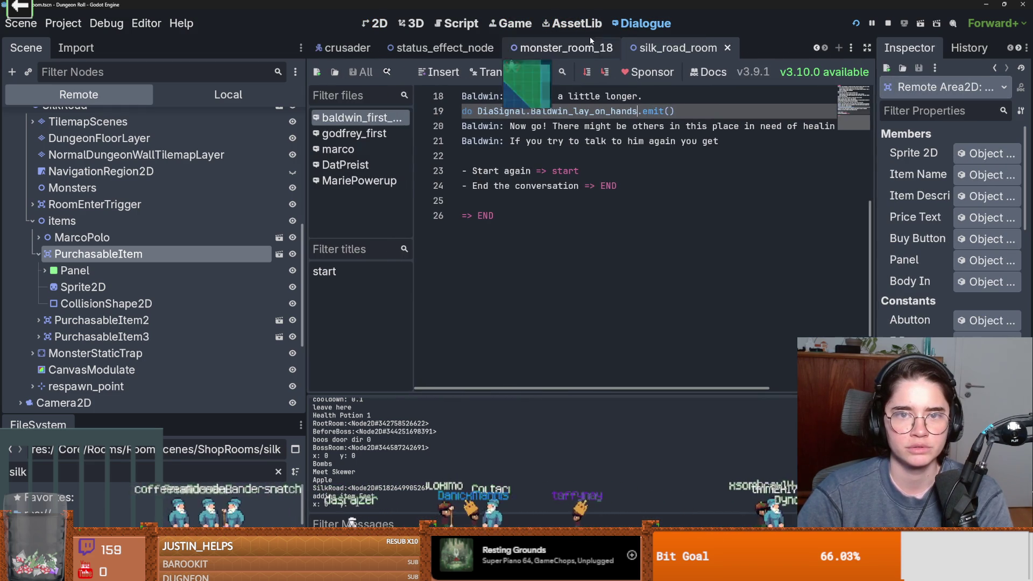
click(519, 30)
click(637, 71)
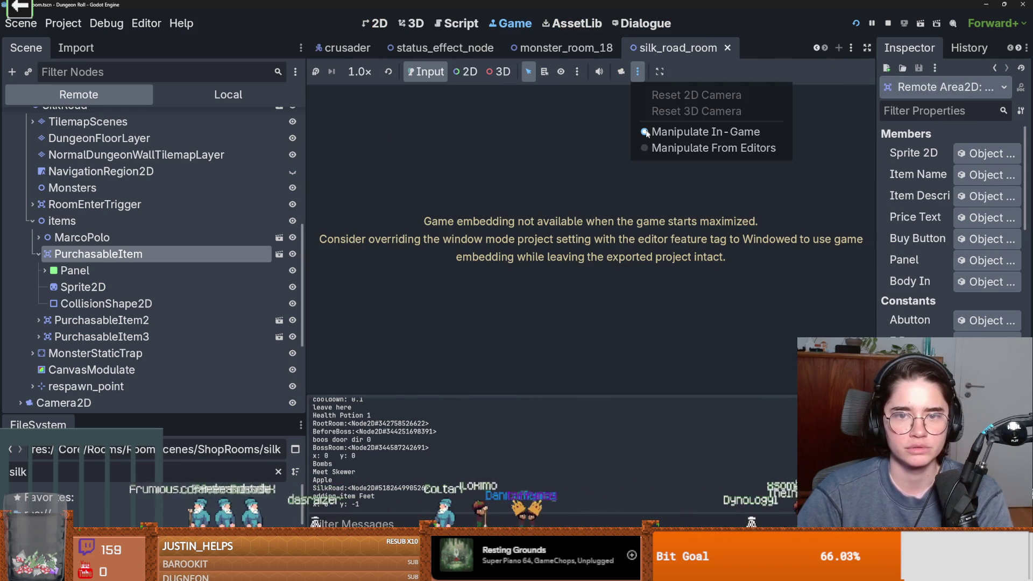
click(663, 150)
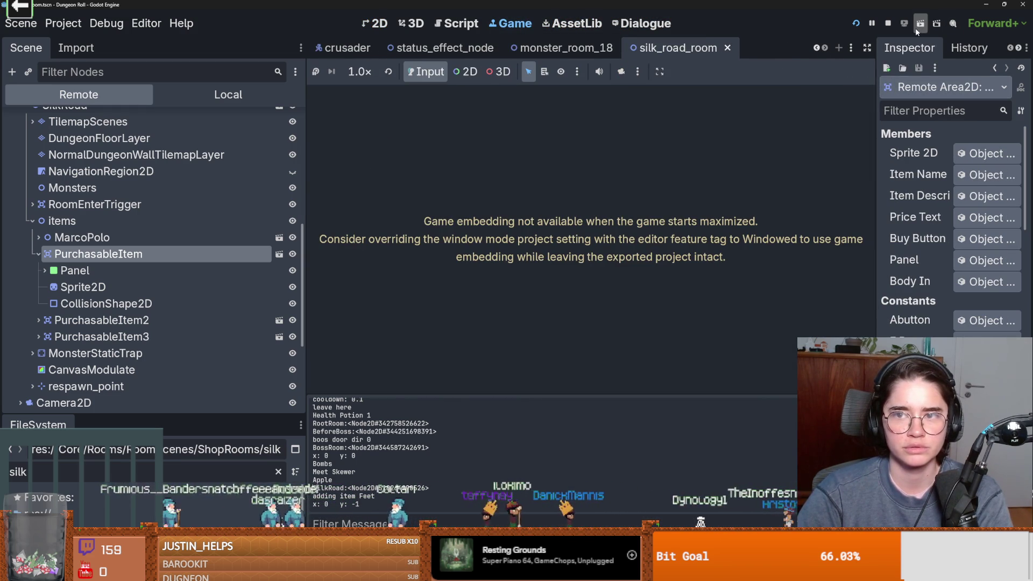
Step: Stop the running game and review the snapping and Game view camera/manipulate options
click(888, 23)
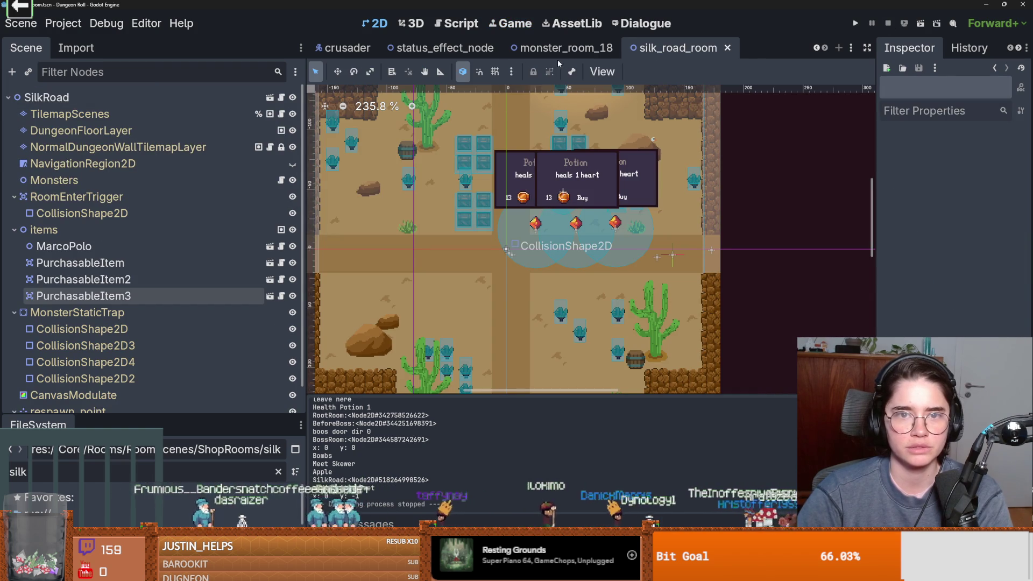
click(511, 71)
click(496, 71)
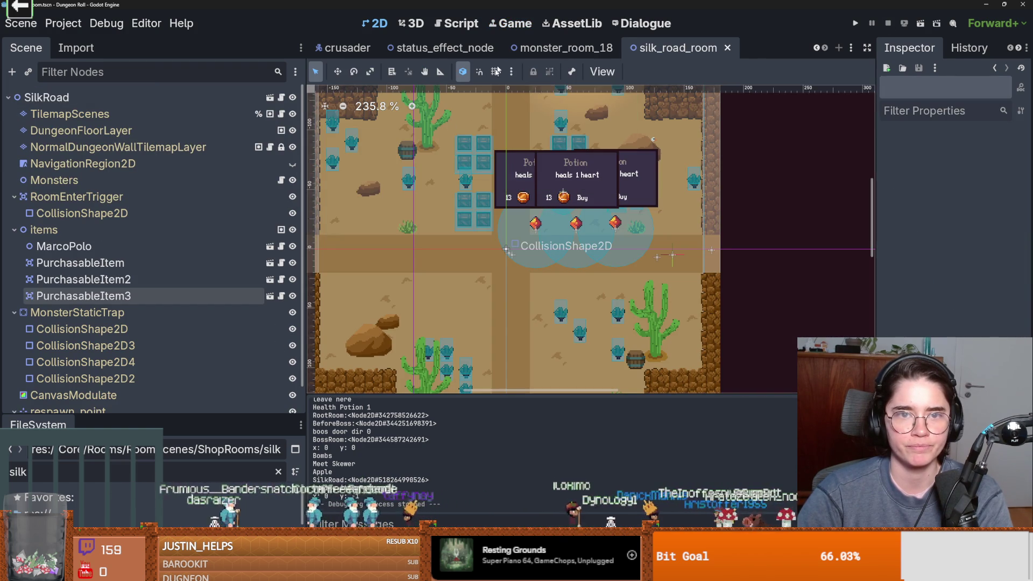
click(524, 26)
click(637, 72)
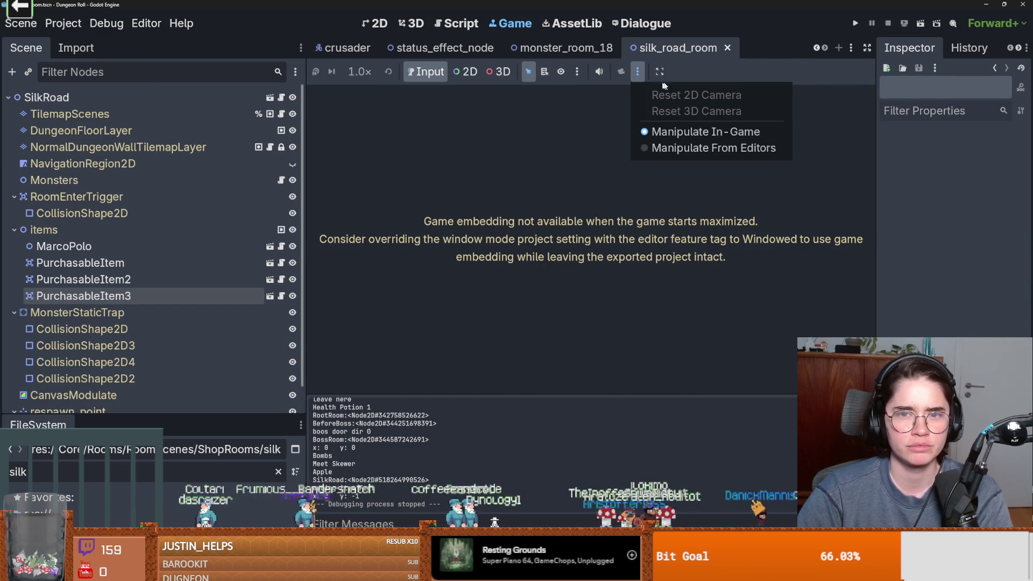
click(659, 72)
Step: Review the Game view's embedding options and launch the game again
click(659, 72)
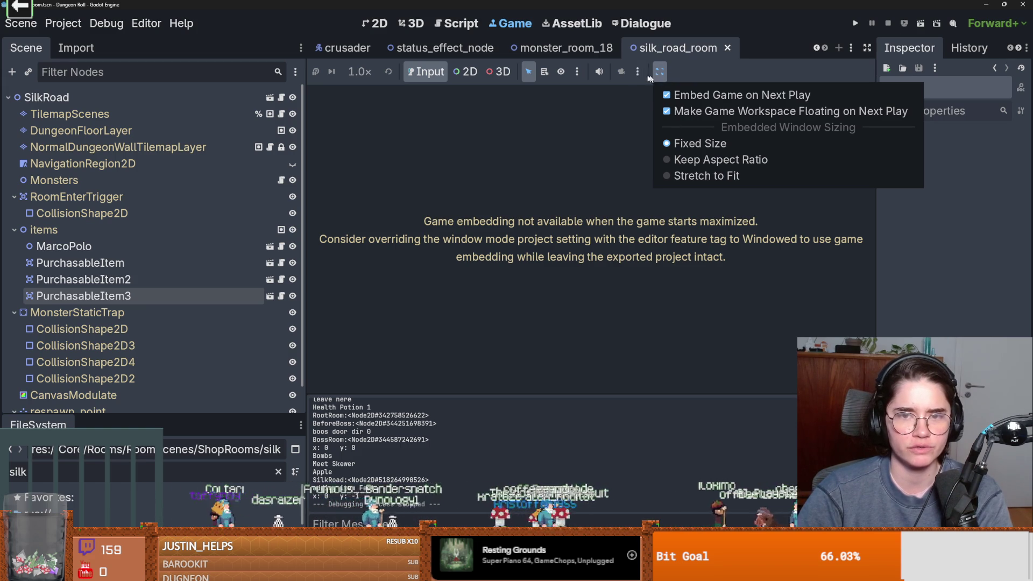
click(706, 111)
click(920, 23)
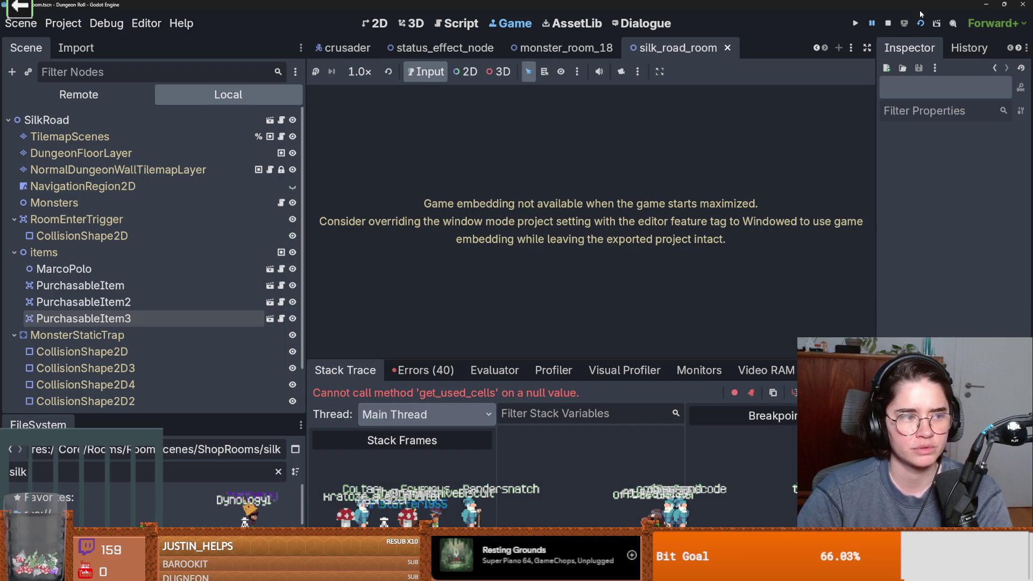
Step: Relaunch, start a new game as the Crusader, and walk out through the top door
click(920, 23)
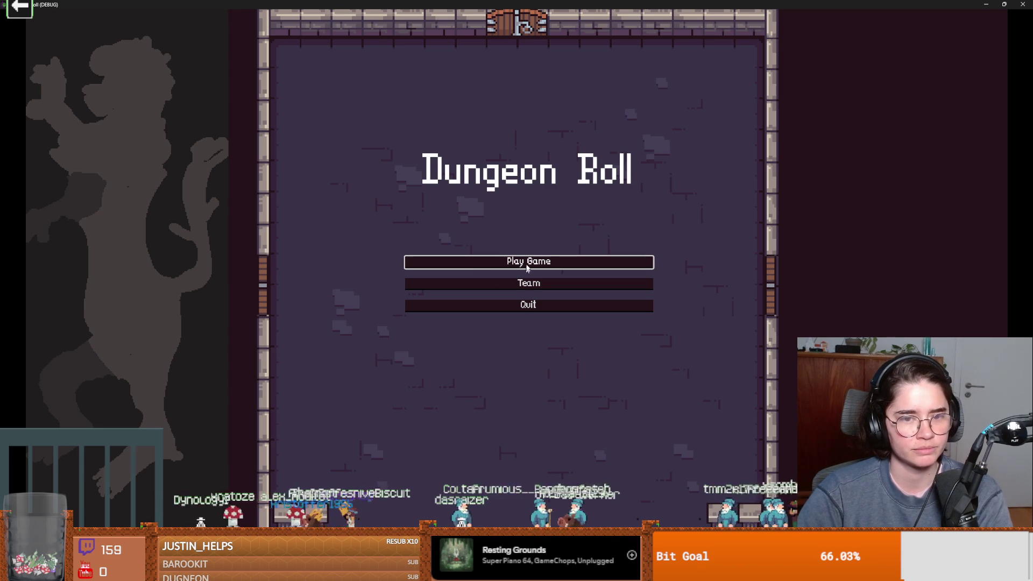
click(527, 269)
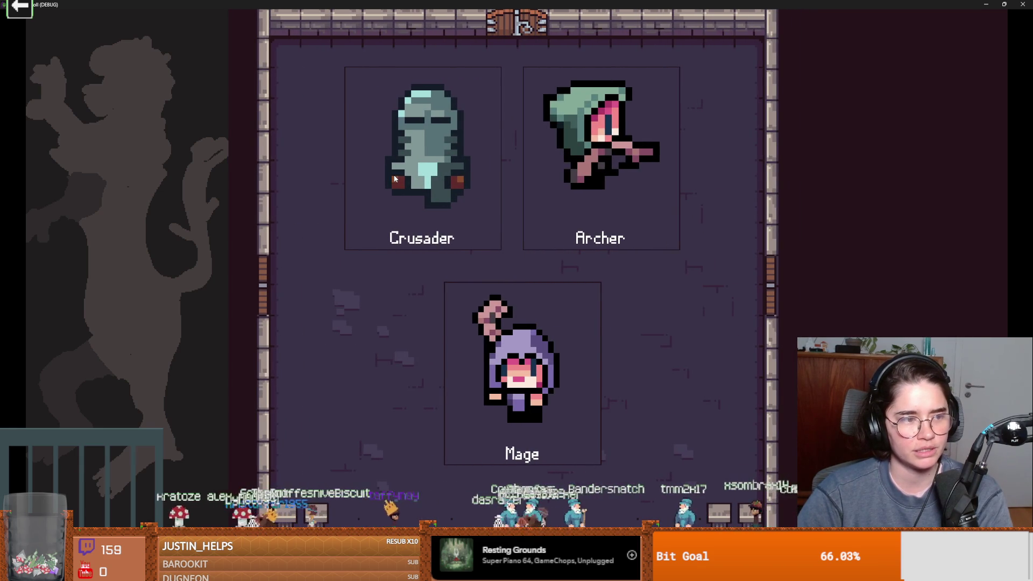
click(394, 176)
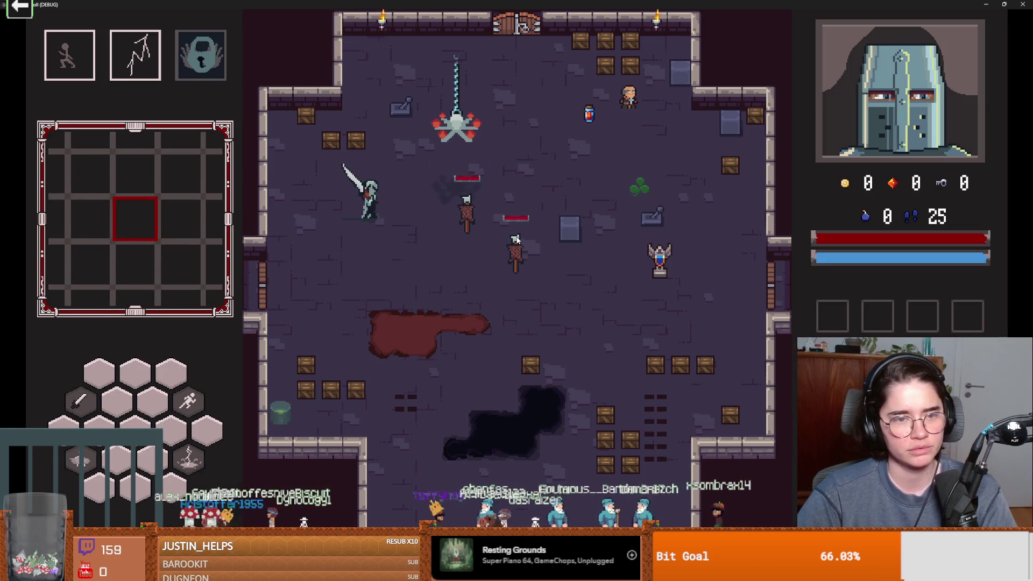
key(d)
key(shift)
key(w)
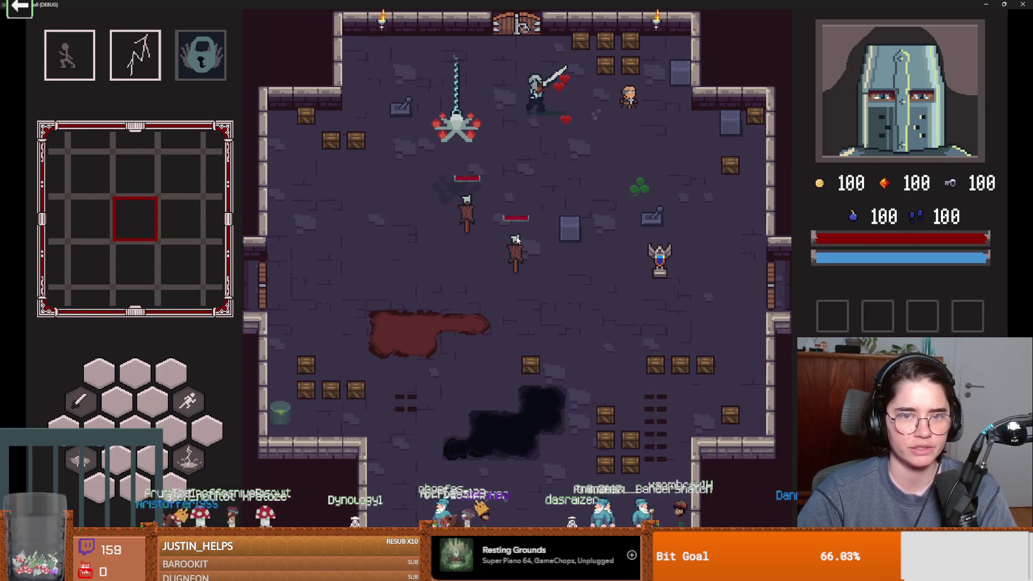
key(w)
Step: Enable debug rooms, enter the Silk Road desert shop to see its Apple, then shrink the game window
click(301, 333)
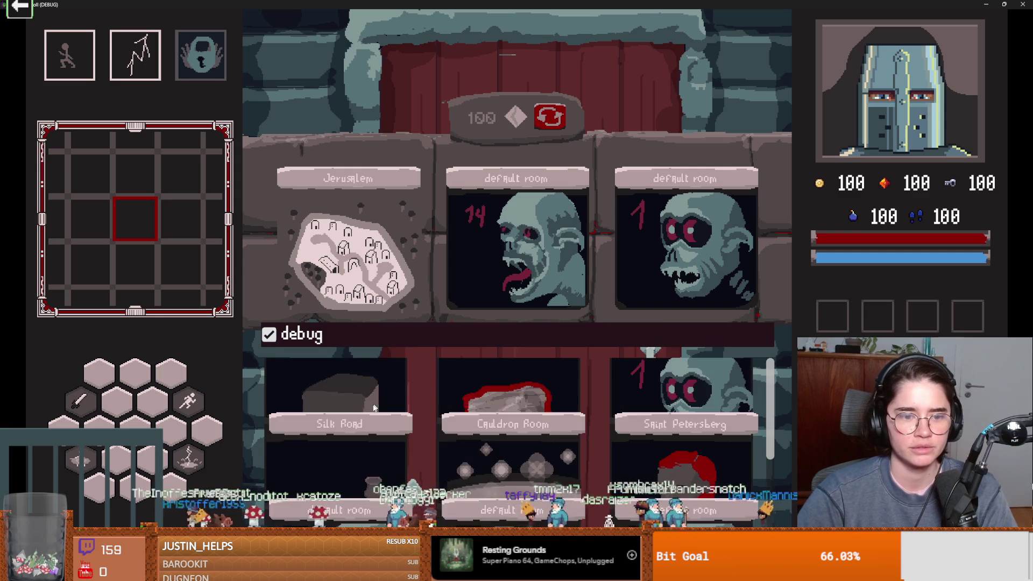
click(360, 402)
key(w)
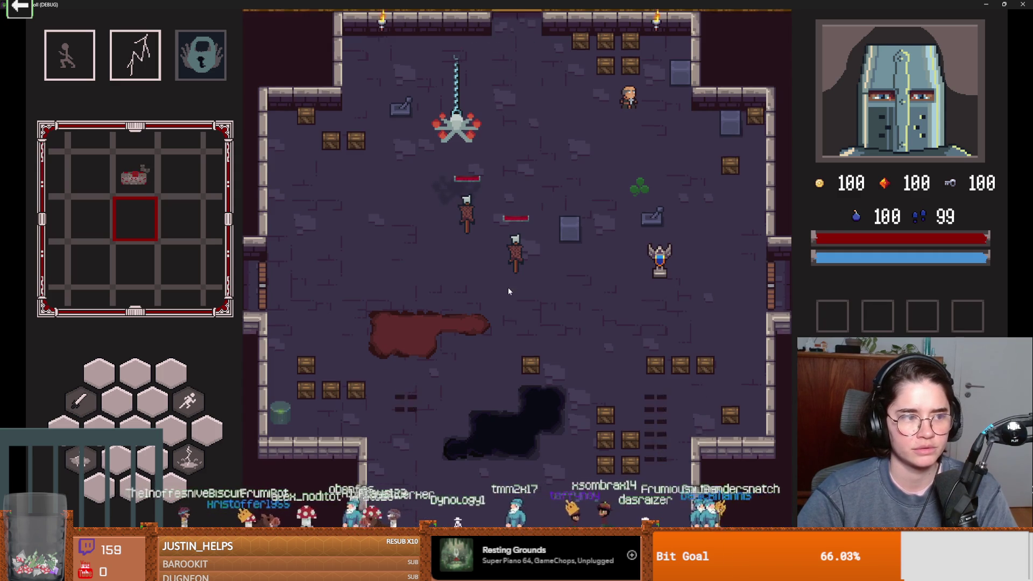
key(shift)
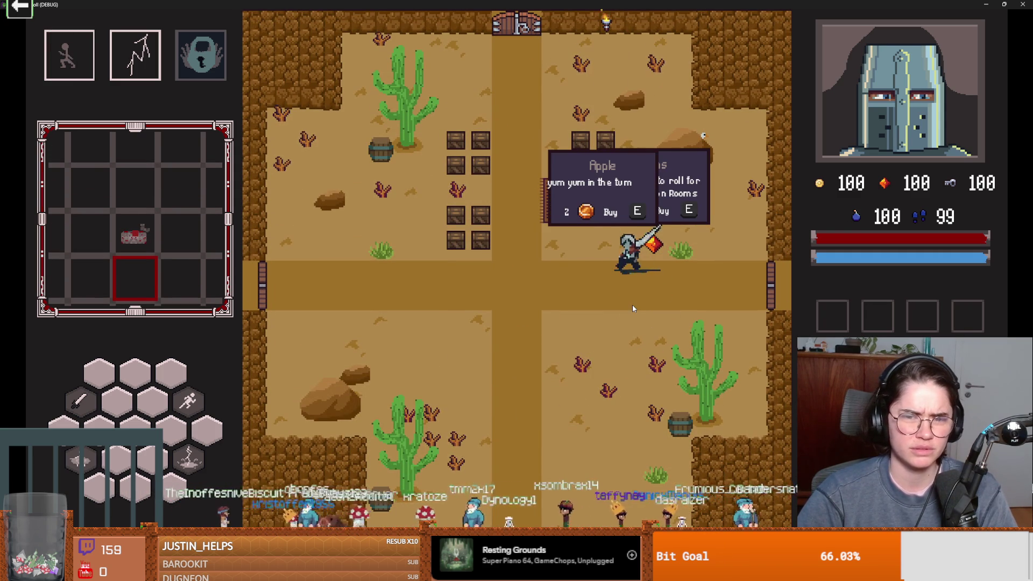
key(a)
key(super+Down)
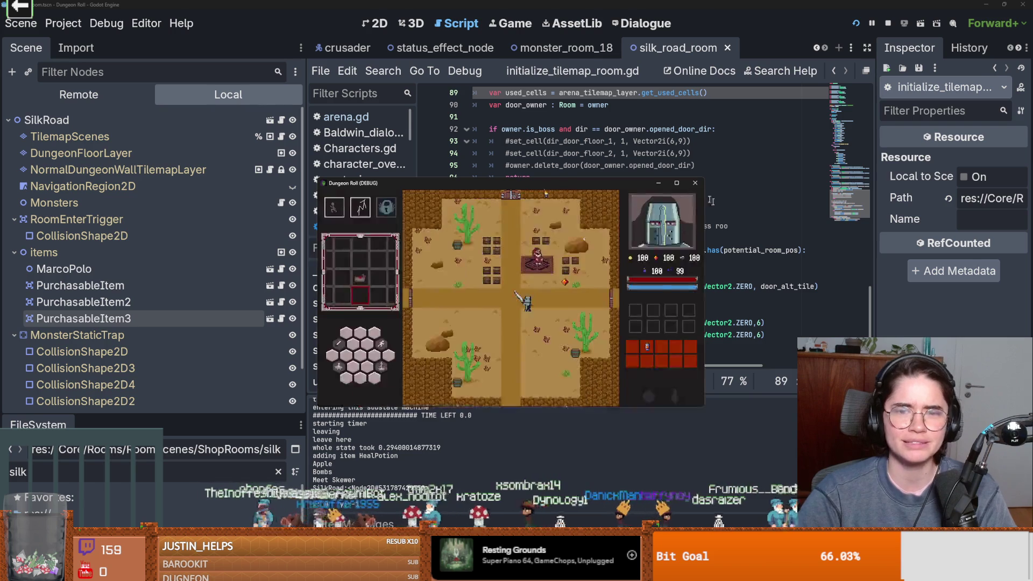
Step: Stop the game and set Project Settings > Display > Window Mode to Windowed
click(695, 183)
click(63, 23)
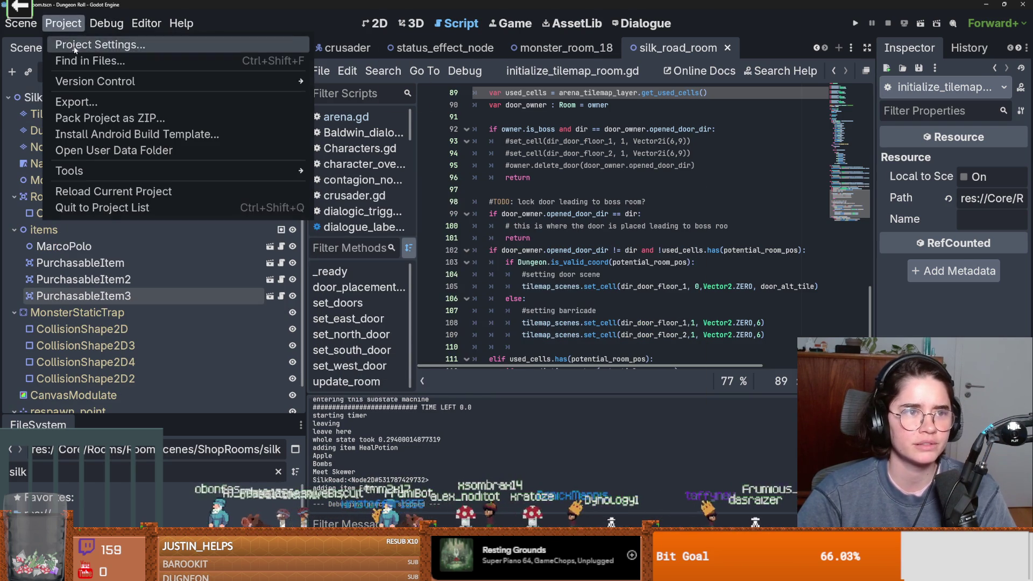
click(88, 44)
click(259, 319)
scroll(528, 355, down, 3)
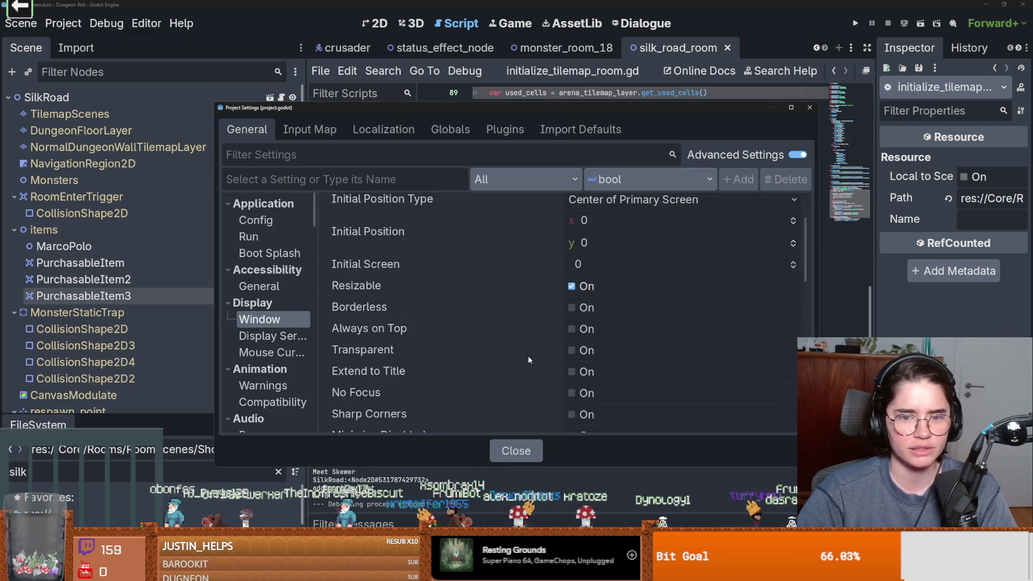
scroll(538, 355, up, 3)
click(629, 265)
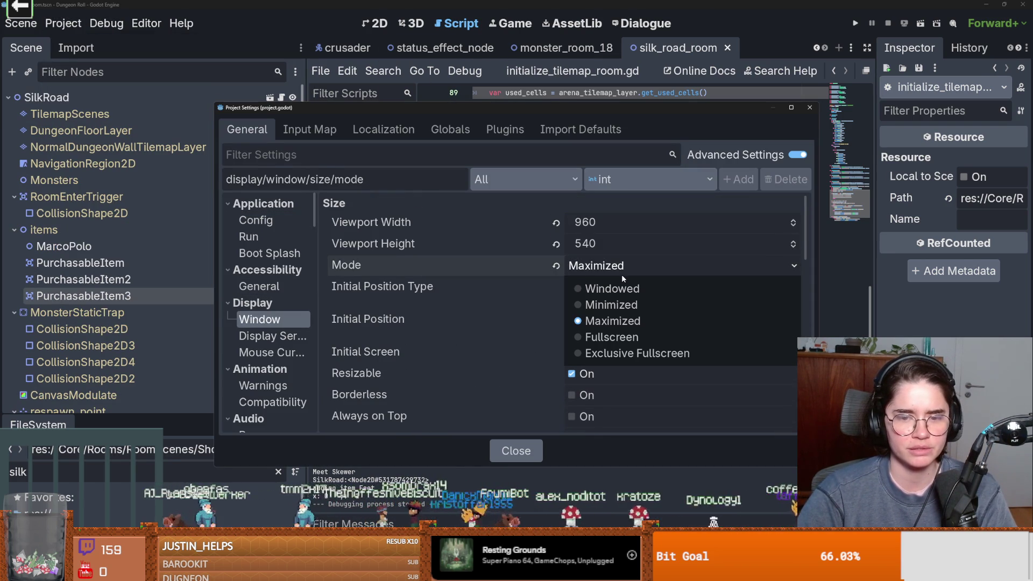
click(624, 288)
click(808, 107)
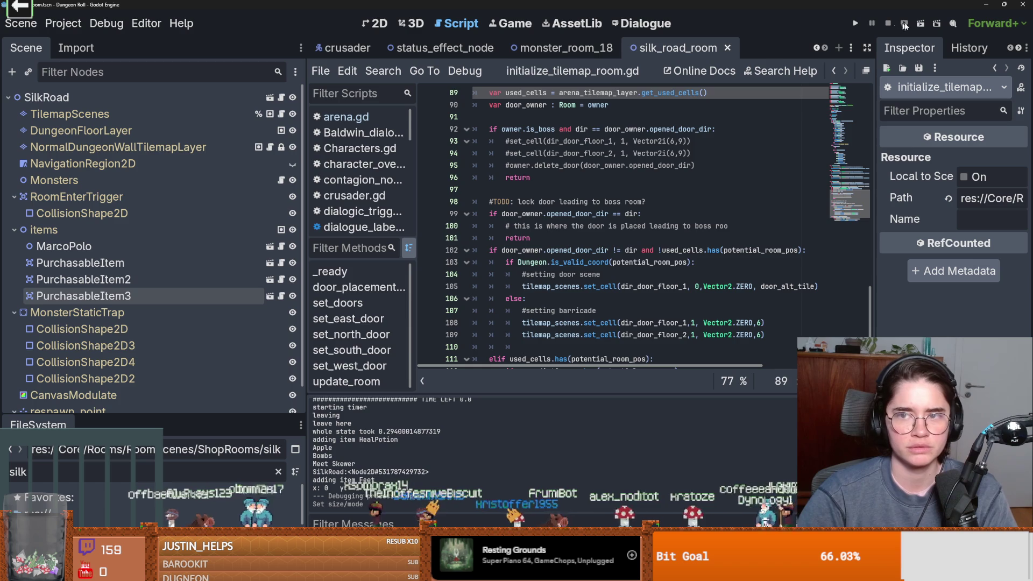
Step: Run the project embedded, play as the Crusader into the Silk Road shop, and show the Remote tree
click(859, 22)
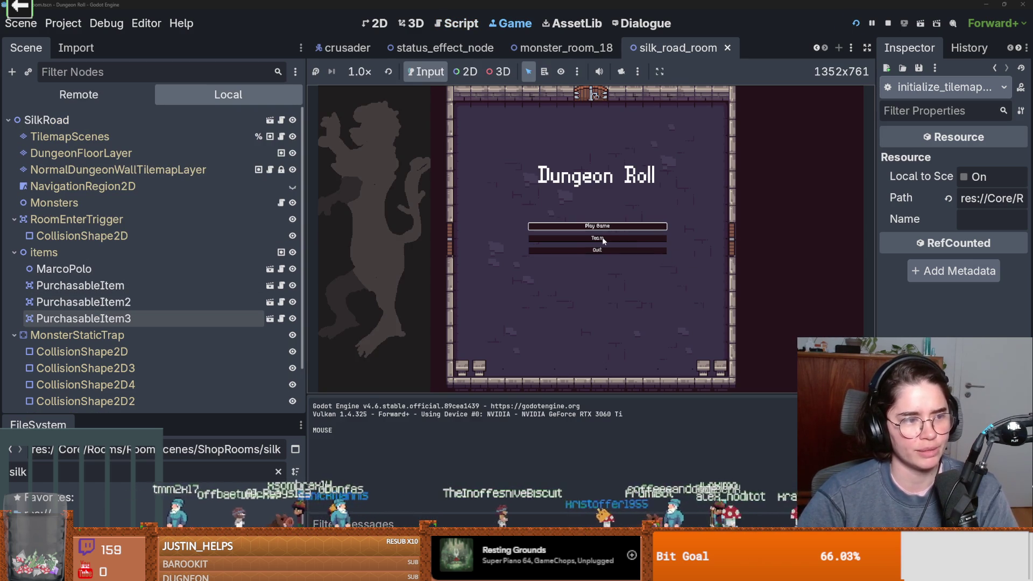
click(619, 225)
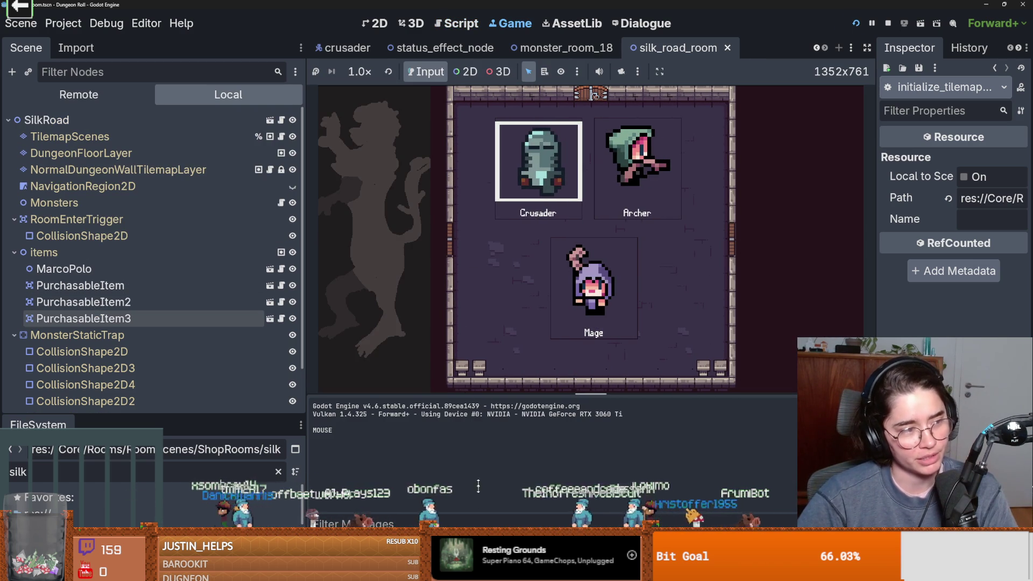
drag(306, 341, 204, 339)
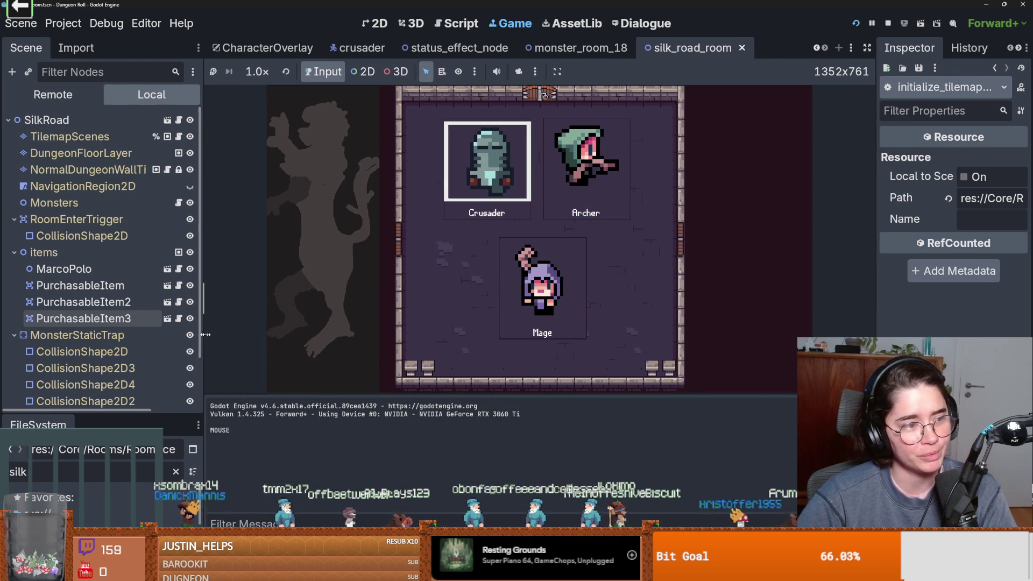
click(448, 178)
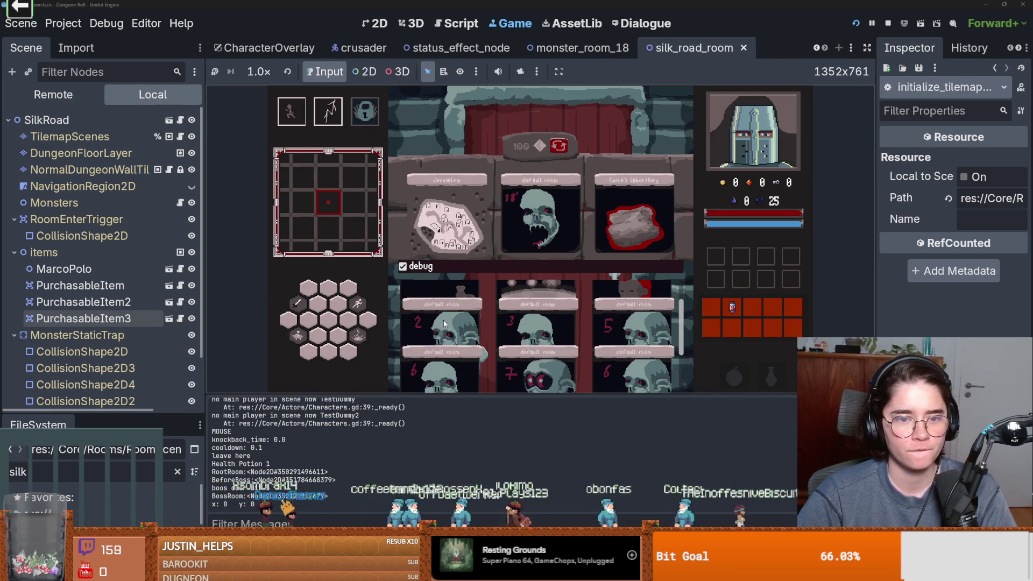
click(440, 325)
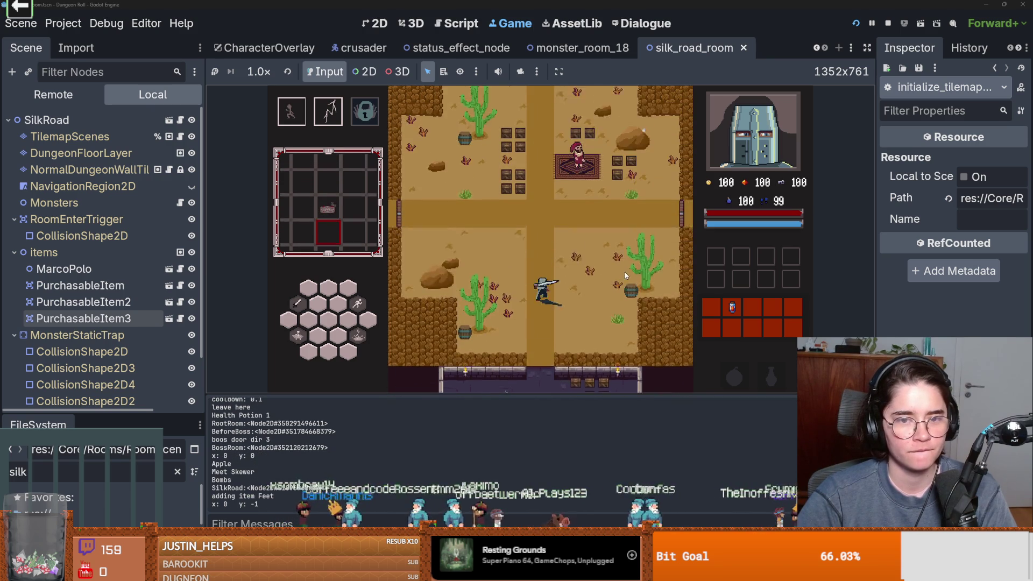
key(d)
key(w)
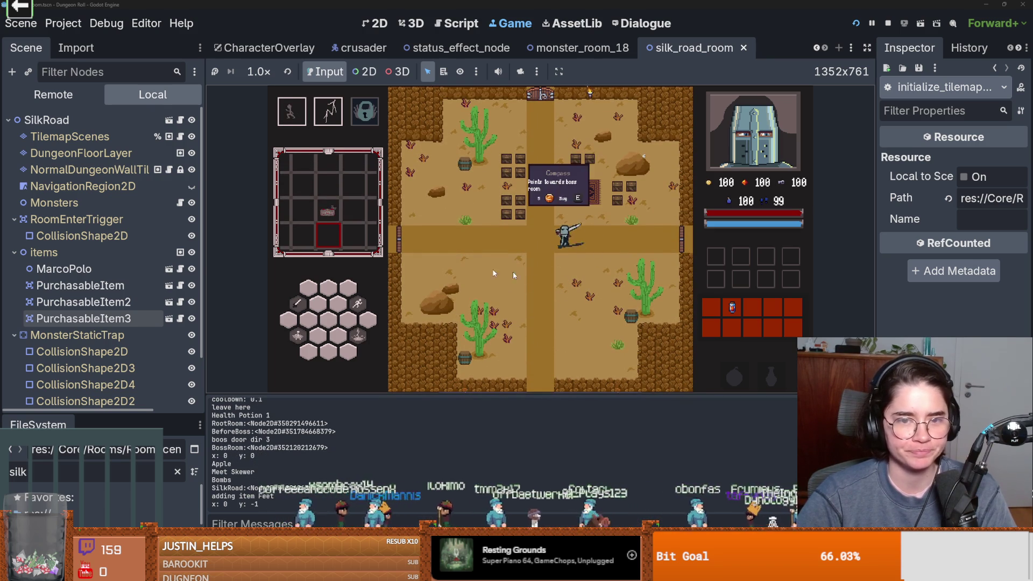
click(73, 101)
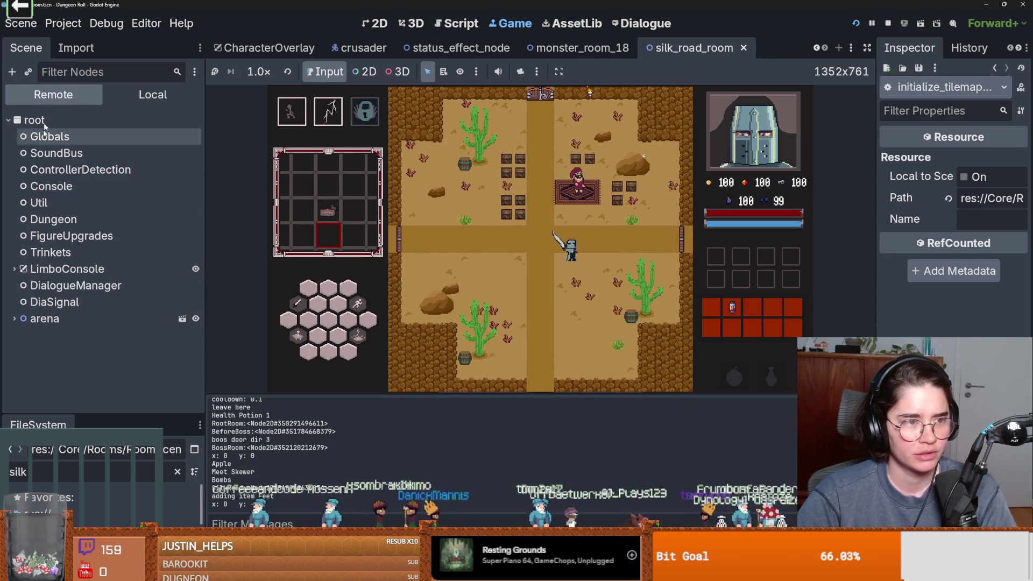
Step: Expand the live tree through arena, RoomTilemapLayer and SilkRoad items to select PurchasableItem
click(15, 318)
click(20, 224)
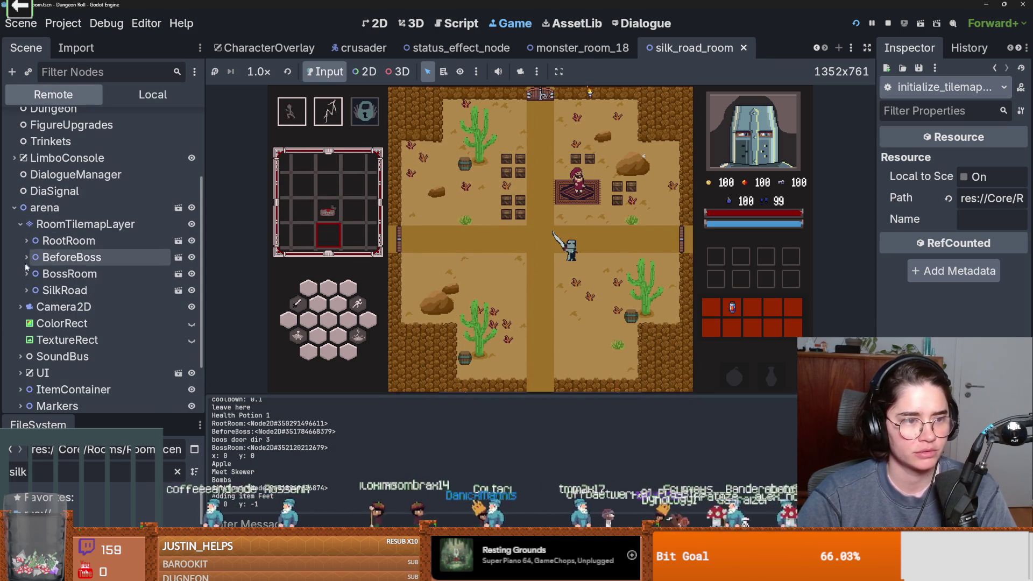
click(27, 290)
scroll(86, 298, down, 2)
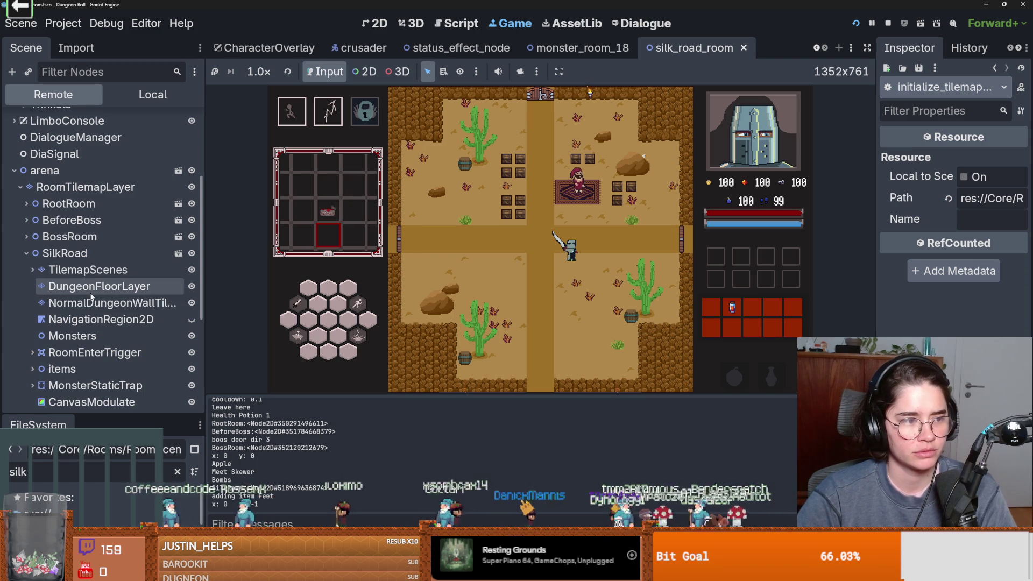
click(31, 271)
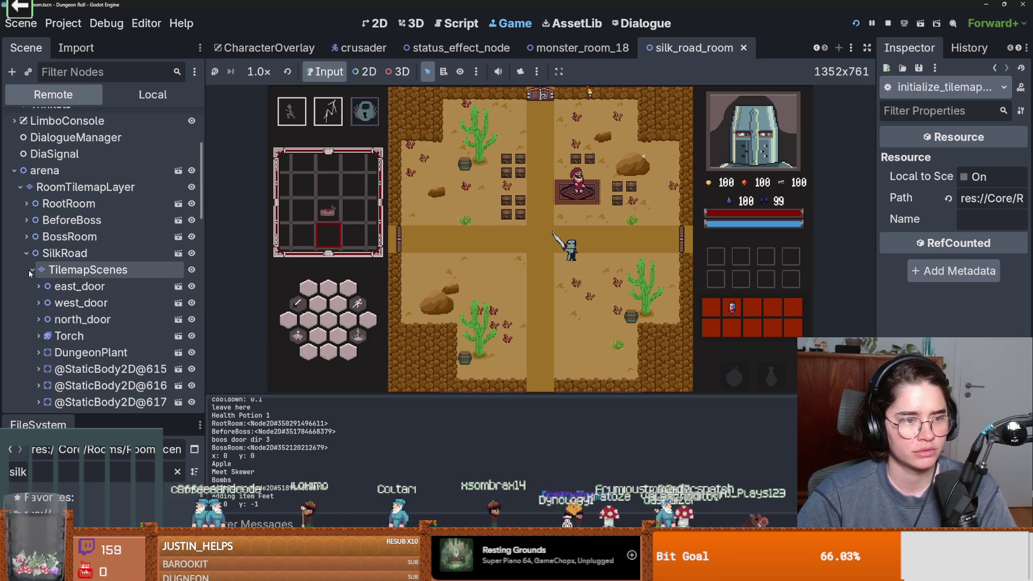
click(30, 271)
scroll(33, 302, down, 2)
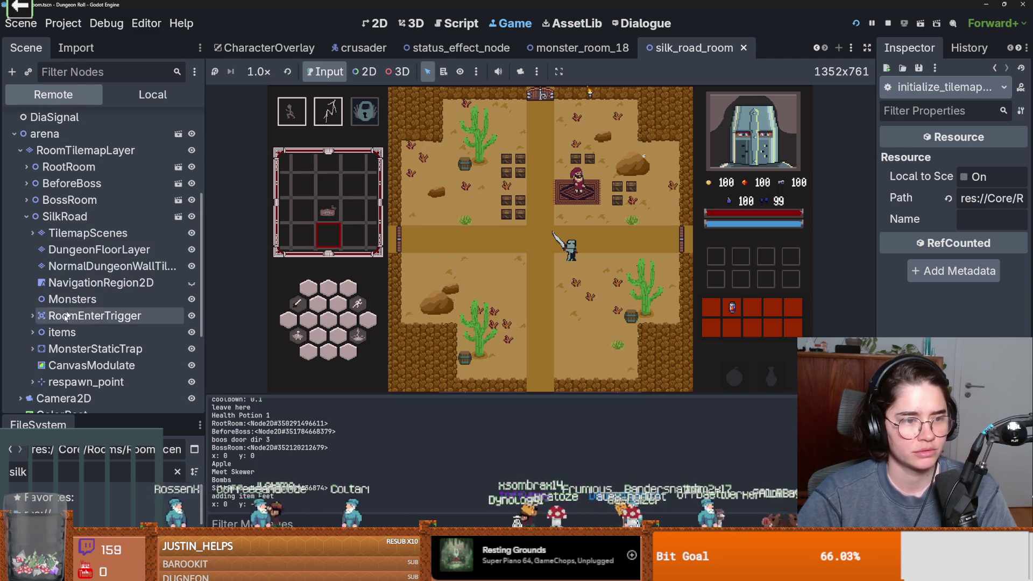
click(33, 336)
scroll(86, 346, down, 2)
scroll(86, 334, down, 3)
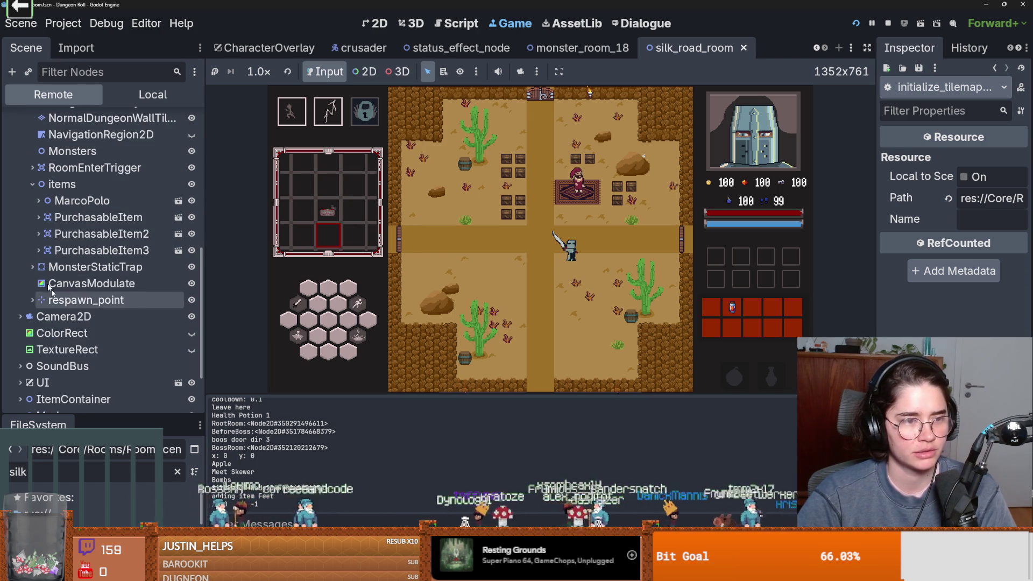
click(86, 217)
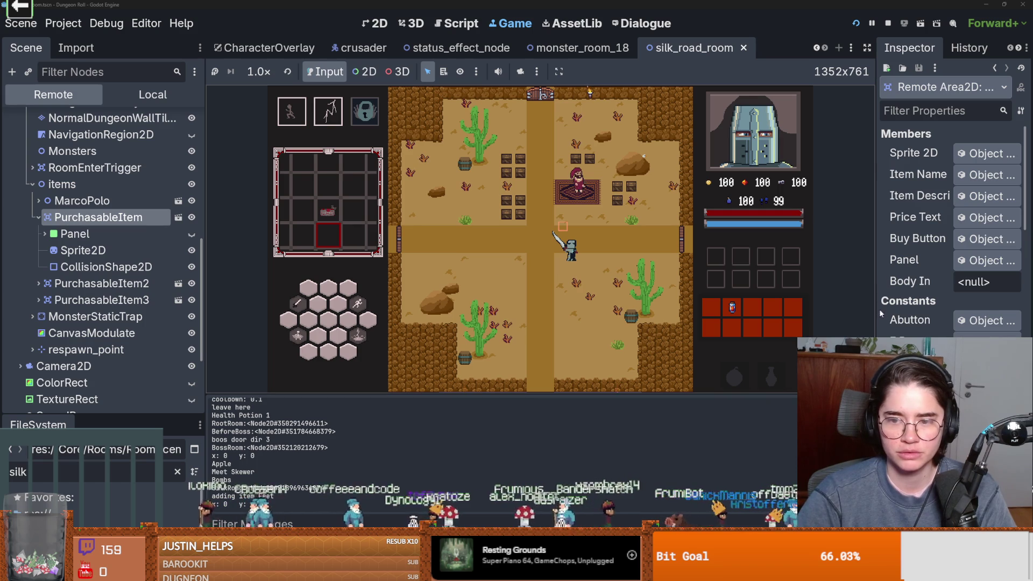
Step: Widen the Inspector and raise the live item's Z Index to 2
drag(880, 313, 748, 299)
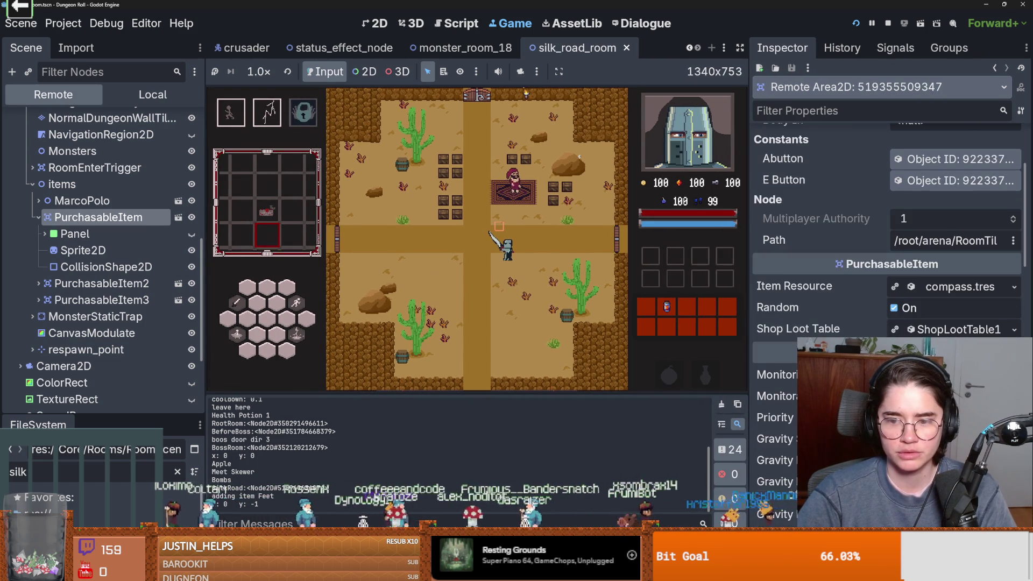
scroll(888, 242, down, 10)
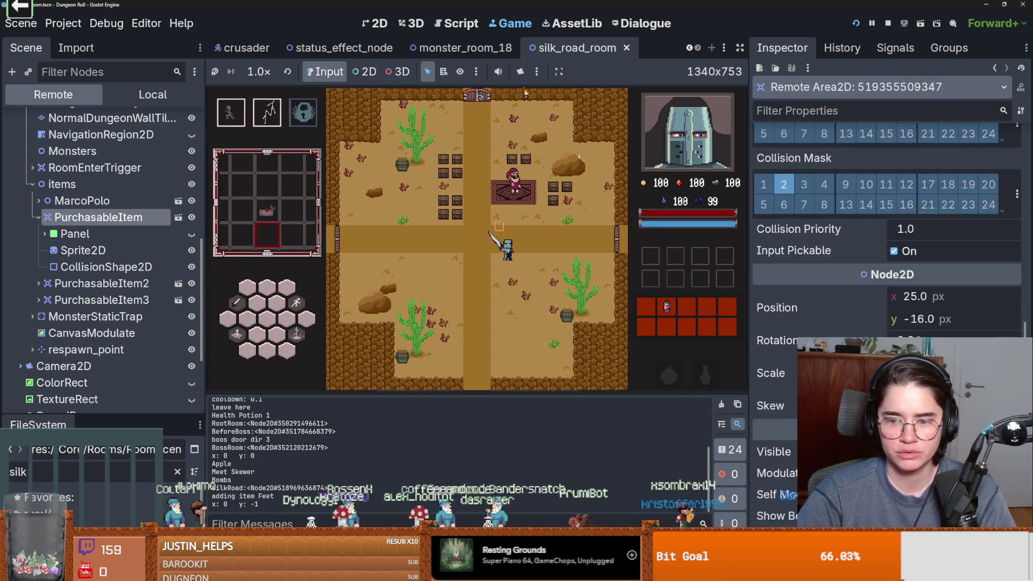
scroll(888, 242, down, 5)
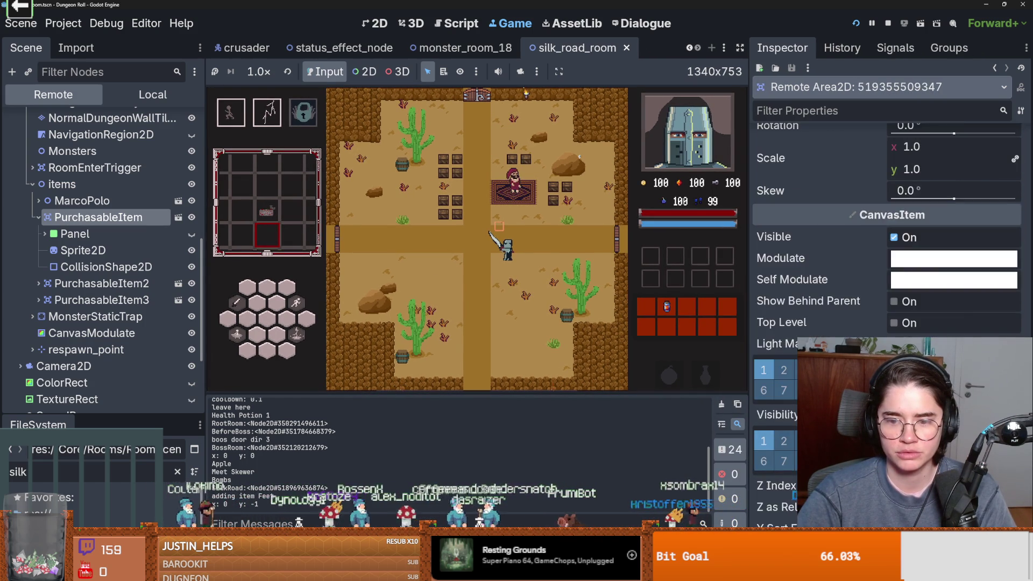
click(1013, 324)
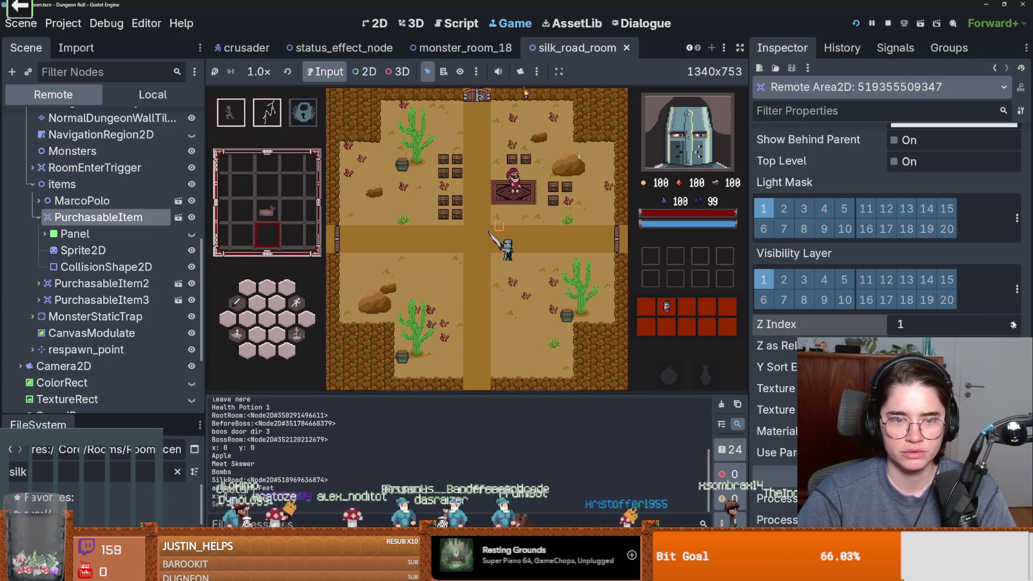
click(1013, 324)
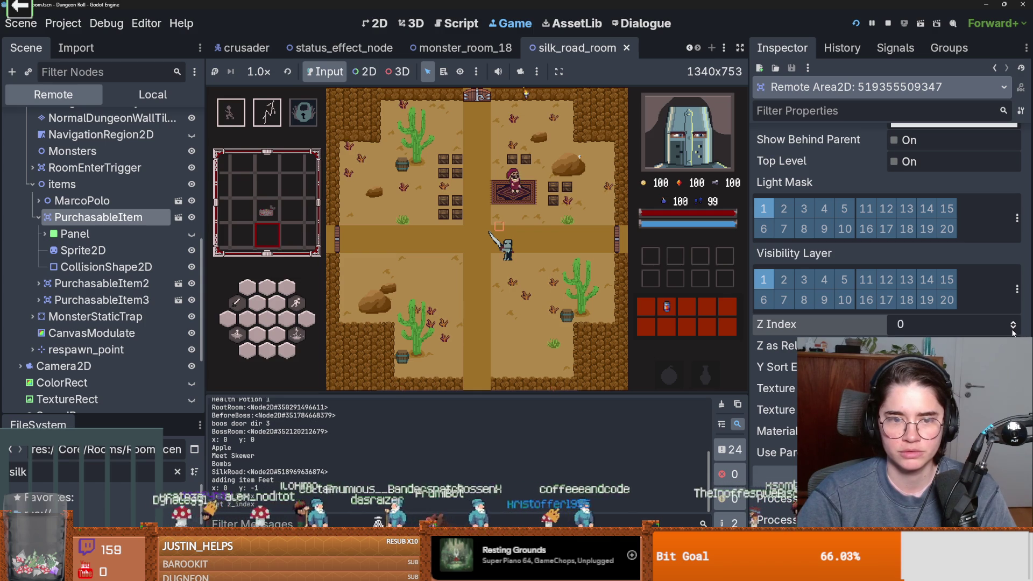
Step: Inspect the item's Sprite2D AtlasTexture, then stop the running game
click(63, 249)
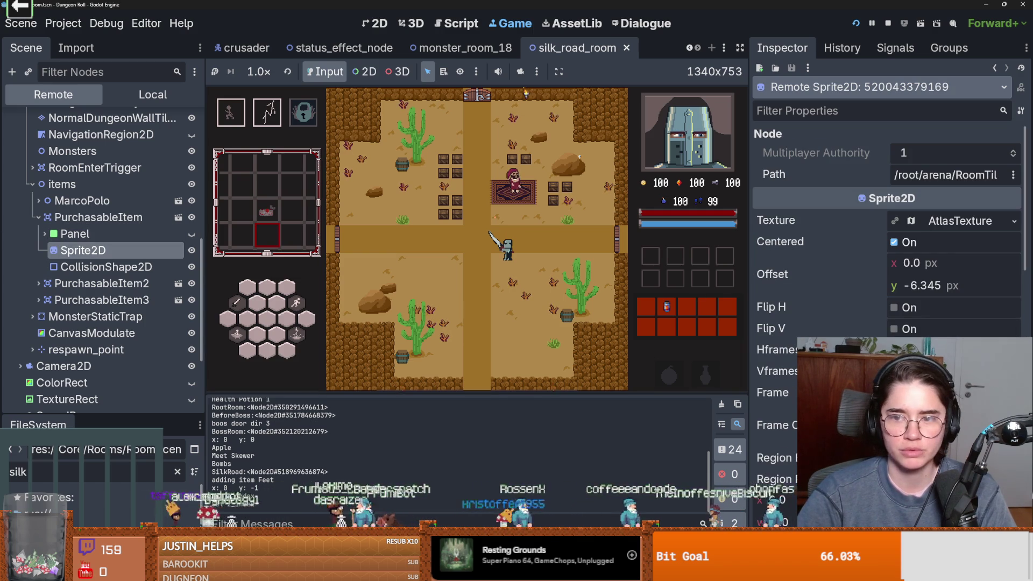
click(942, 223)
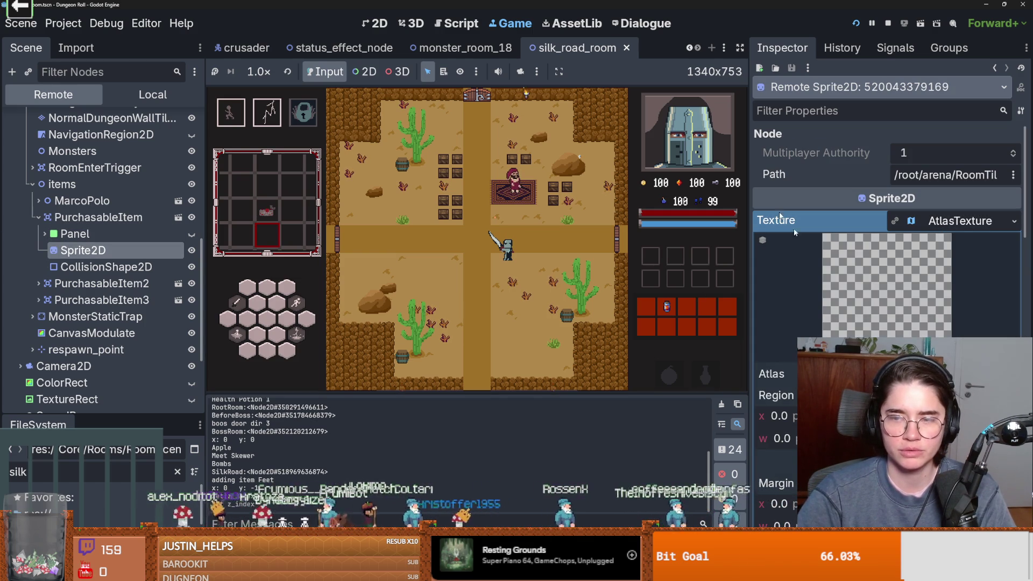
click(887, 23)
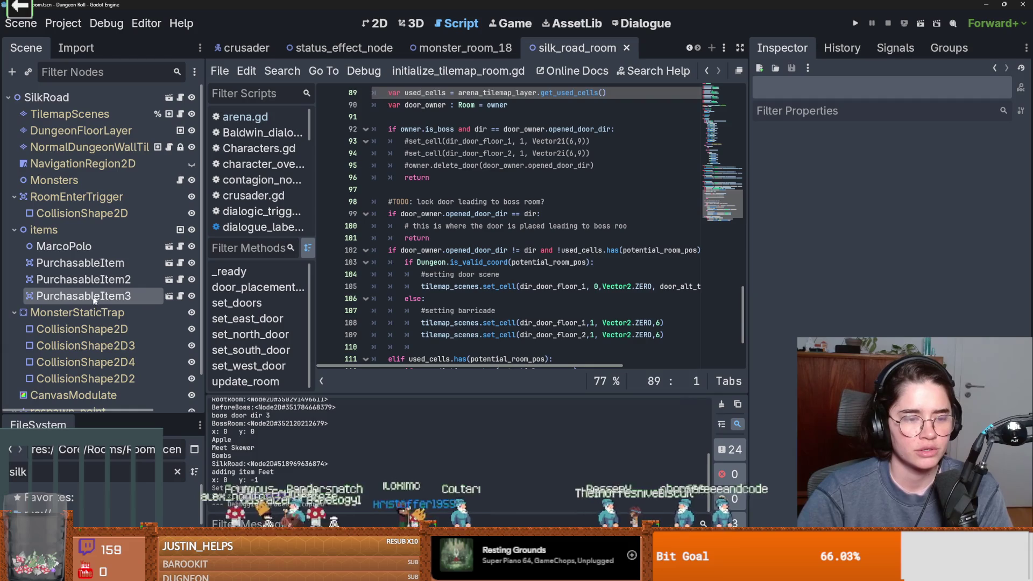
Step: Open purchasable_item from PurchasableItem3 in its own tab and show it in the 2D canvas
click(180, 296)
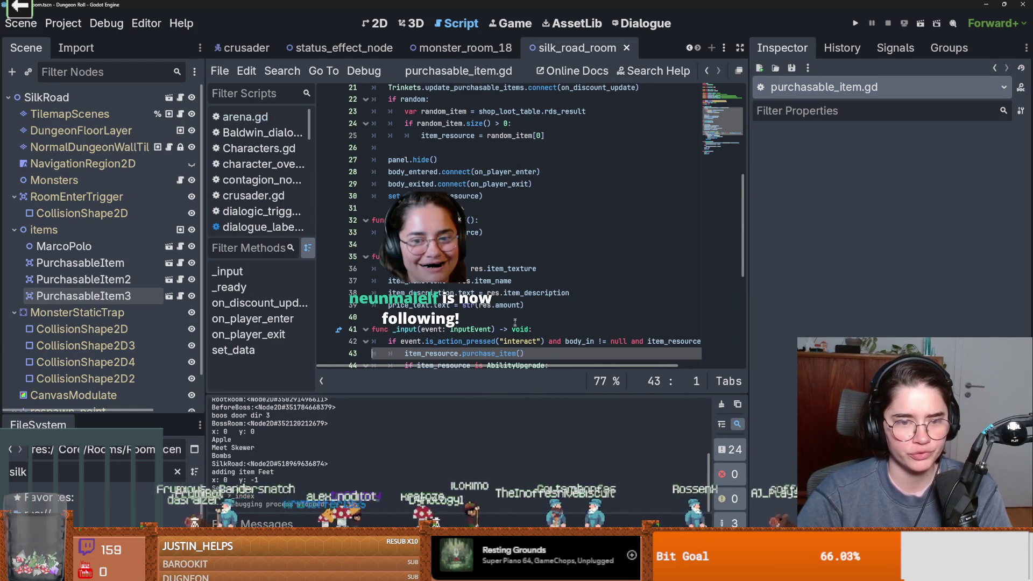
scroll(515, 311, down, 3)
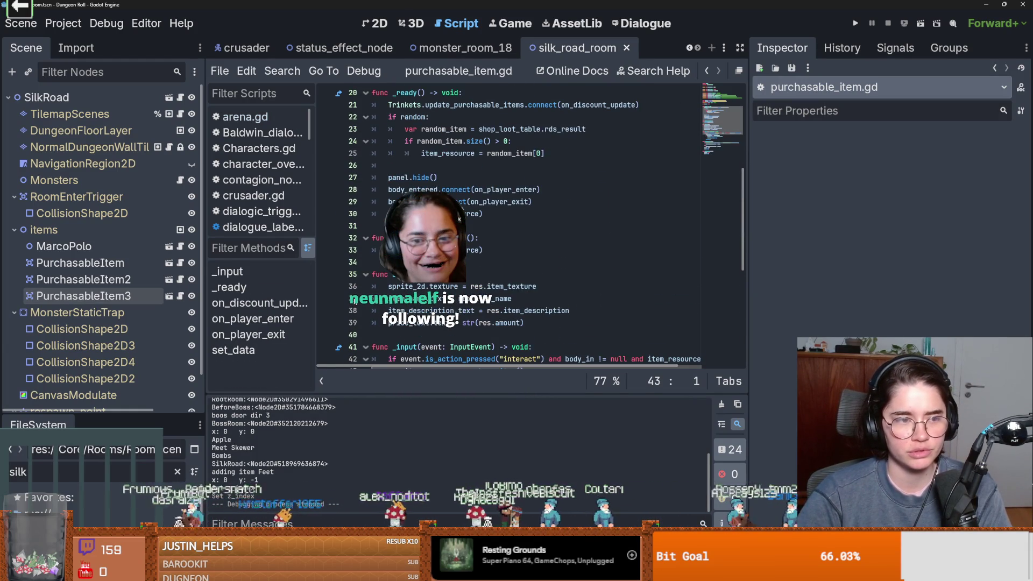
click(169, 296)
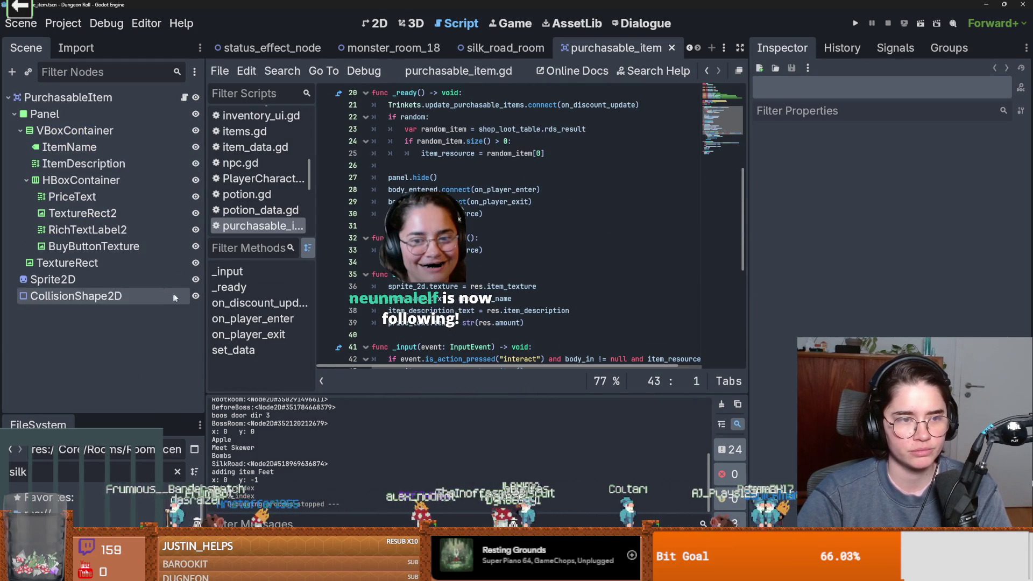
click(375, 23)
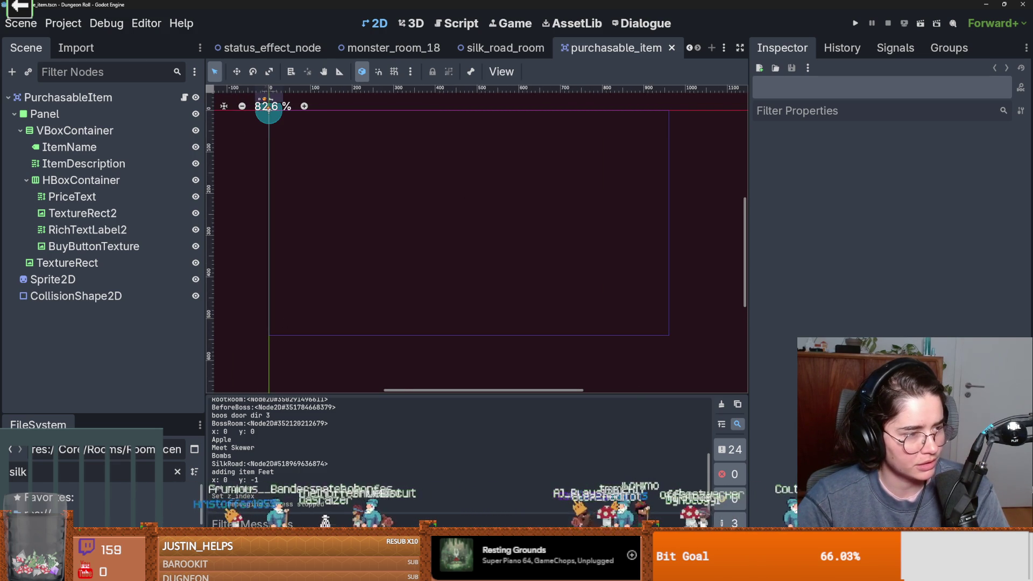
Step: Zoom in on the Potion item, save purchasable_item with Ctrl+S, and collapse the Panel node
scroll(430, 280, up, 2)
key(ctrl+s)
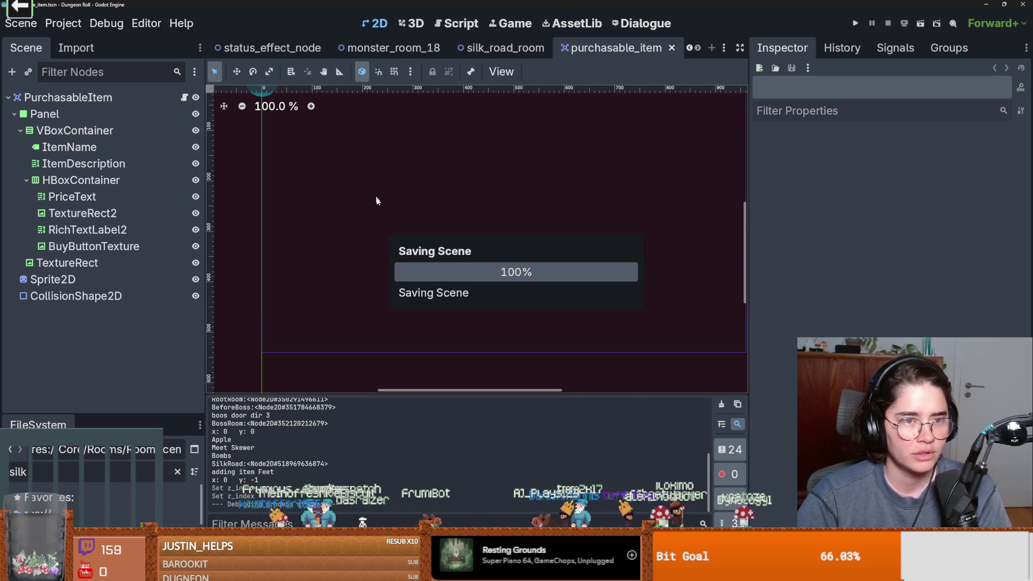
scroll(350, 178, up, 5)
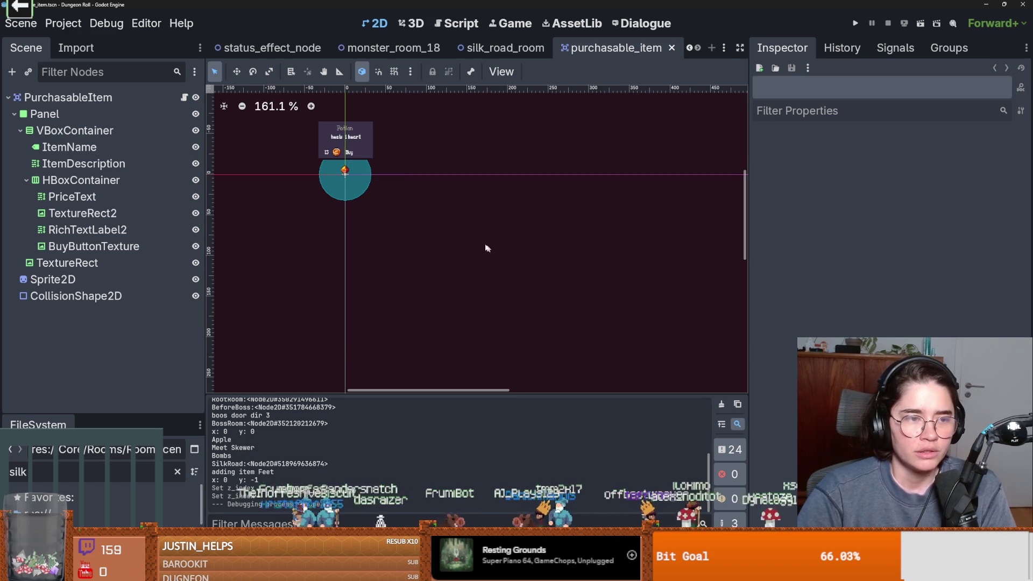
click(14, 114)
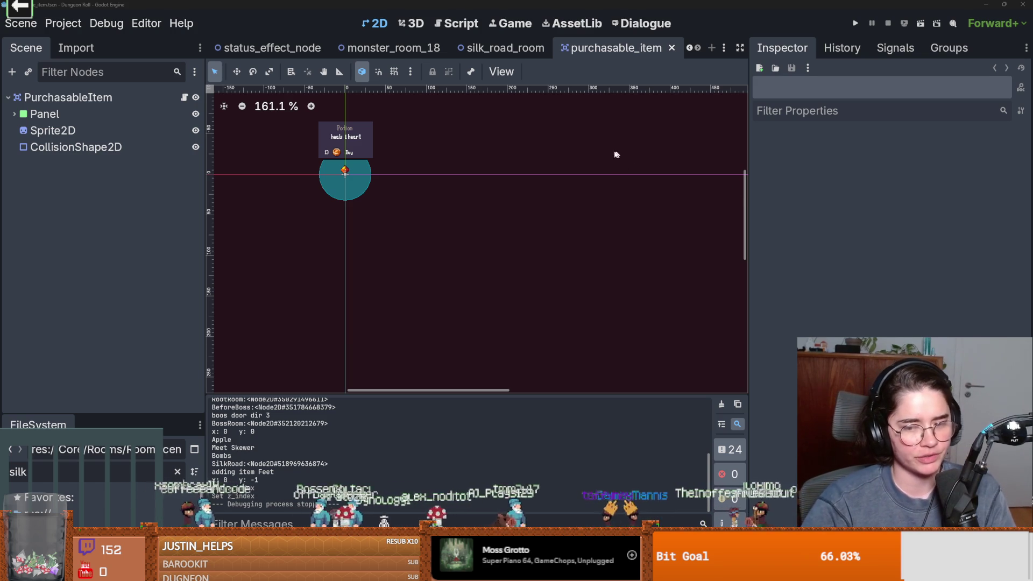
scroll(338, 172, up, 2)
key(ctrl+s)
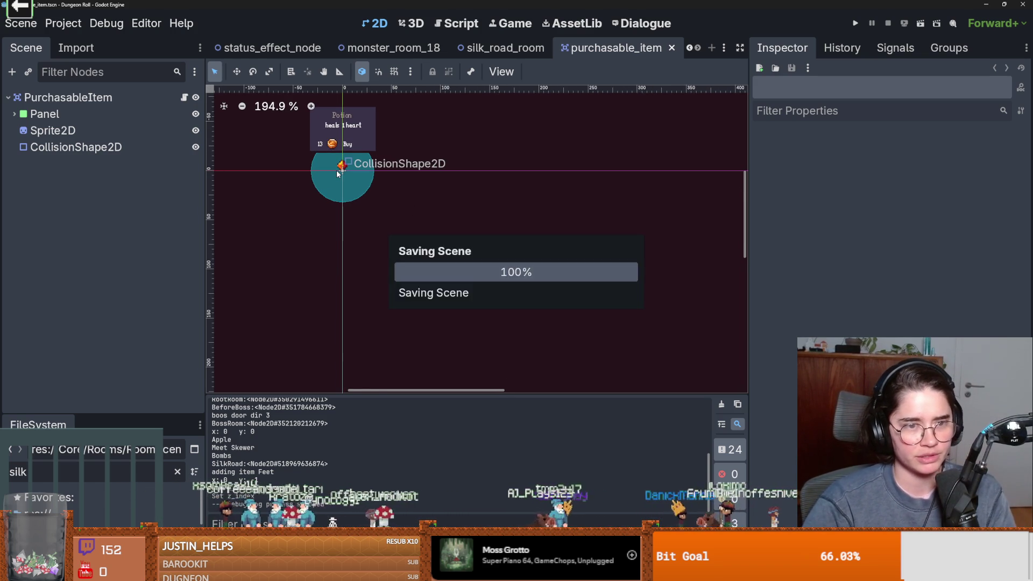
scroll(479, 223, up, 1)
scroll(417, 214, up, 4)
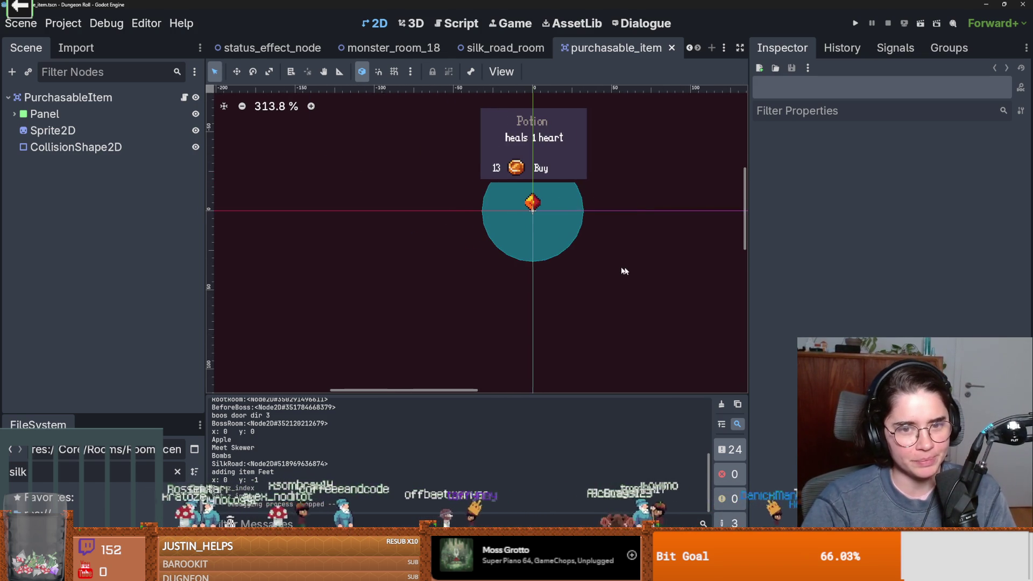
scroll(624, 270, up, 2)
scroll(492, 243, up, 1)
scroll(521, 272, up, 2)
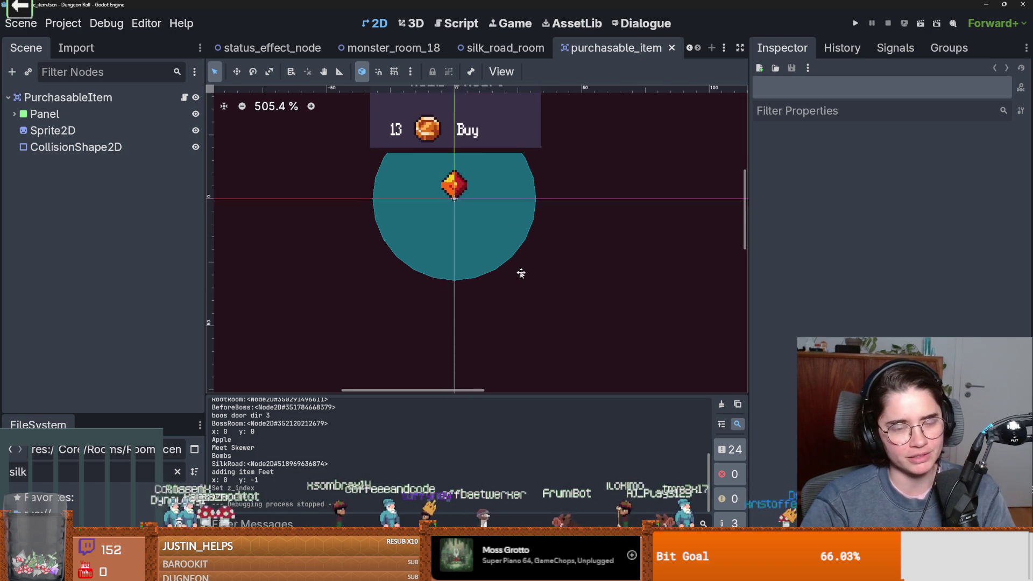
scroll(520, 272, up, 1)
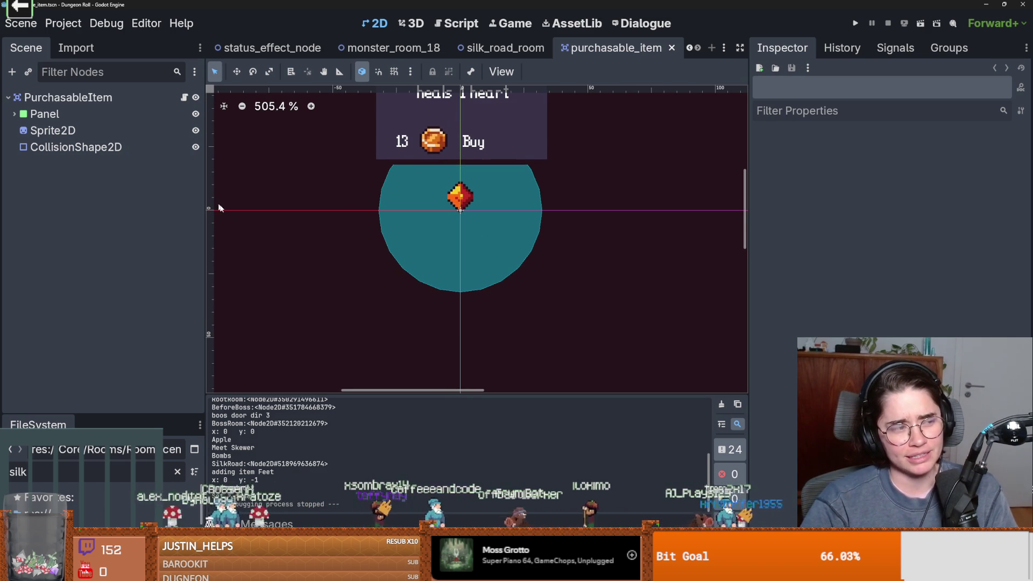
Step: Open and scroll through the purchasable_item.gd script
click(184, 99)
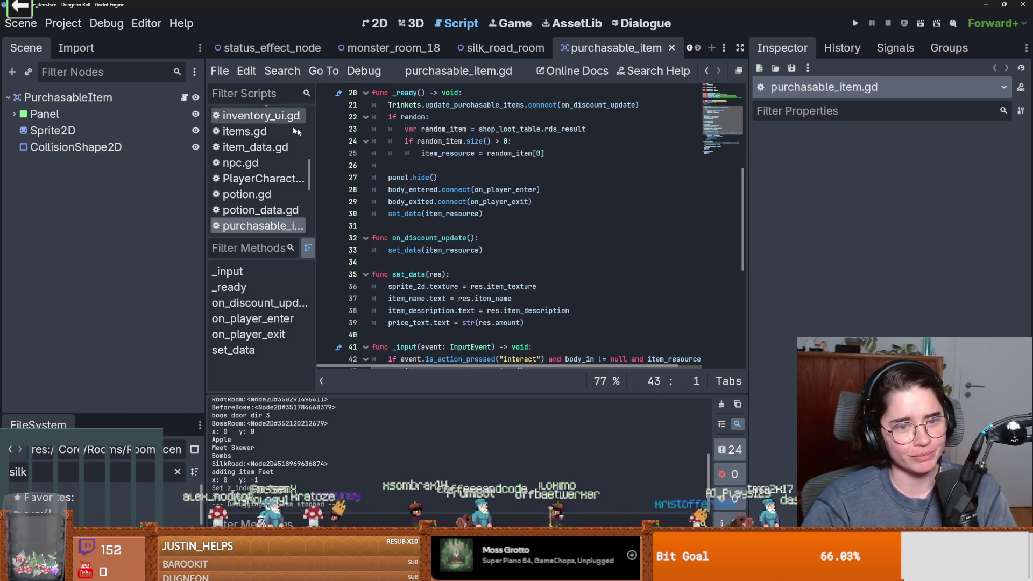
scroll(469, 207, up, 5)
scroll(469, 207, down, 2)
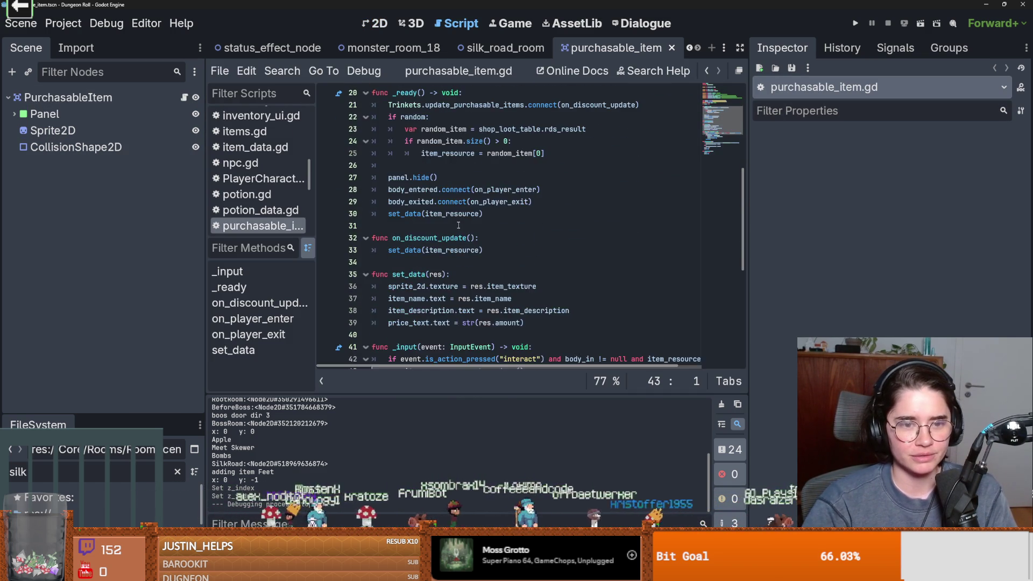
scroll(457, 225, down, 3)
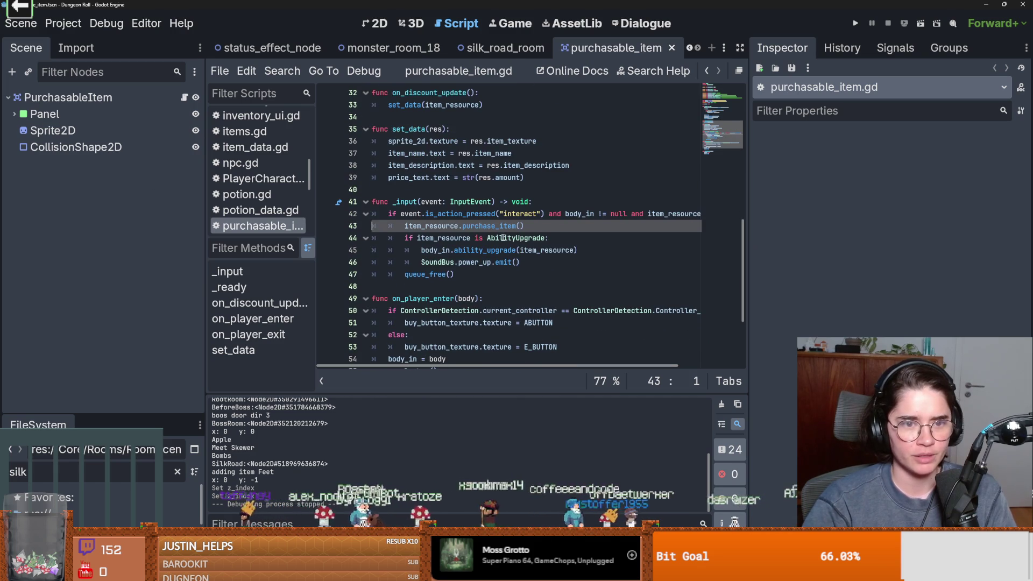
scroll(500, 239, up, 4)
scroll(500, 239, down, 2)
scroll(500, 239, up, 3)
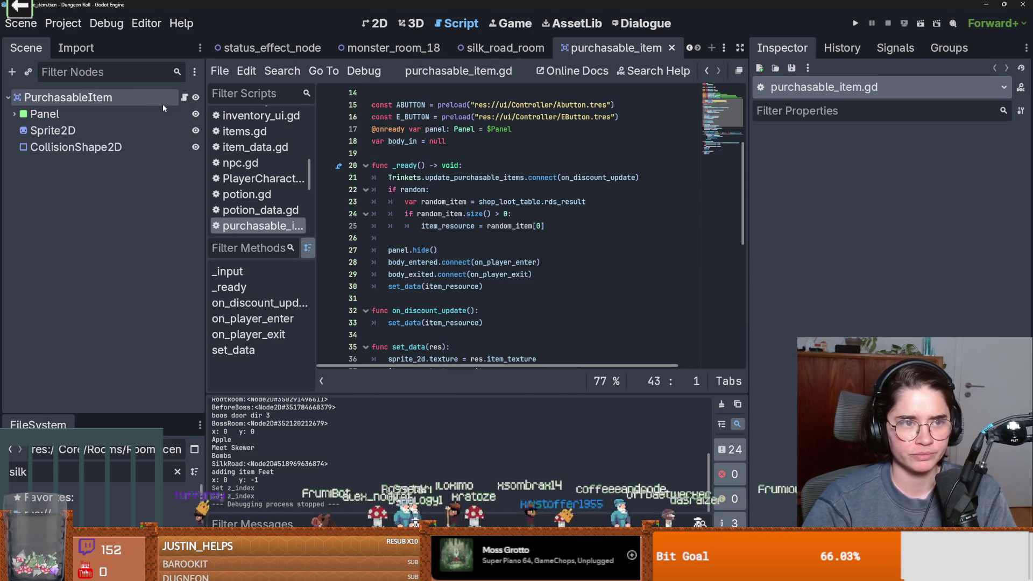
Step: Quick-load ShopLootTable1.tres as the Shop Loot Table, confirm its 8 items, and play the project
click(135, 99)
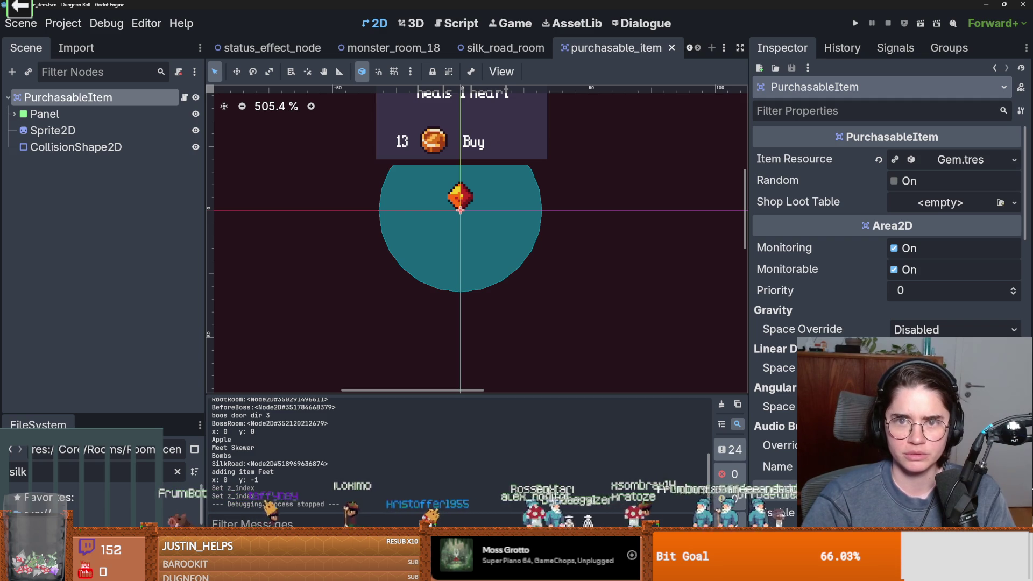
click(928, 207)
click(932, 259)
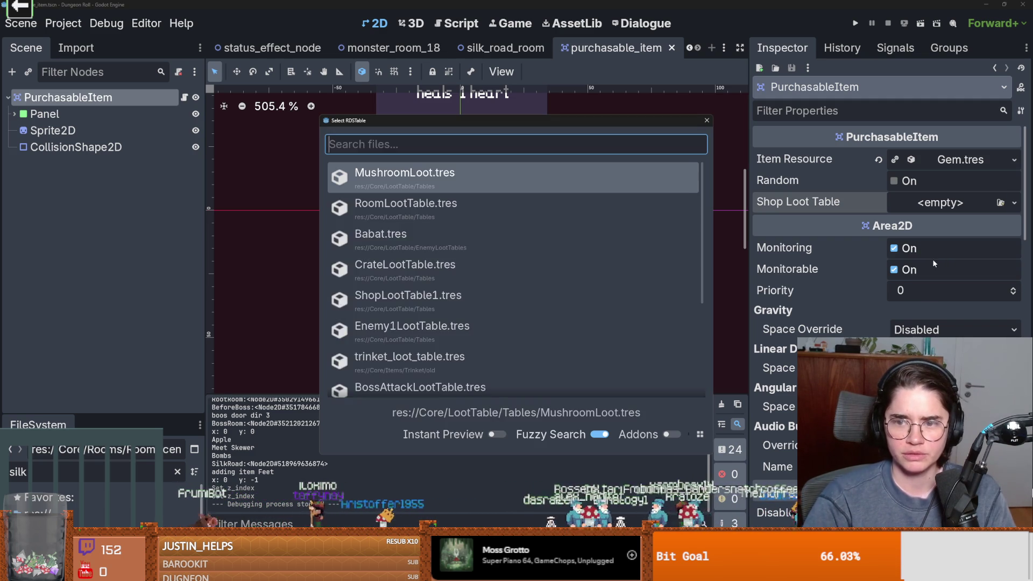
text(sho)
key(Return)
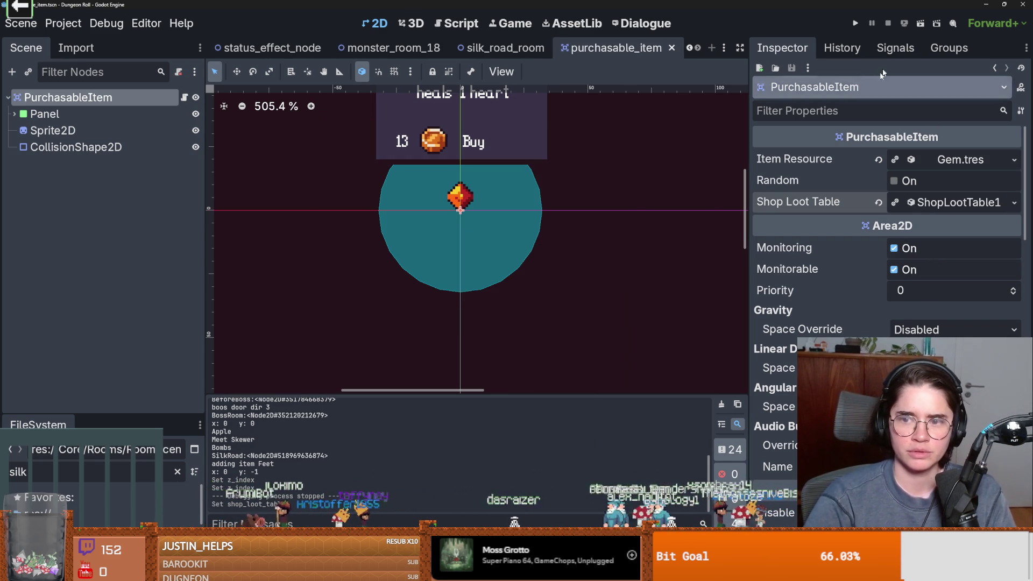
click(930, 205)
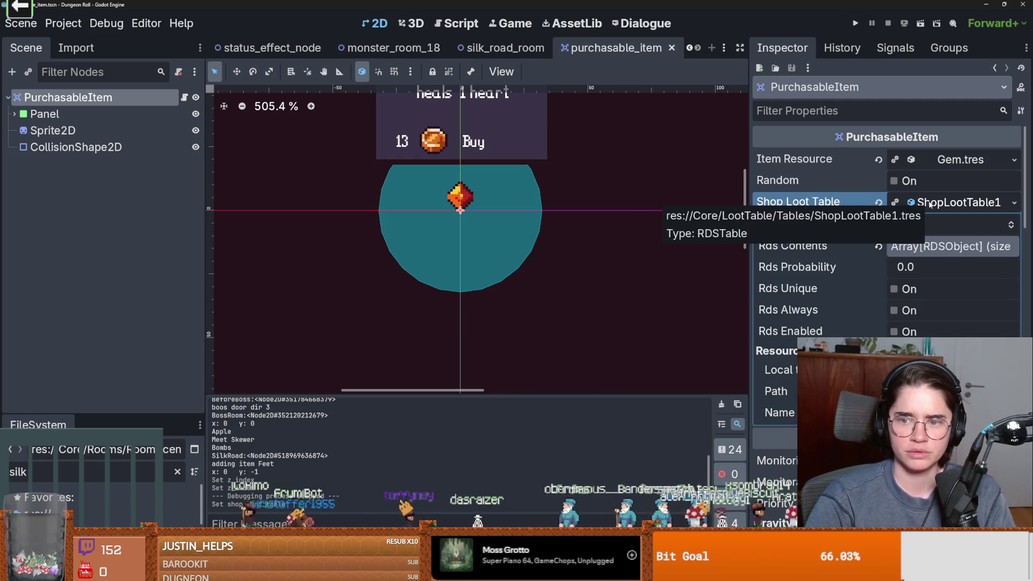
click(933, 249)
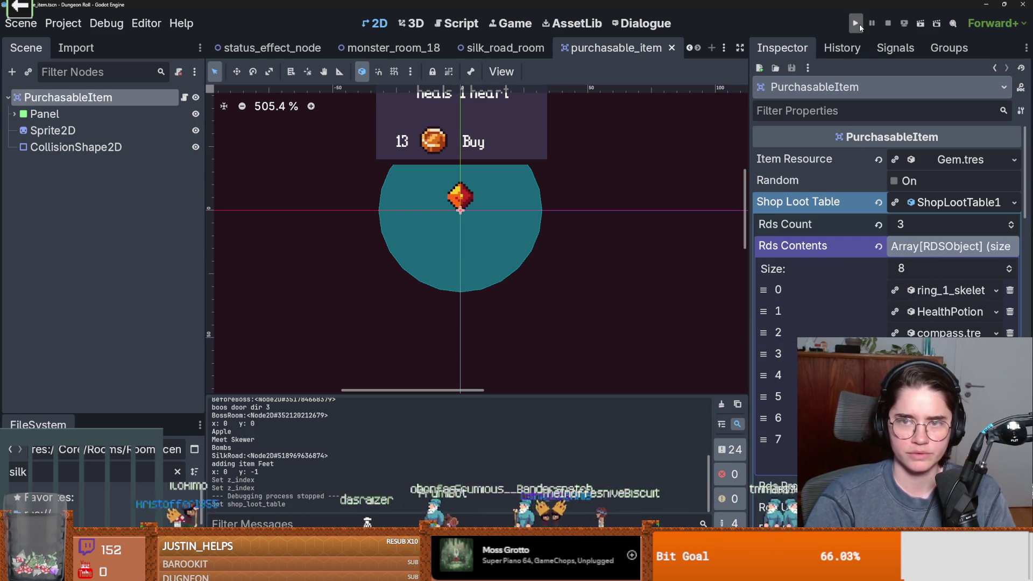
click(857, 24)
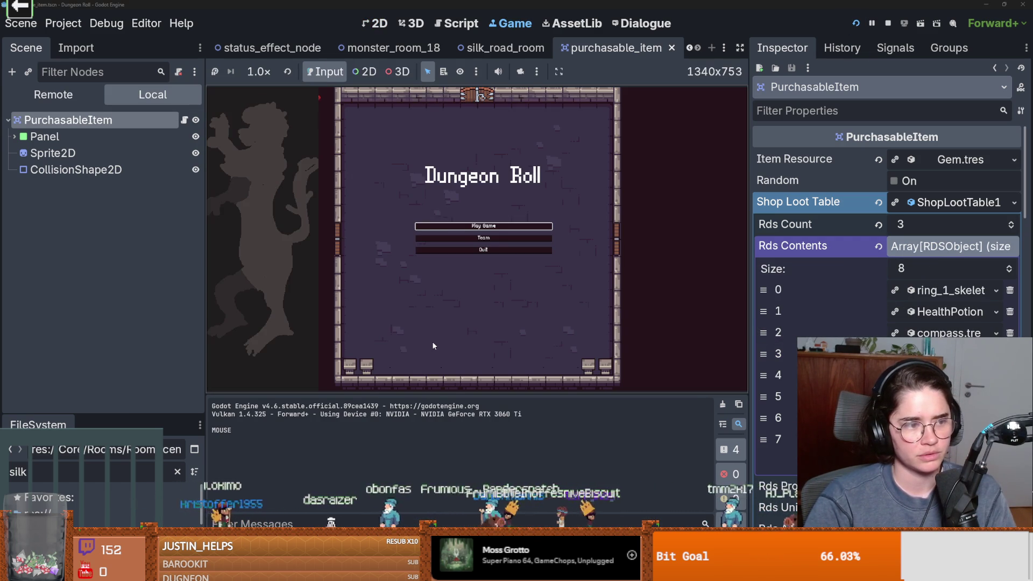
Step: Choose Play Game on the Dungeon Roll title menu
click(482, 227)
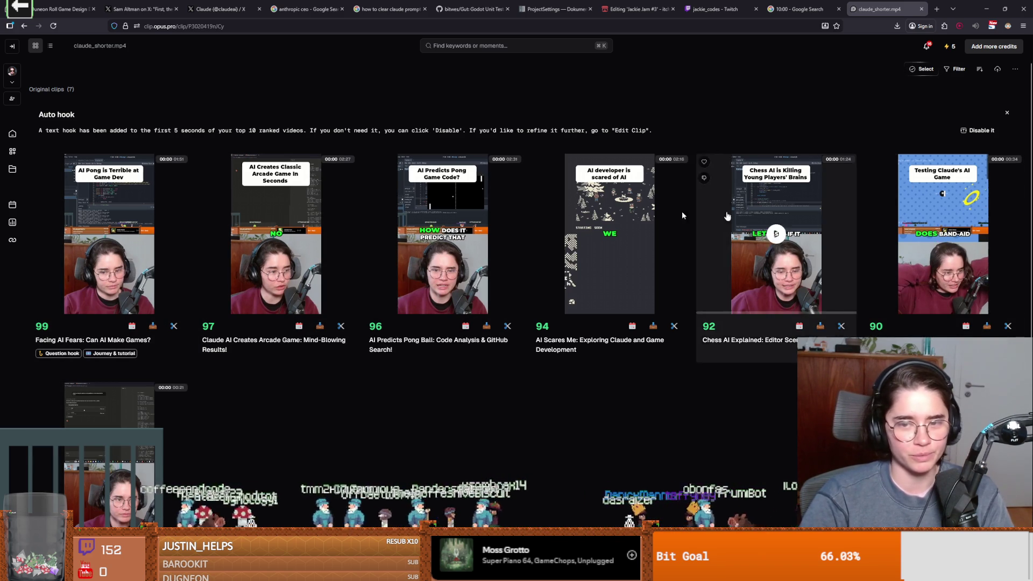
click(109, 233)
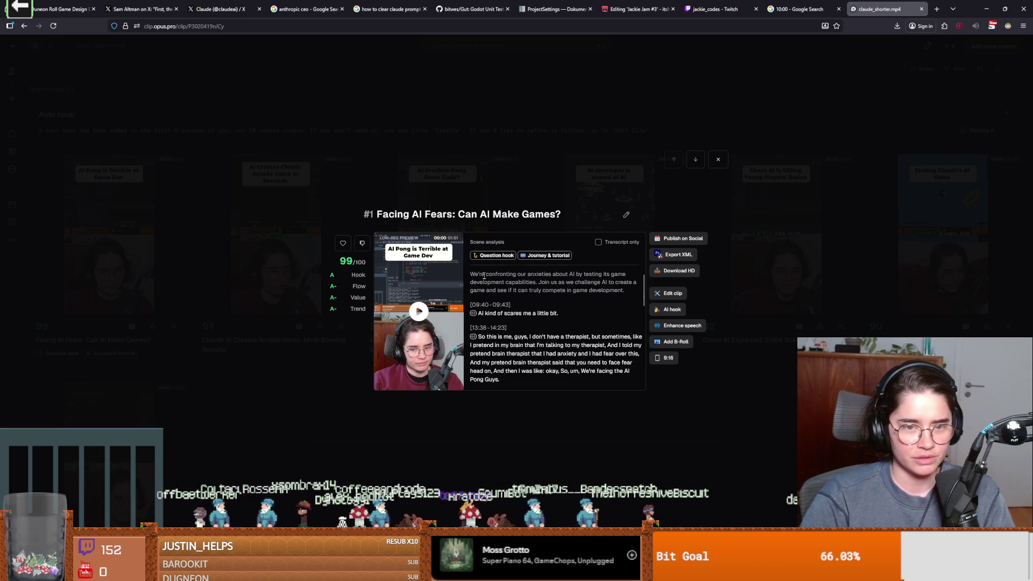
mouse_move(488, 258)
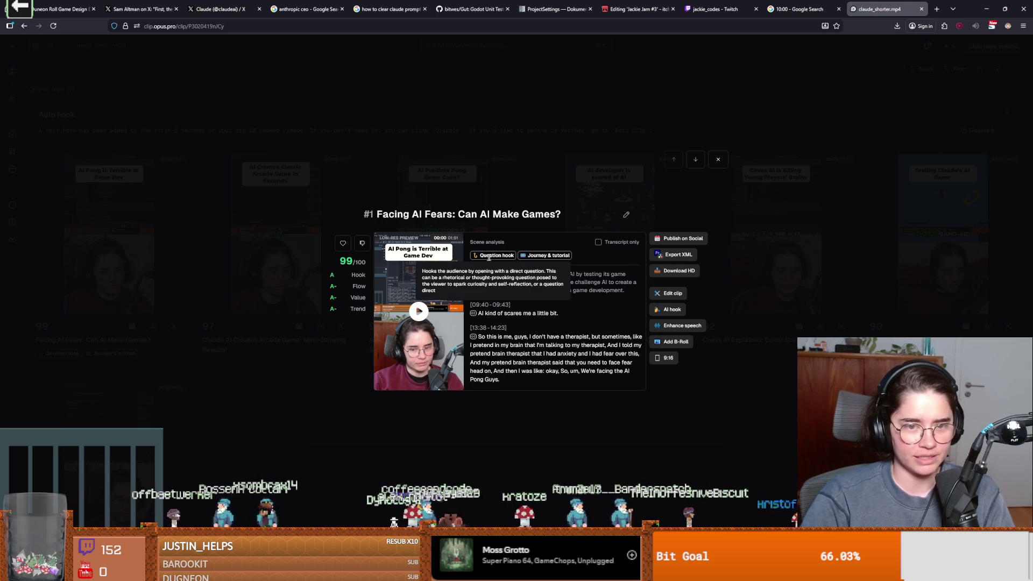
click(479, 327)
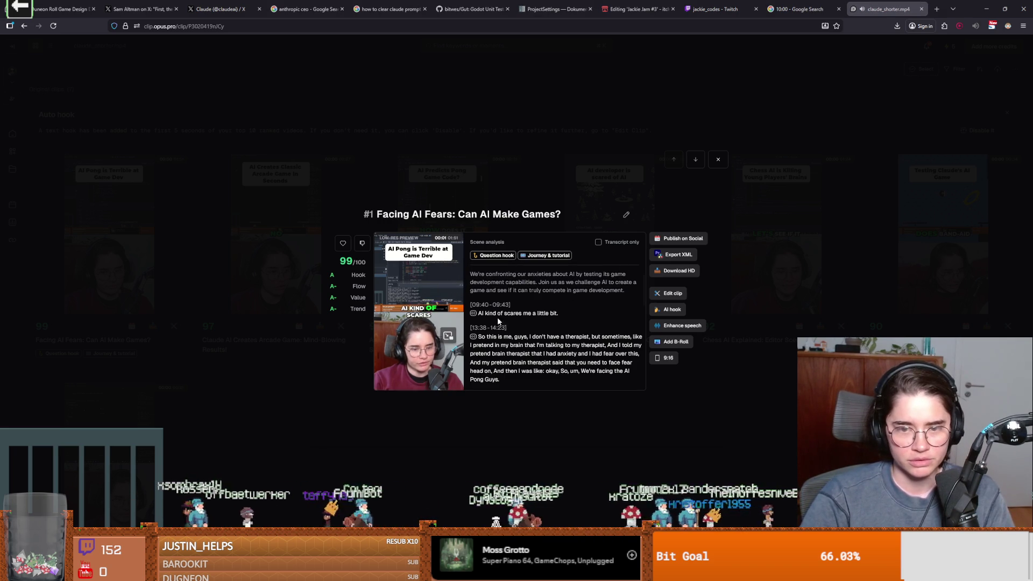
click(448, 336)
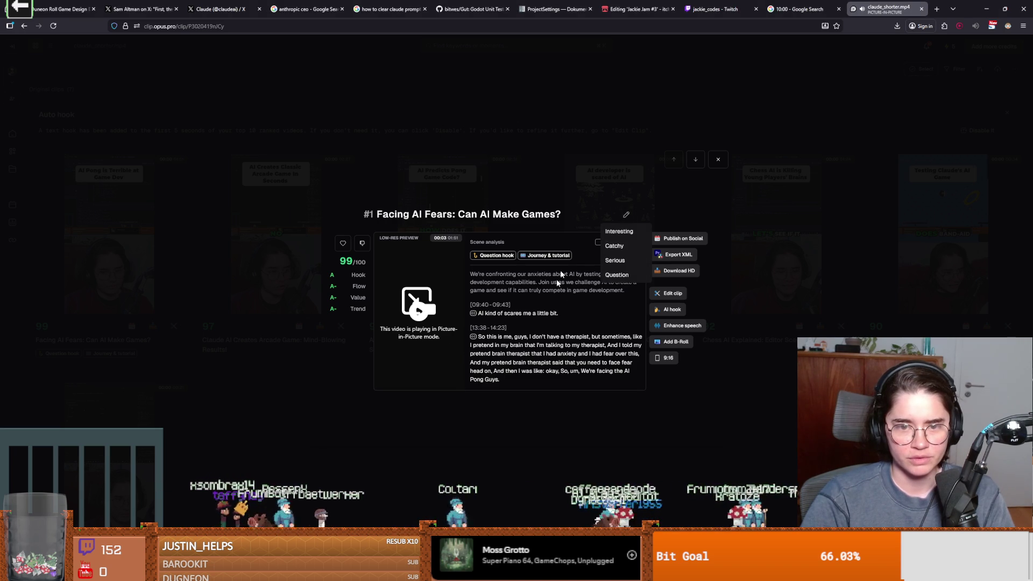
click(99, 320)
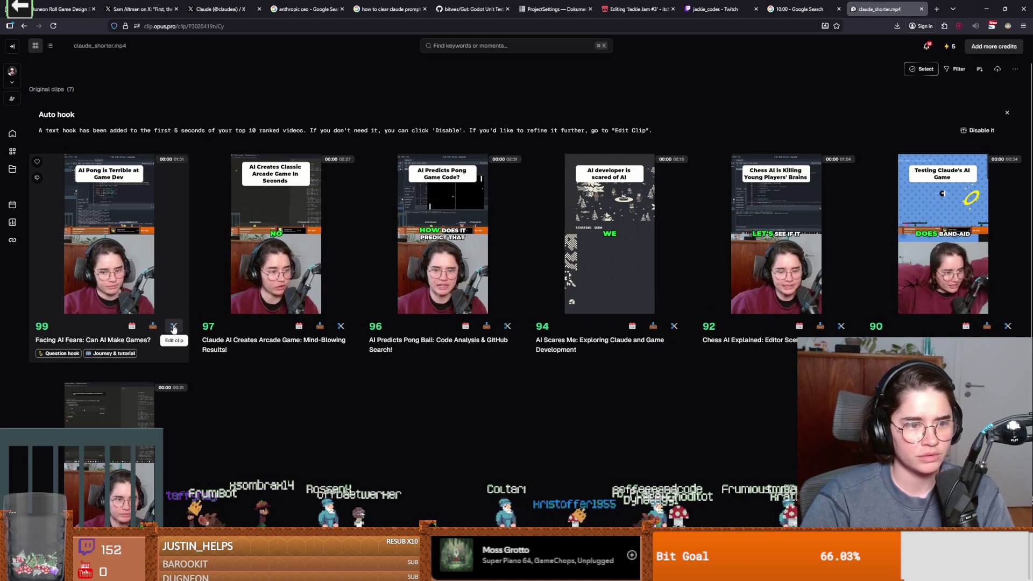
Step: Open the first clip, 'Facing AI Fears: Can AI Make Games?', in the OpusClip editor
click(174, 326)
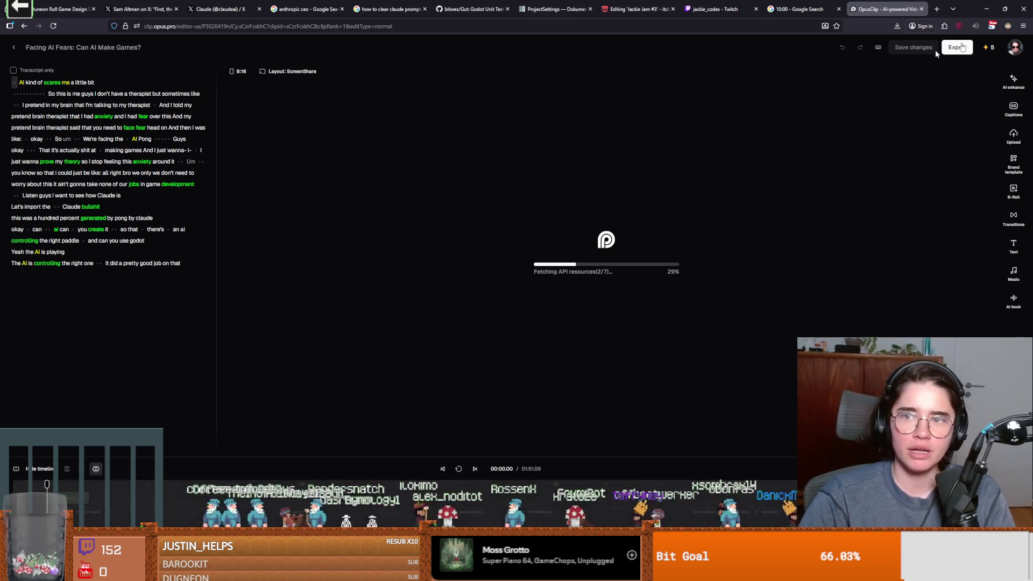
Step: Return to Godot, pick the Crusader, and enlarge the debugger panel
click(986, 8)
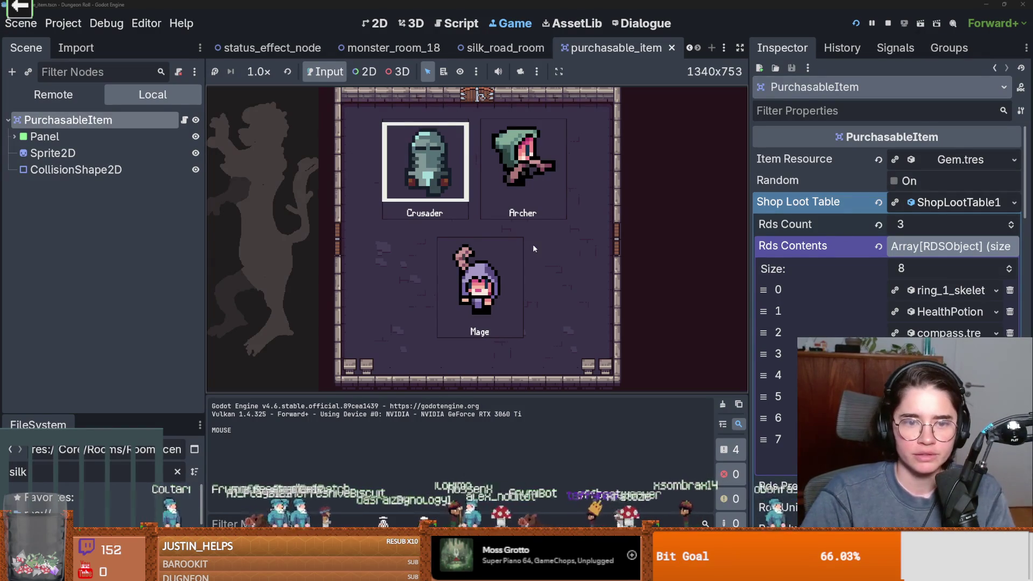
click(425, 161)
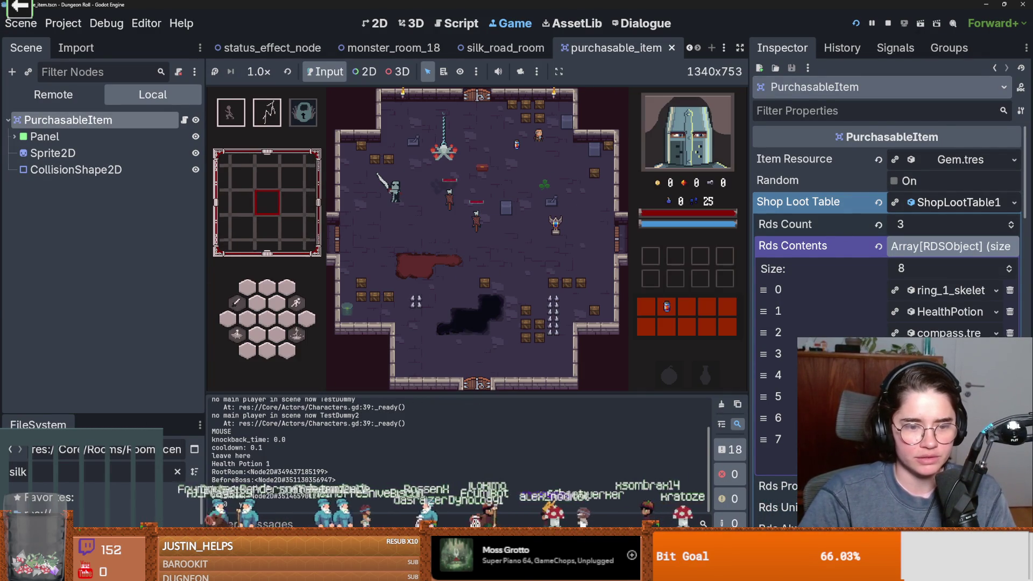
scroll(450, 482, up, 2)
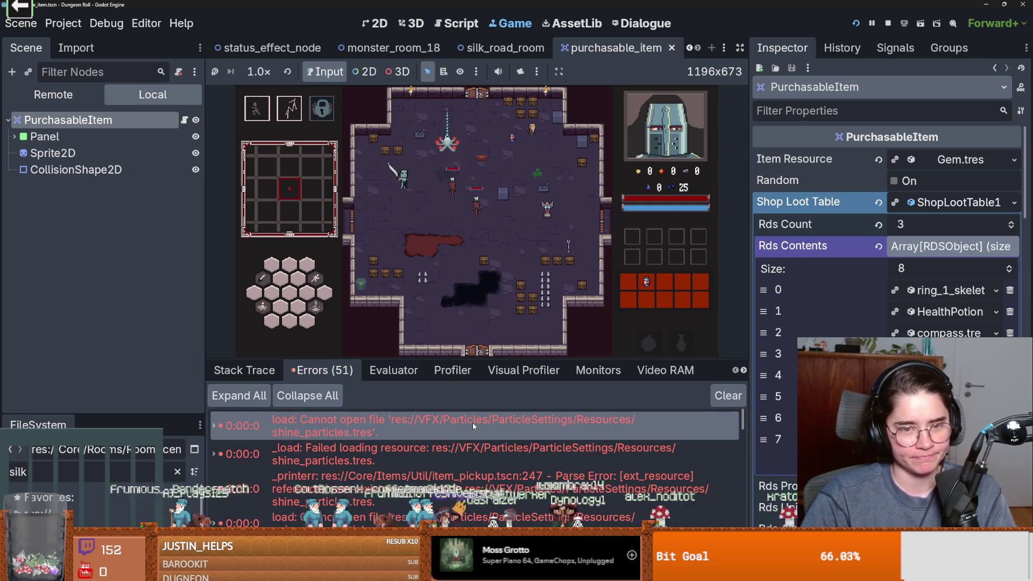
drag(458, 359, 462, 98)
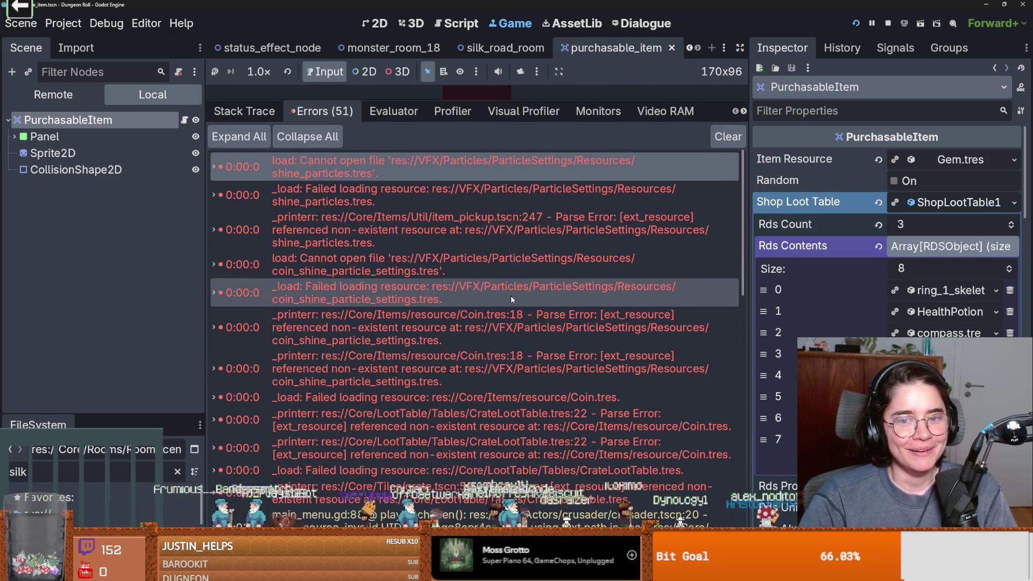
Step: Review the Coin.tres, CrateLootTable, shine_particles, item_pickup.tscn and coin_shine errors
mouse_move(511, 296)
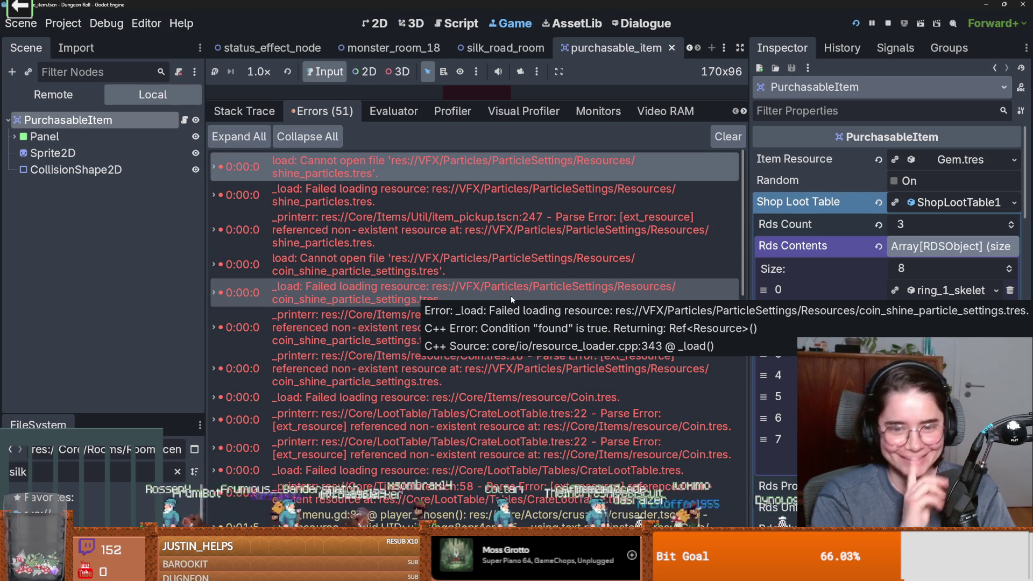
click(544, 386)
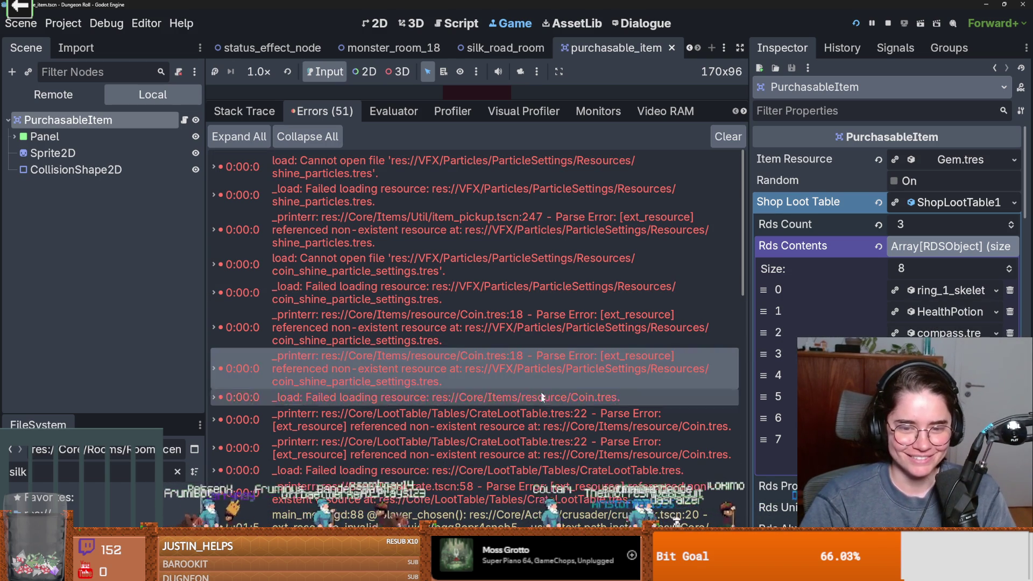
mouse_move(583, 423)
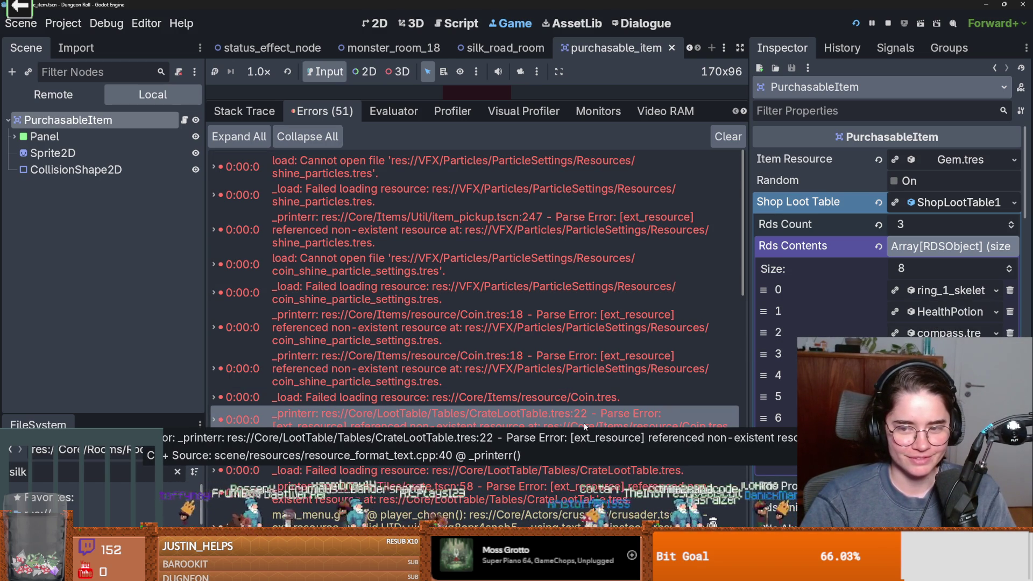
right_click(583, 422)
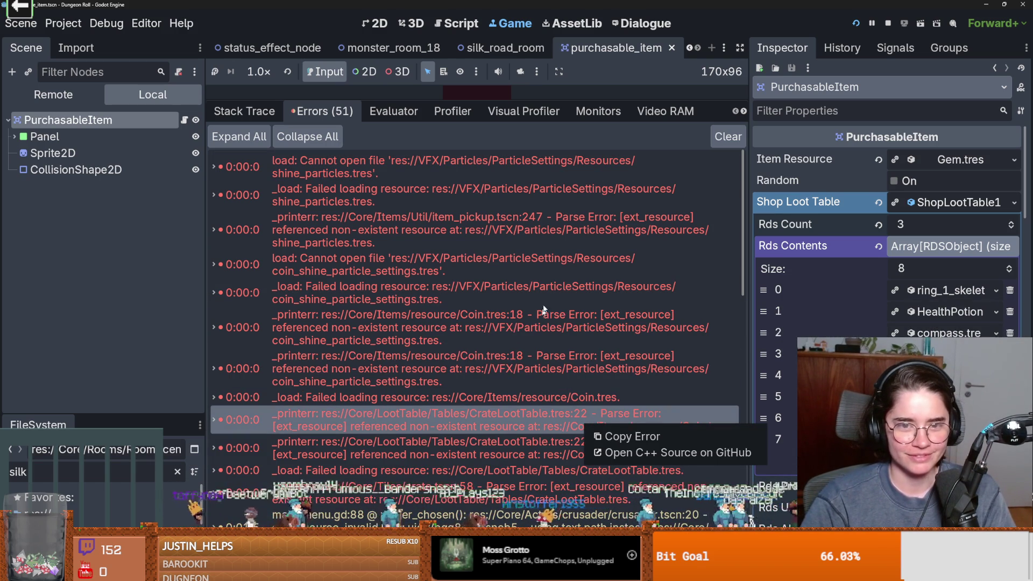
click(557, 323)
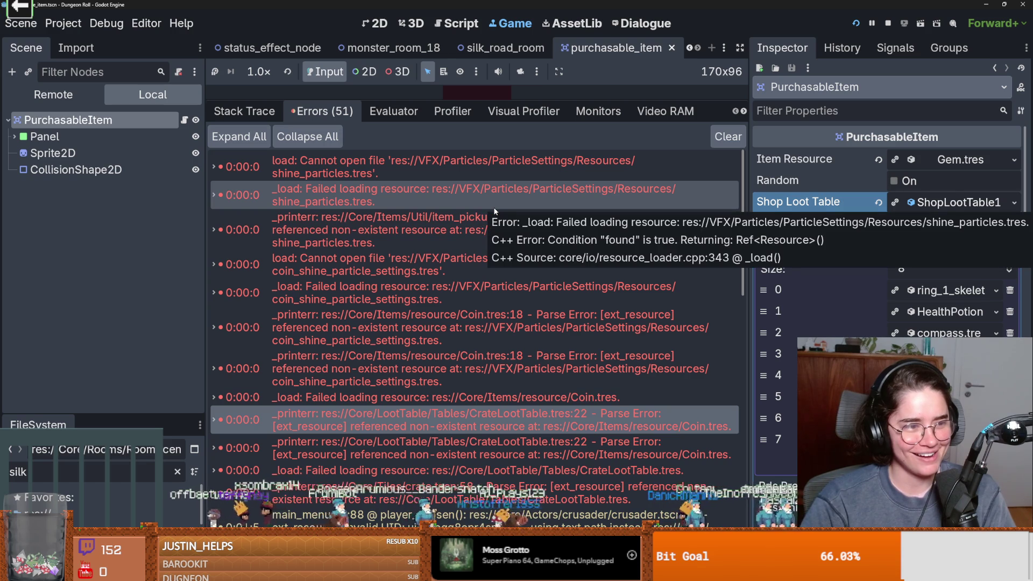
click(438, 179)
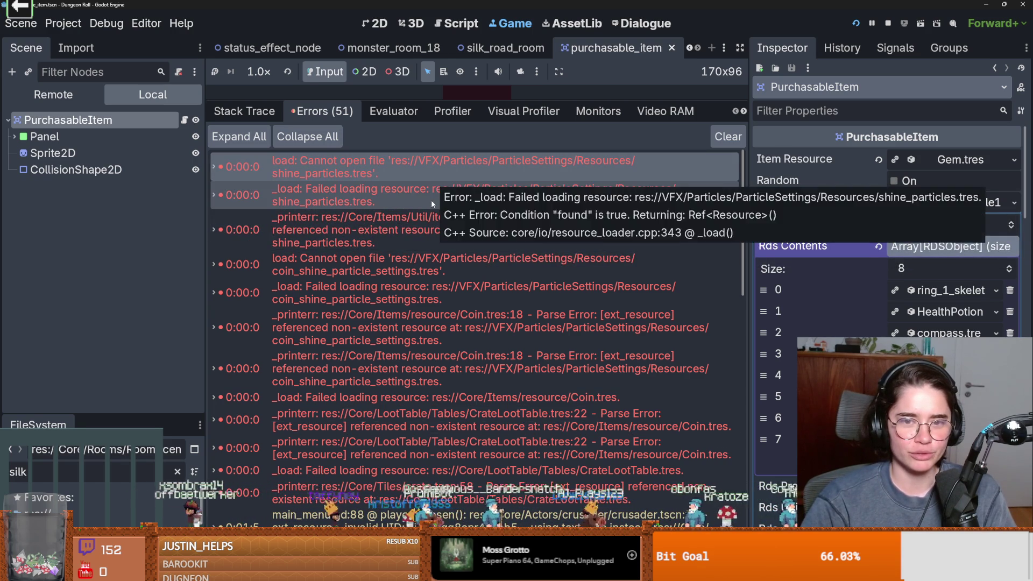
click(430, 199)
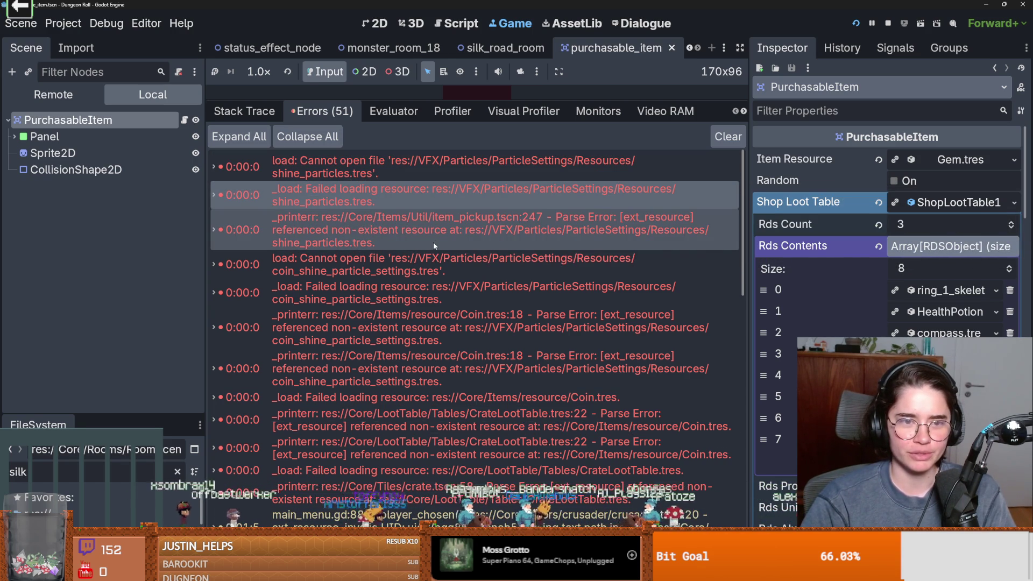
click(483, 224)
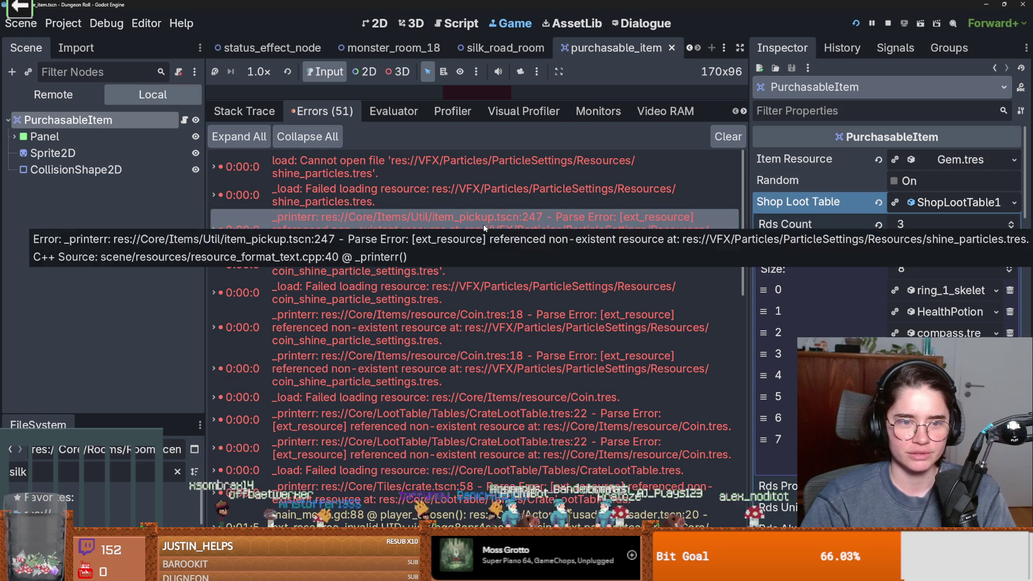
click(460, 267)
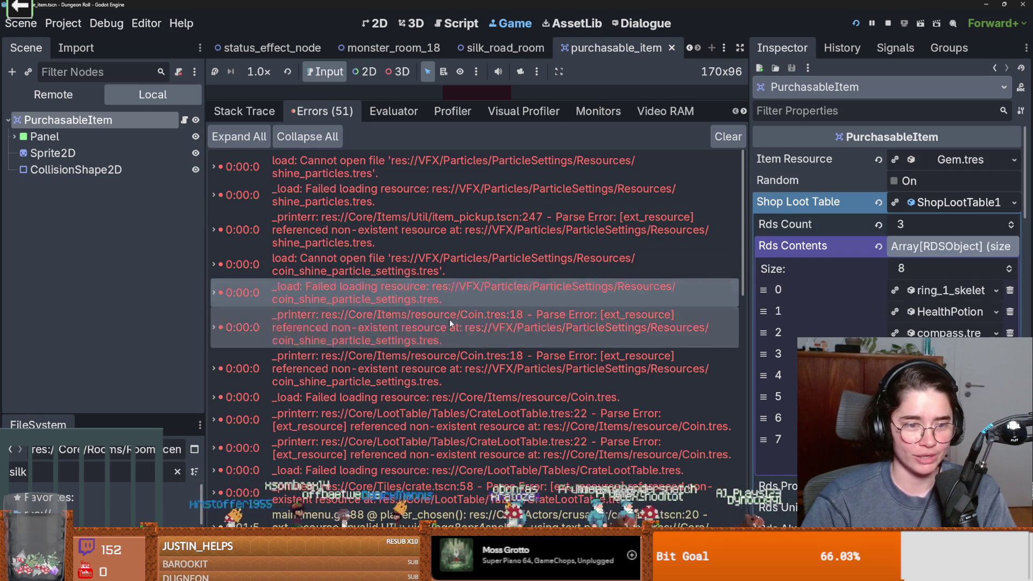
click(464, 360)
Step: Restore the game view and walk the player into the desert room up to the merchant's item
drag(541, 100, 543, 409)
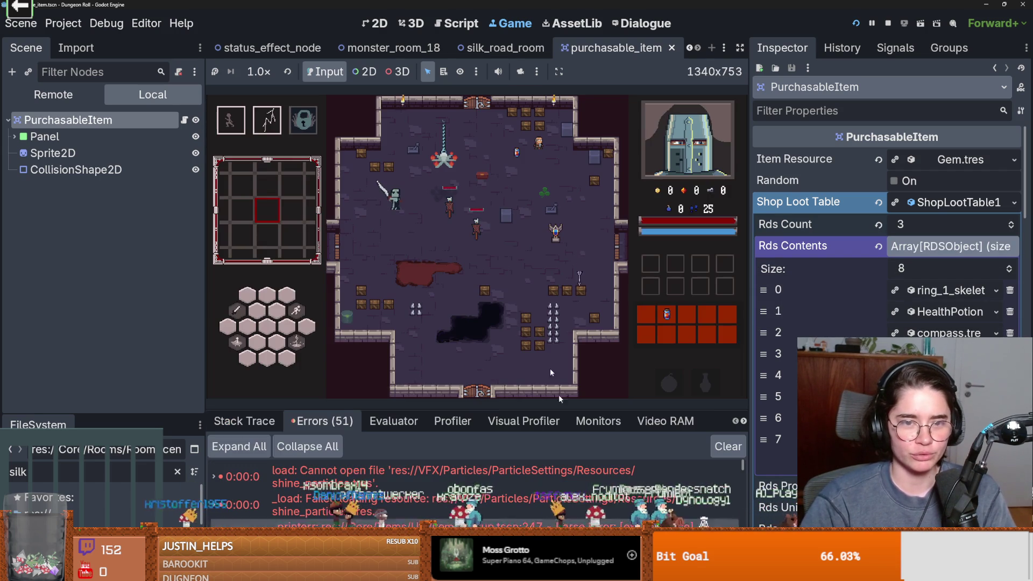
key(w)
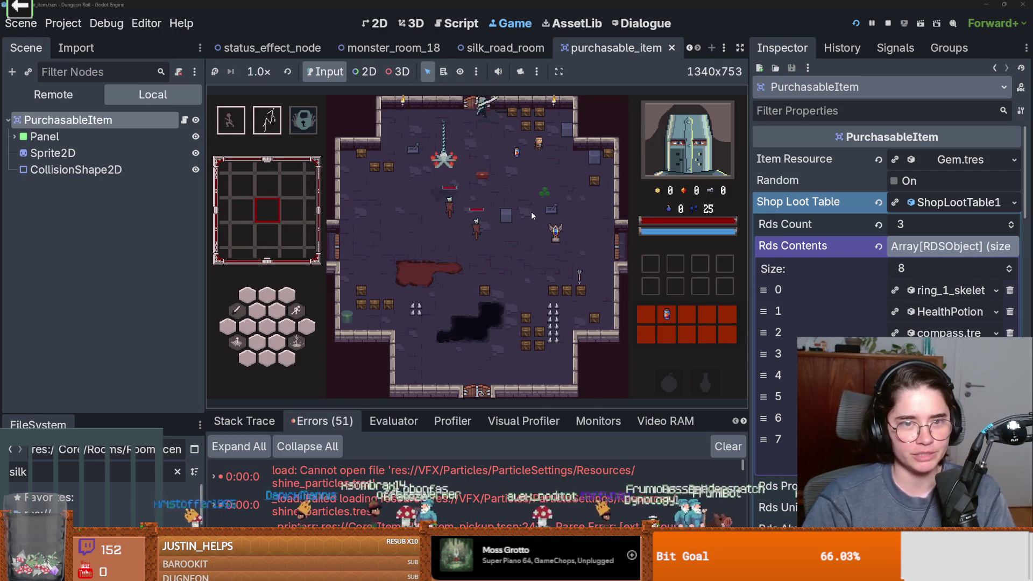
click(377, 371)
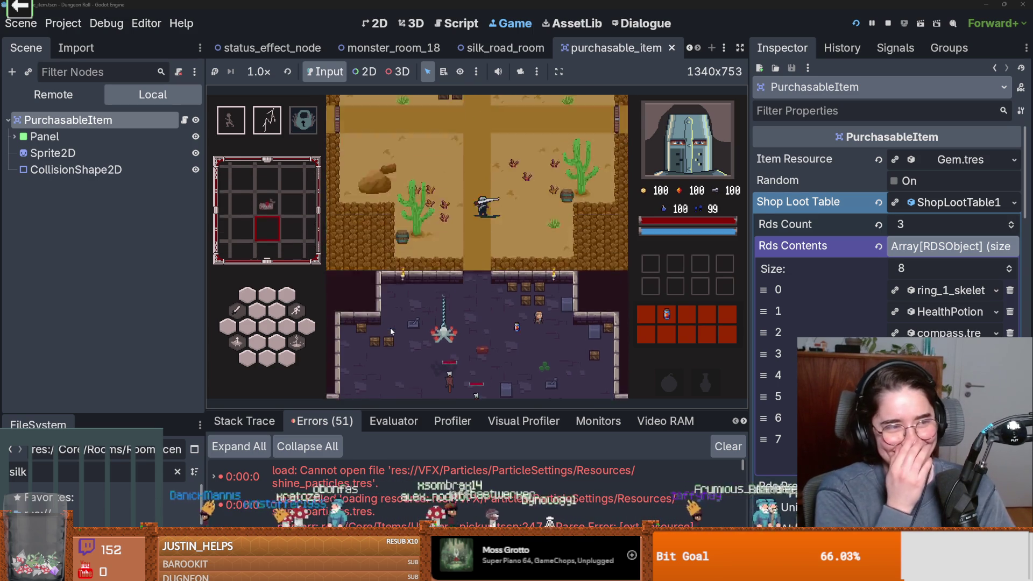
key(w)
key(d)
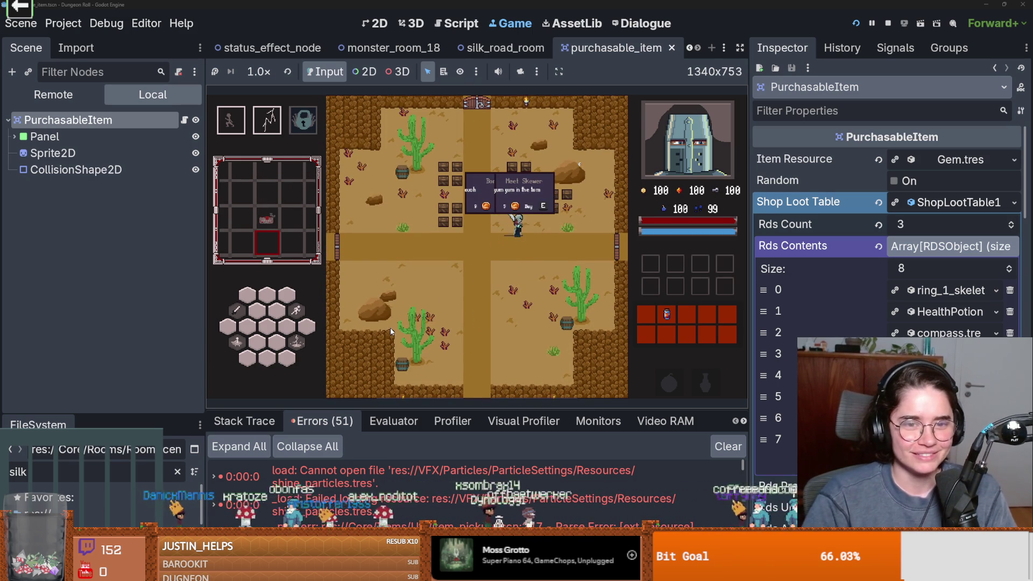
Step: Expand the Remote tree through arena, RoomTilemapLayer and SilkRoad to list the shop items
click(53, 95)
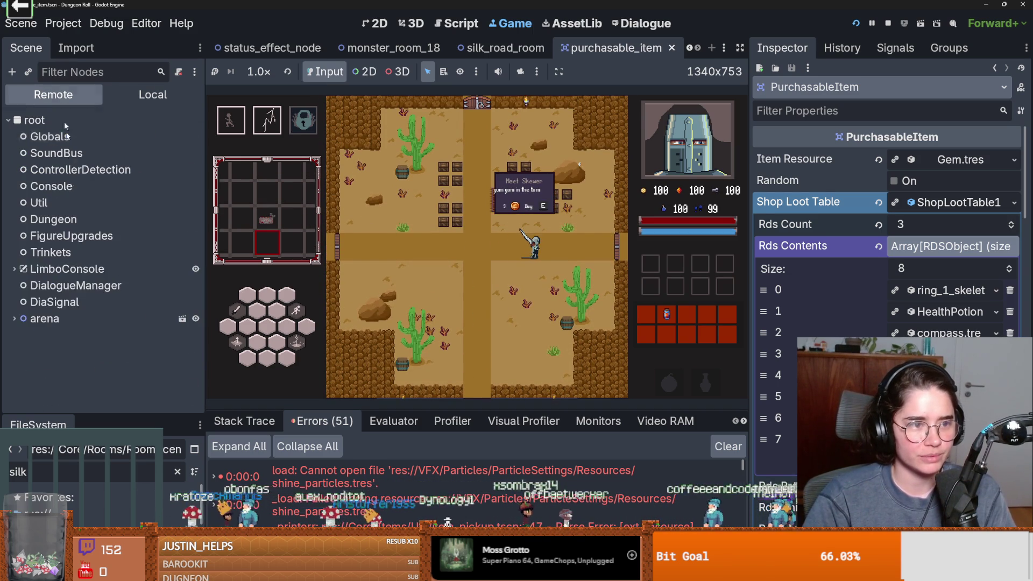
click(14, 316)
scroll(63, 309, down, 3)
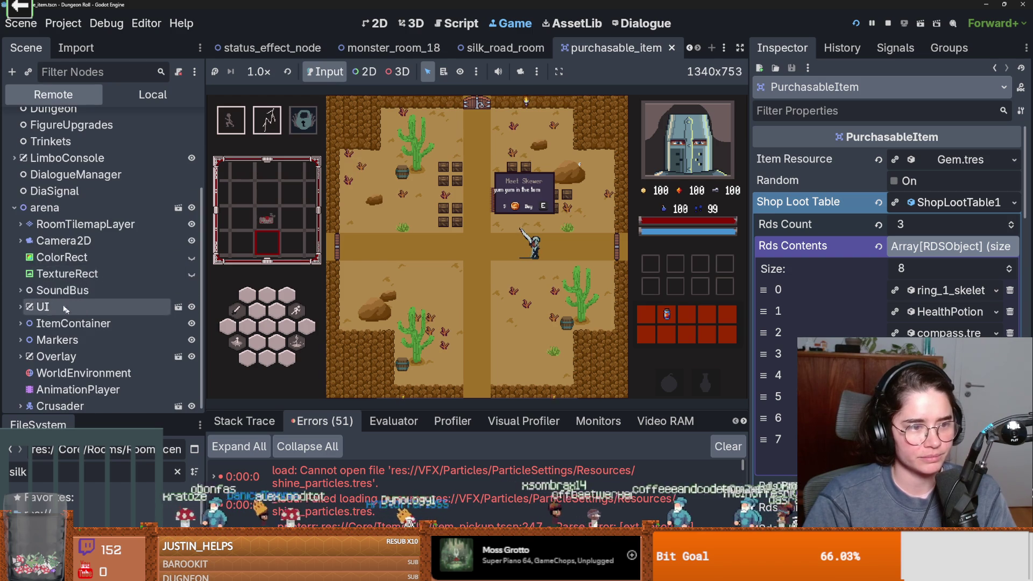
click(20, 224)
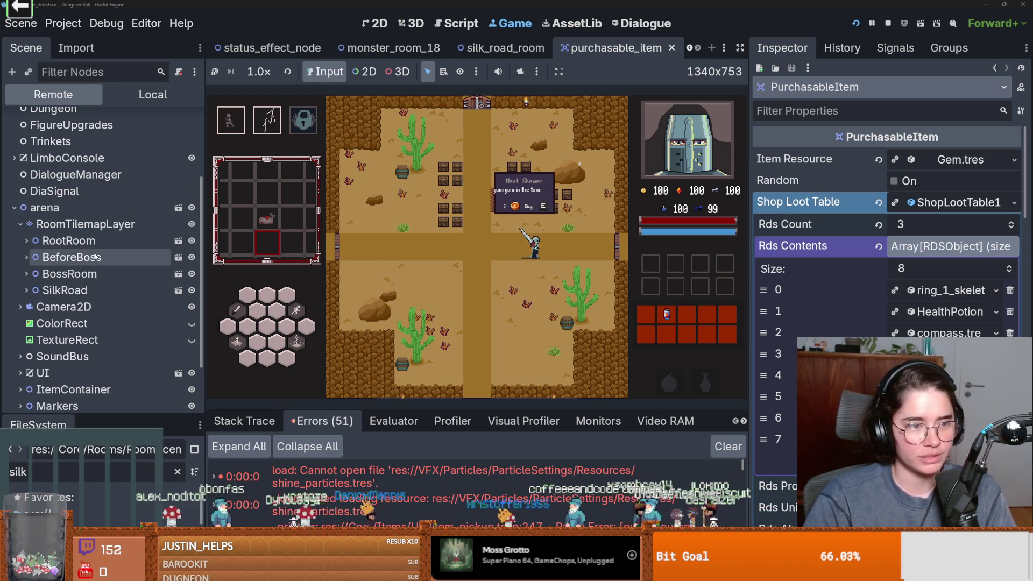
click(26, 290)
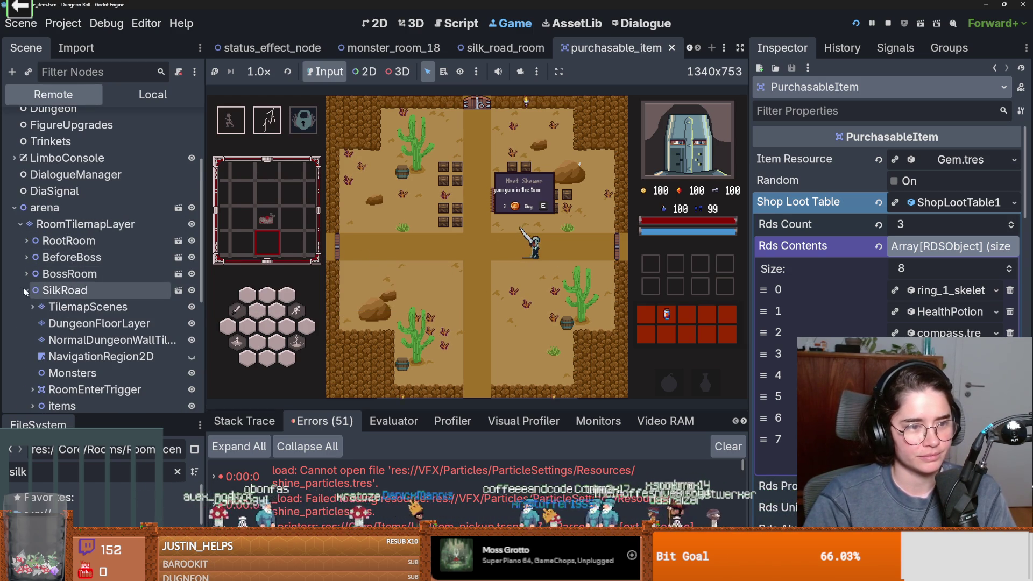
scroll(30, 301, down, 3)
scroll(48, 328, down, 2)
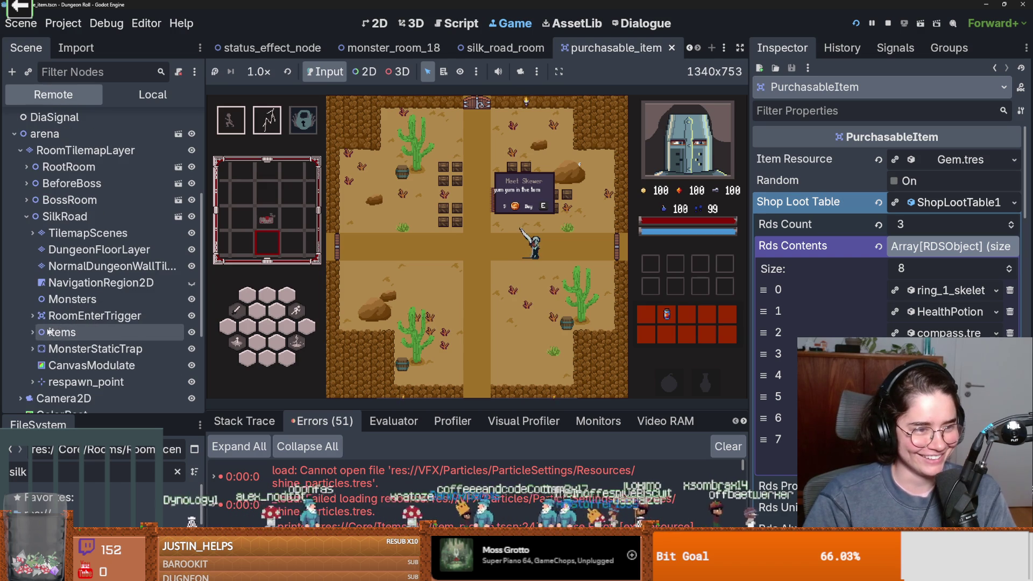
click(32, 233)
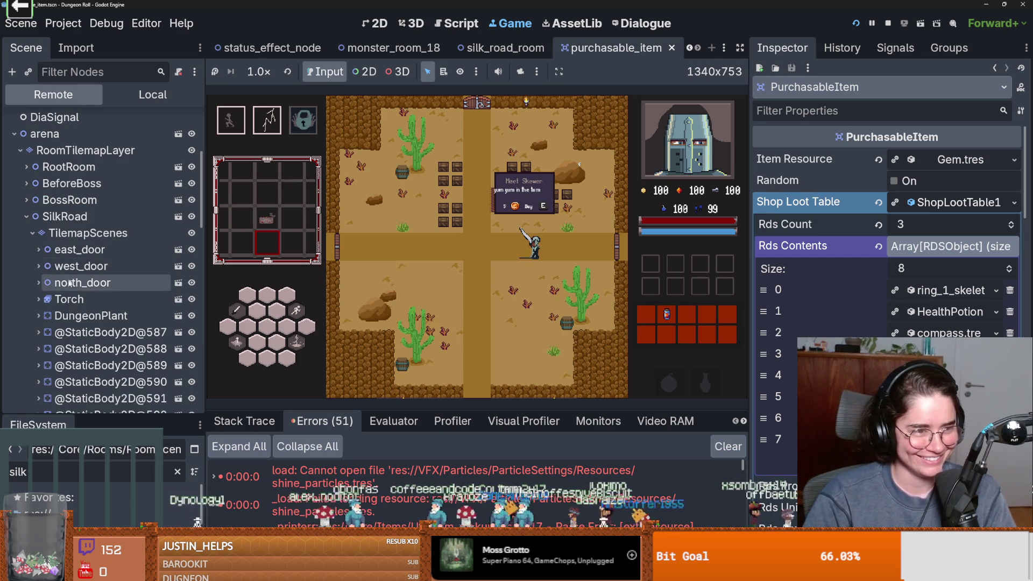
click(32, 233)
click(32, 332)
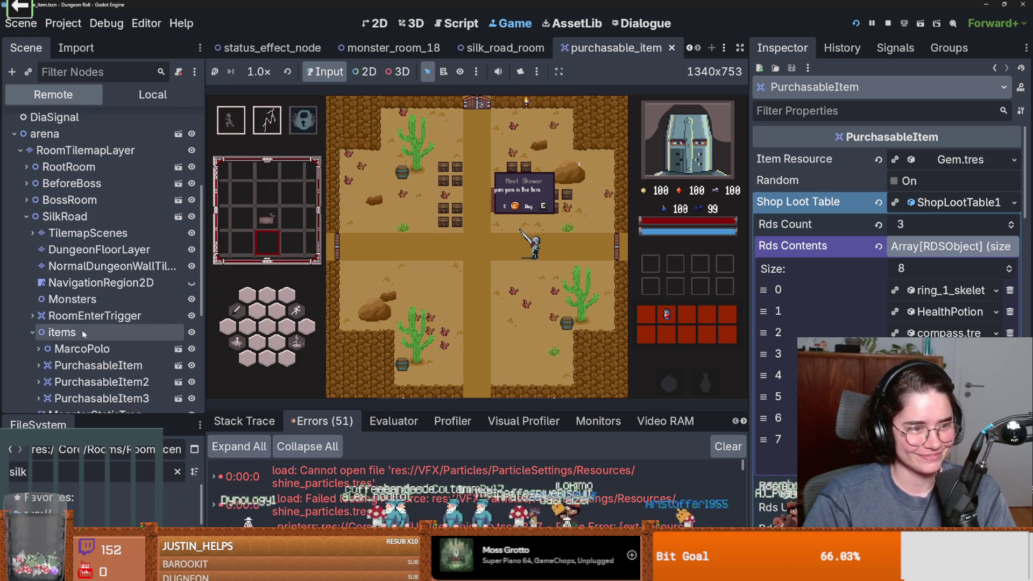
scroll(83, 334, down, 5)
Step: Inspect PurchasableItem3's ItemName and PriceText labels
click(97, 287)
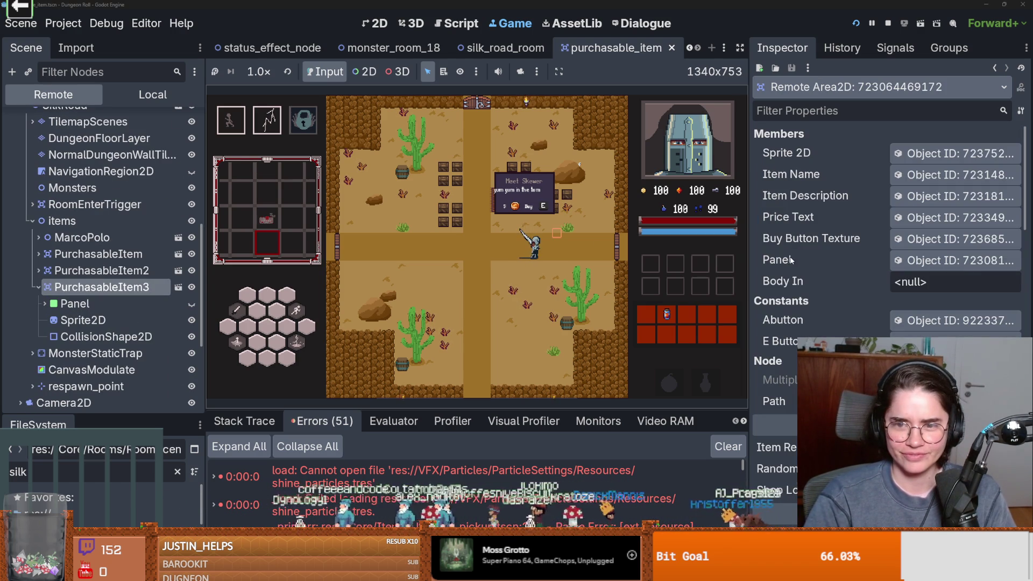
click(922, 174)
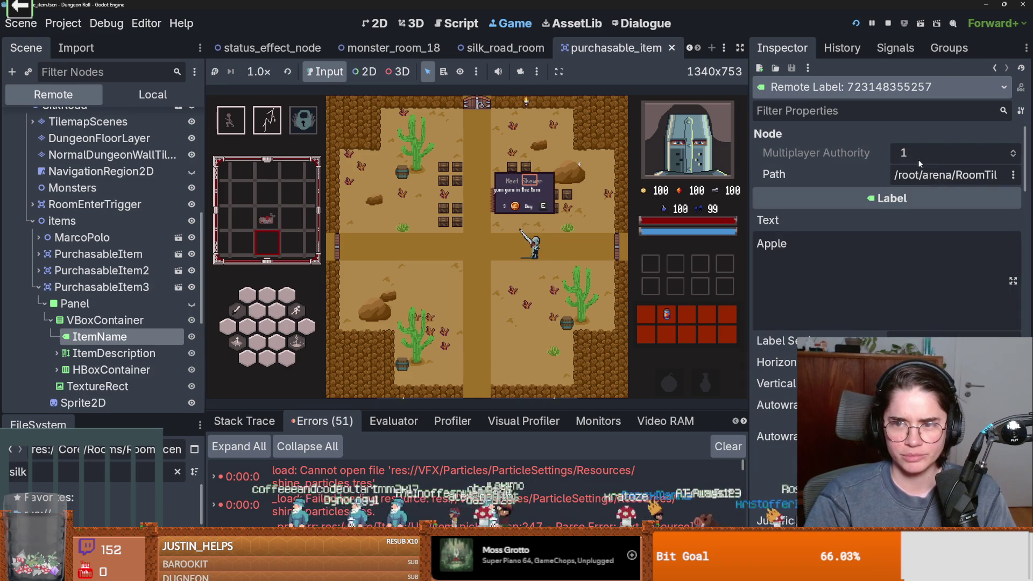
click(117, 288)
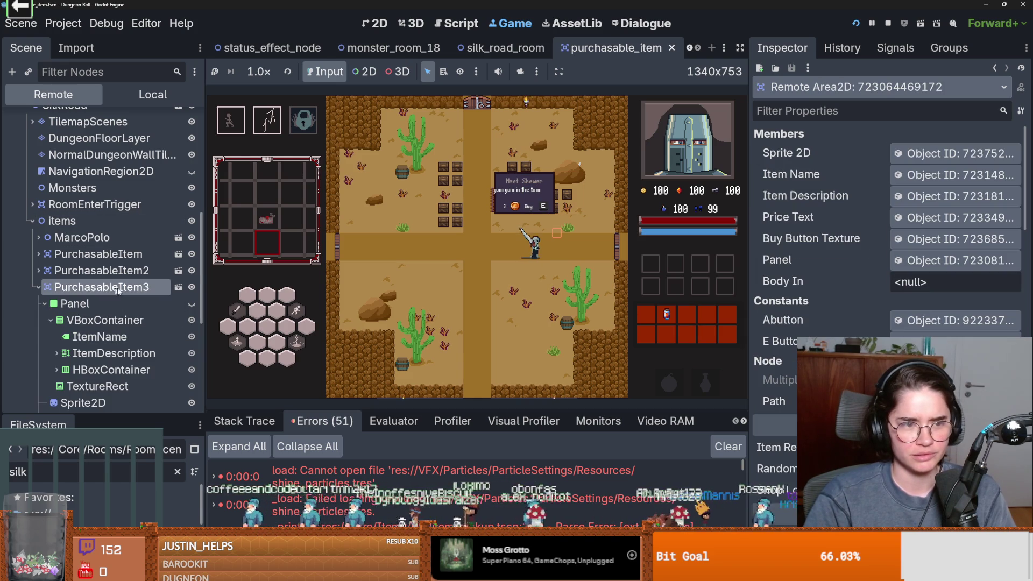
click(929, 218)
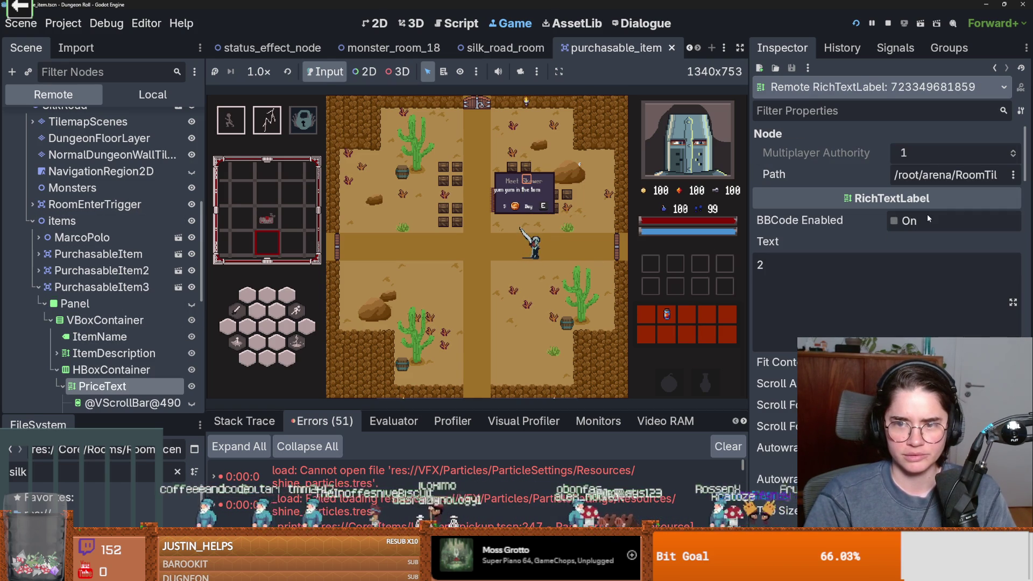
click(938, 174)
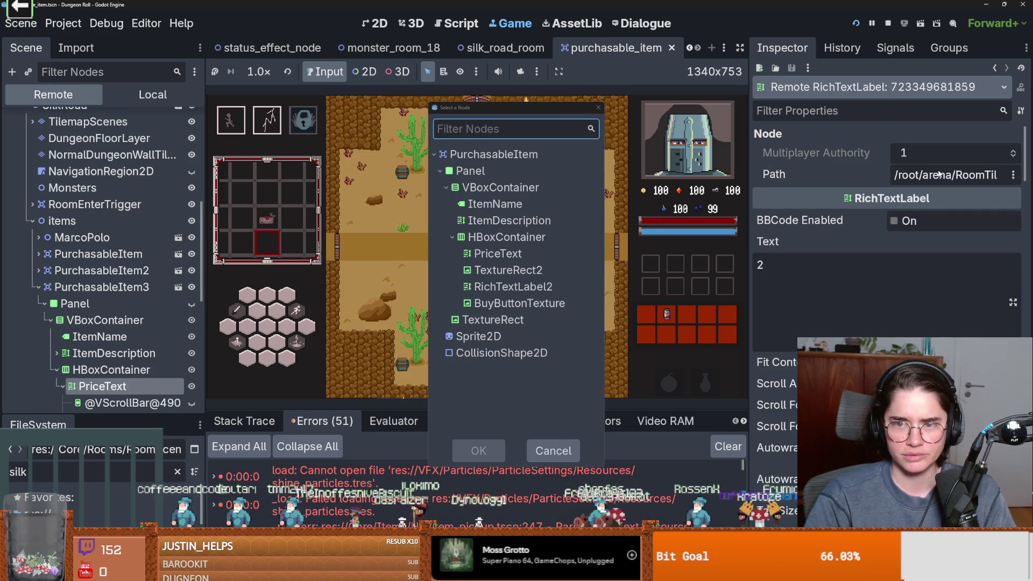
click(598, 108)
Step: Check PurchasableItem2's MeetSkewer.tres Item Resource and texture, then stop the game
click(678, 143)
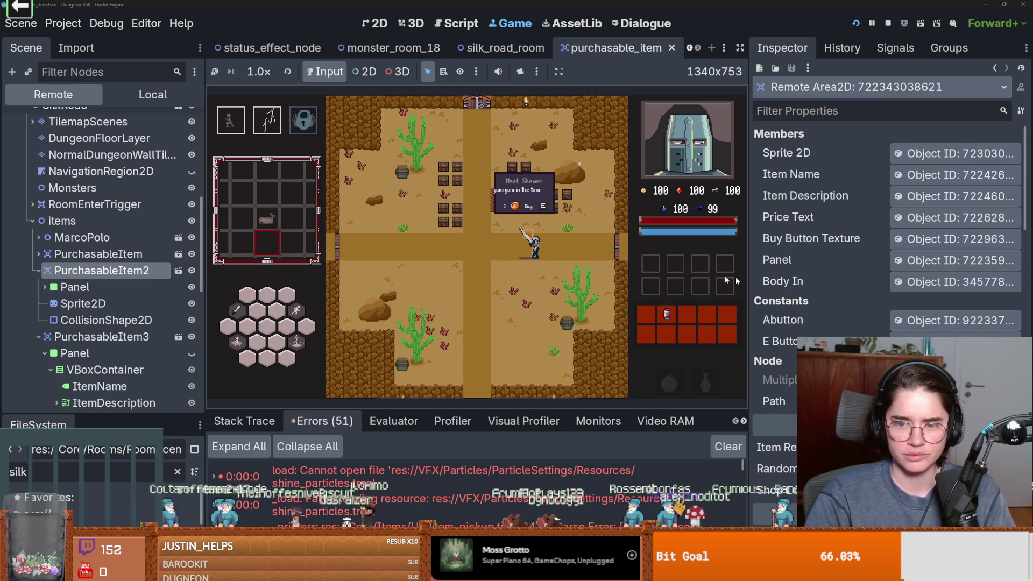
scroll(891, 323, down, 4)
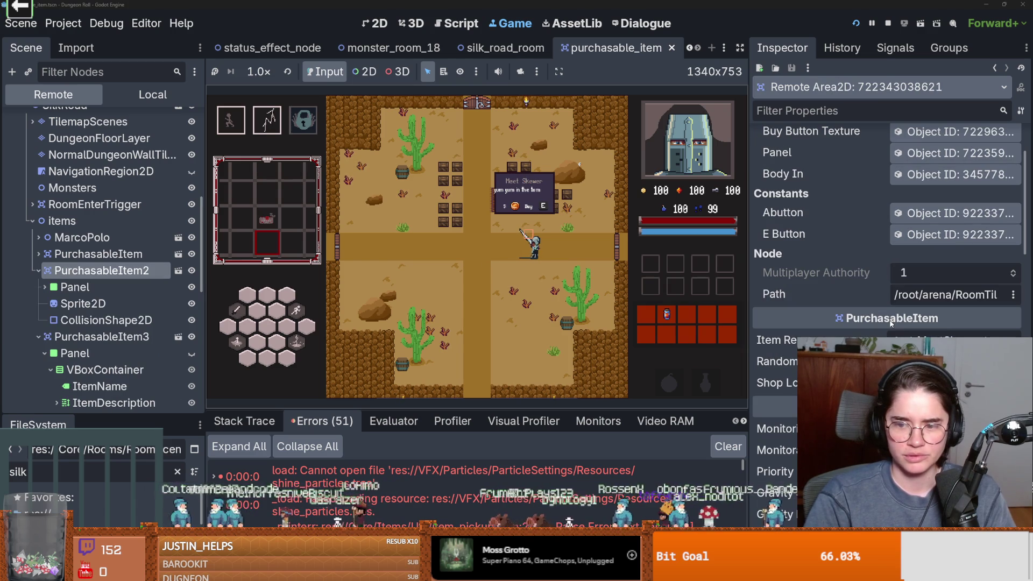
click(949, 340)
scroll(946, 302, down, 4)
click(945, 299)
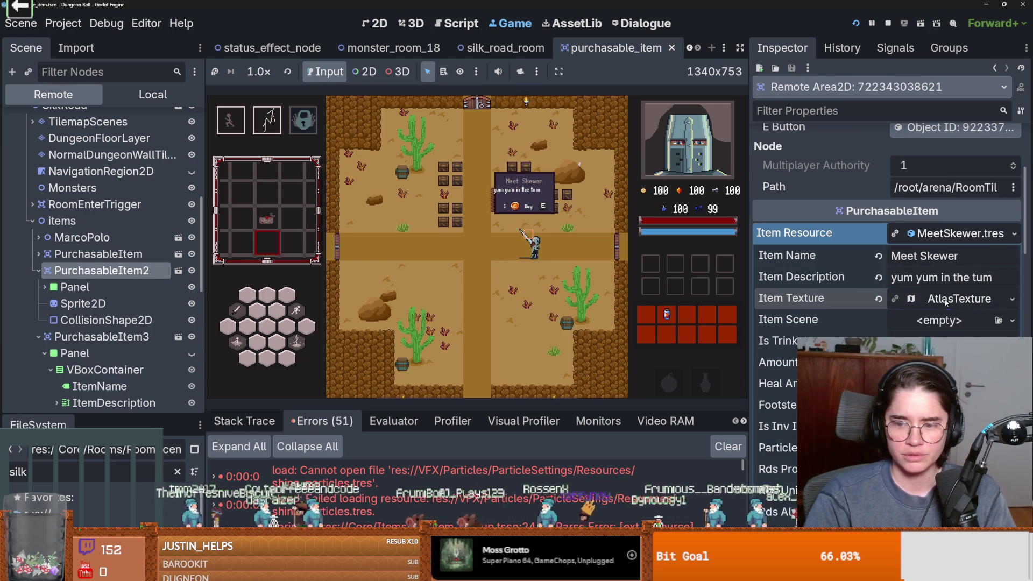
click(888, 23)
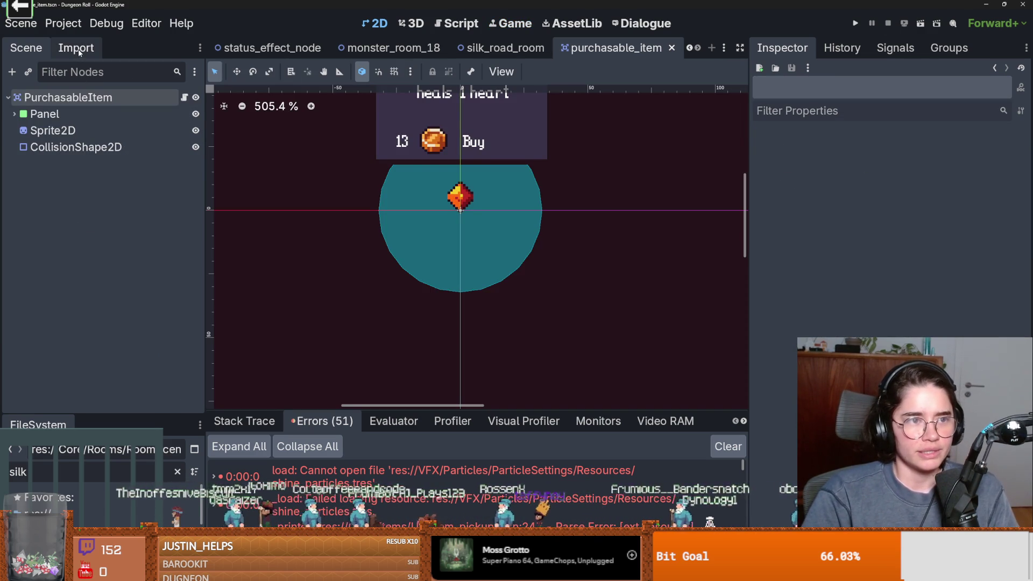
Step: Expand the first loot table entry, ring_1_skeleton_key, and its item texture, then collapse it
click(91, 97)
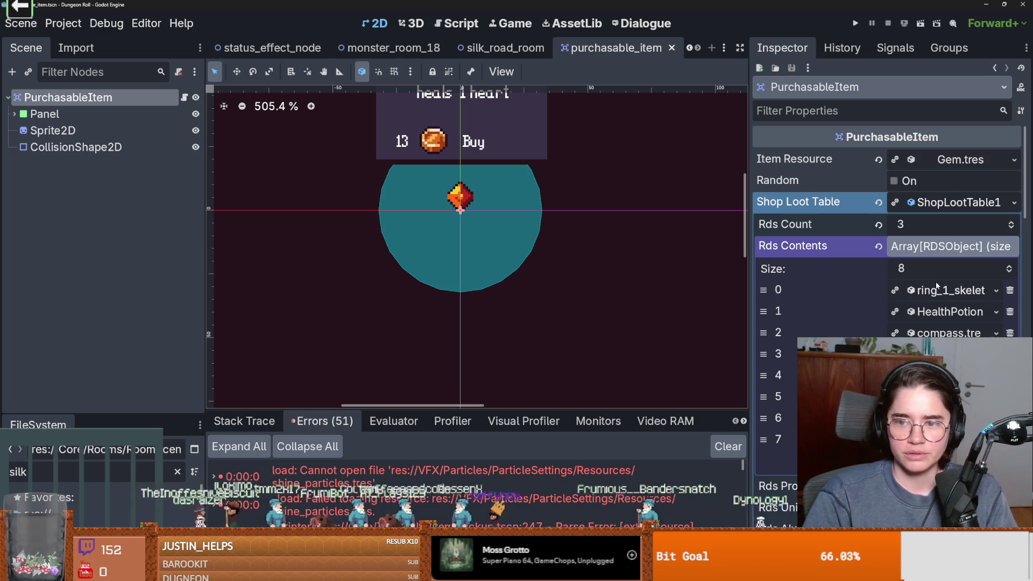
click(934, 291)
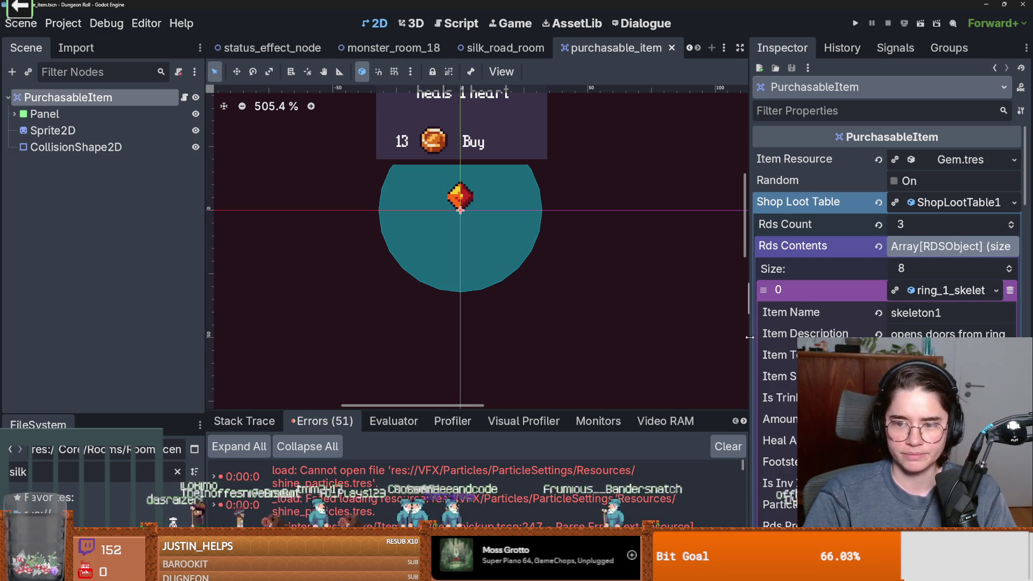
drag(749, 337, 557, 337)
click(909, 316)
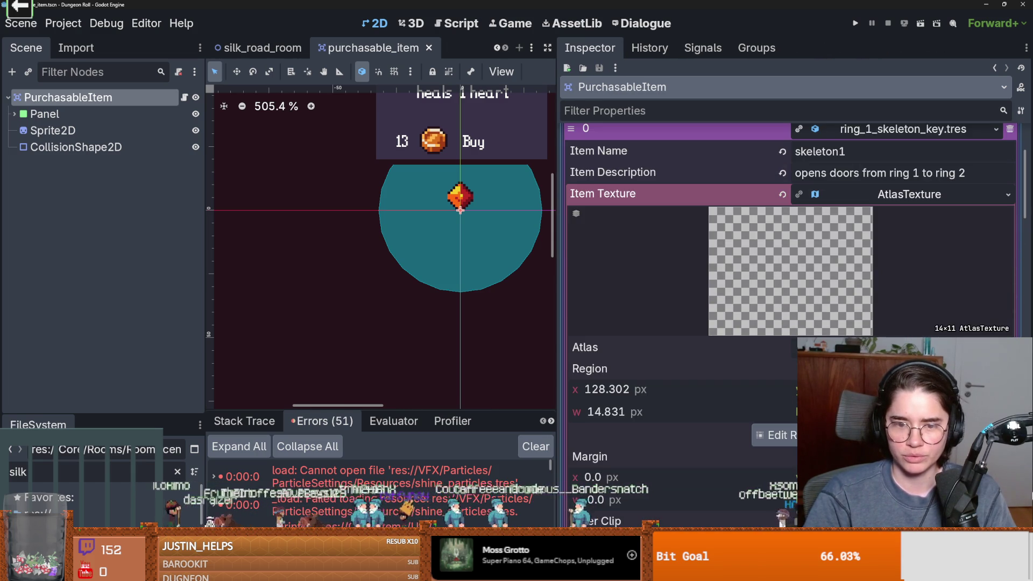
scroll(902, 308, up, 2)
click(815, 236)
Step: Inspect the HealthPotion.tres entry's item texture, collapse it, and enlarge the FileSystem panel
click(897, 258)
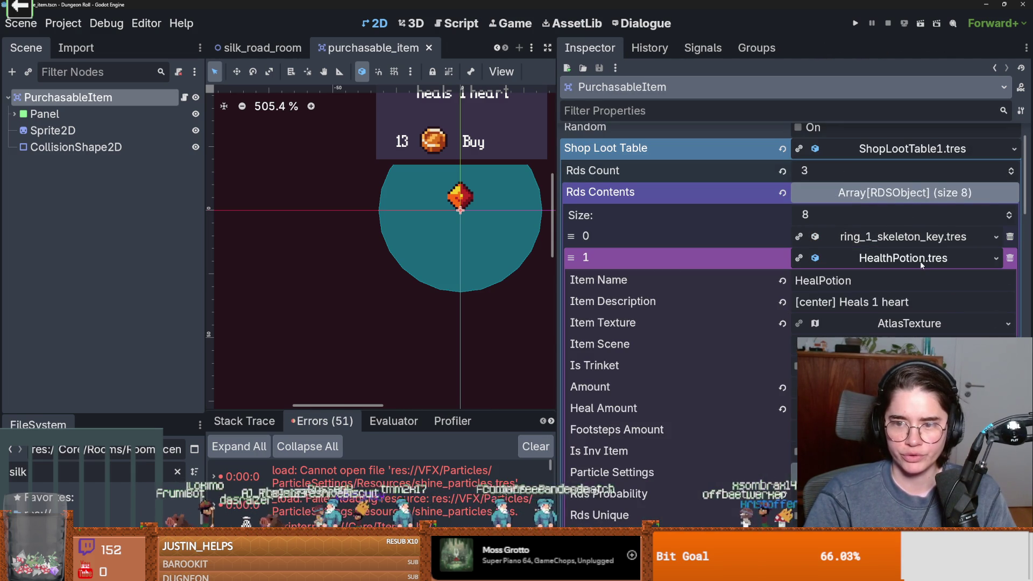
click(914, 324)
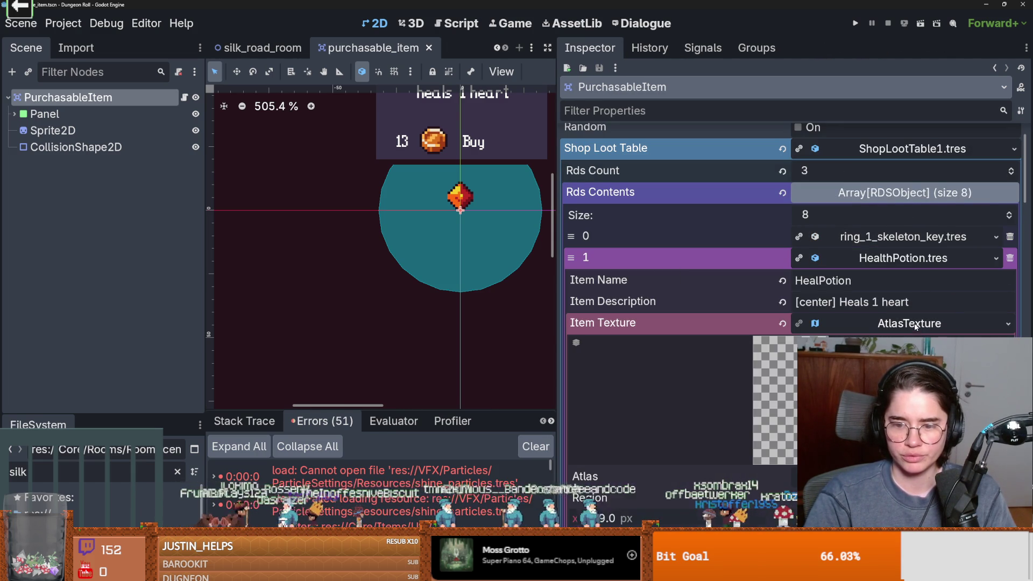
scroll(791, 231, down, 2)
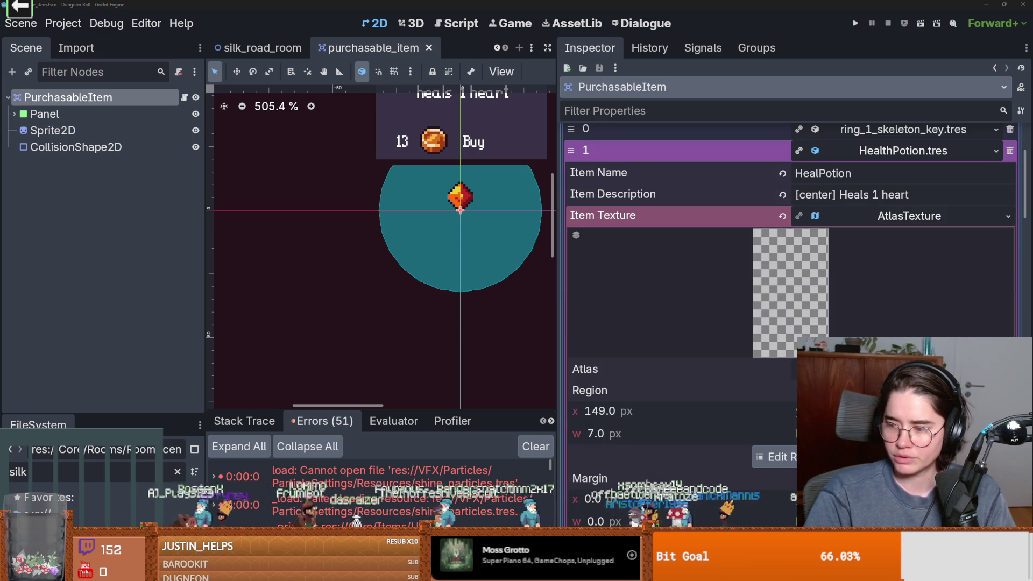
scroll(955, 321, down, 1)
click(1003, 317)
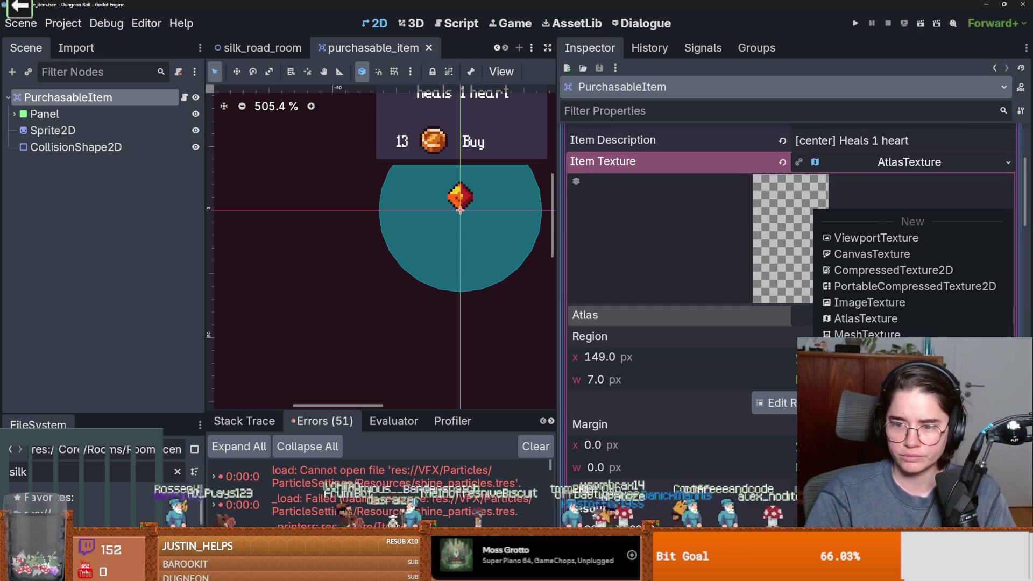
click(677, 338)
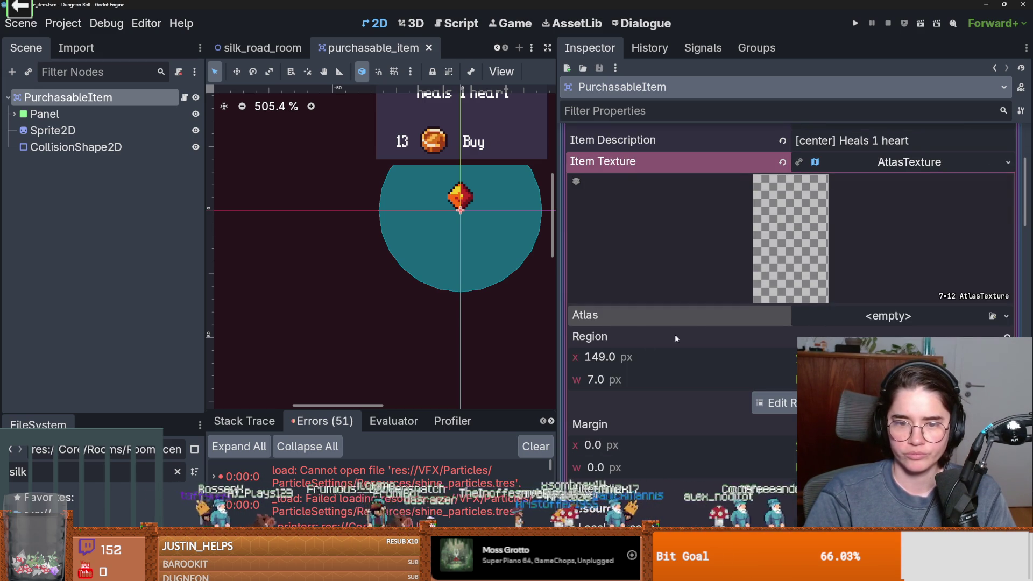
click(913, 167)
scroll(892, 170, up, 3)
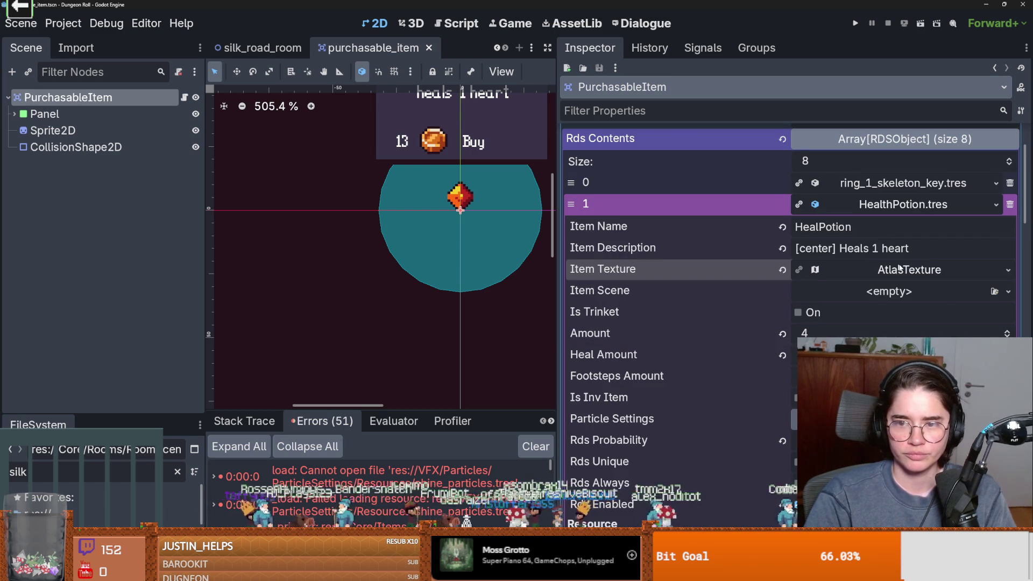
click(893, 200)
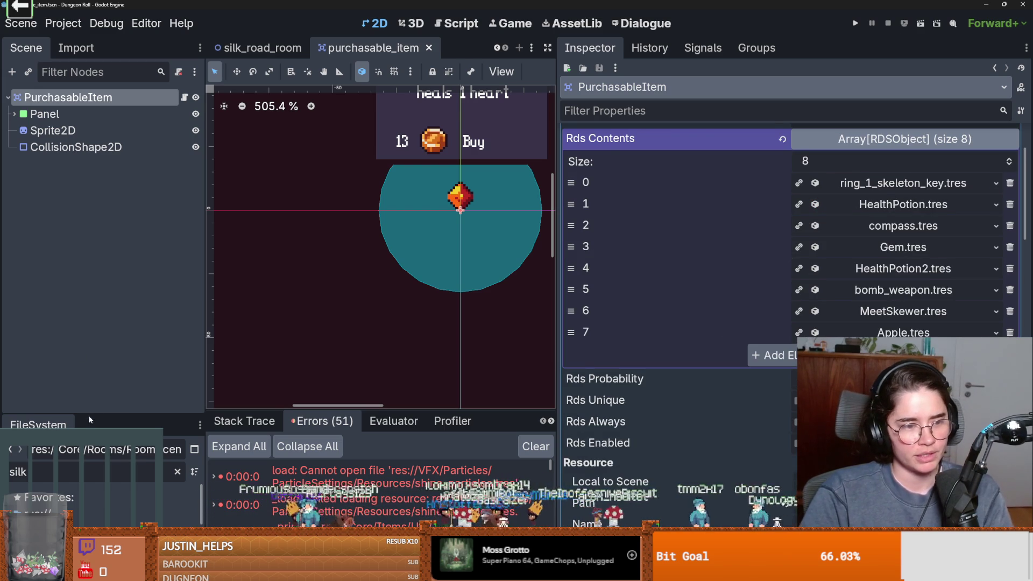
drag(108, 417, 116, 309)
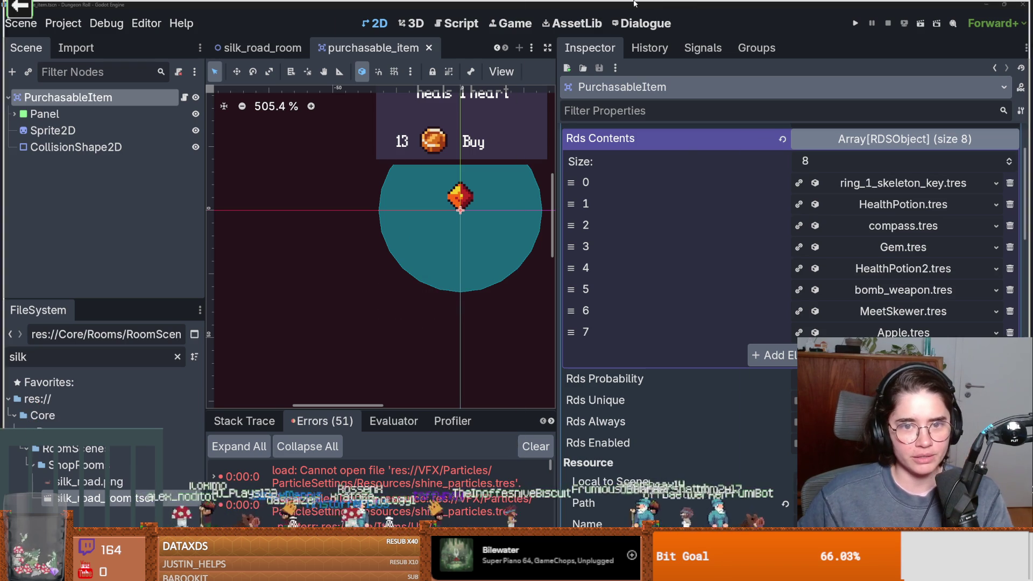
Step: Switch to the KATV Florida news article in Firefox and select part of its headline
mouse_move(508, 3)
click(487, 27)
mouse_move(257, 93)
mouse_down()
mouse_move(592, 97)
mouse_move(323, 124)
mouse_move(363, 127)
mouse_move(329, 112)
mouse_move(383, 111)
mouse_up()
Step: Read the opening paragraphs of the news article, highlighting passages along the way
scroll(334, 175, down, 5)
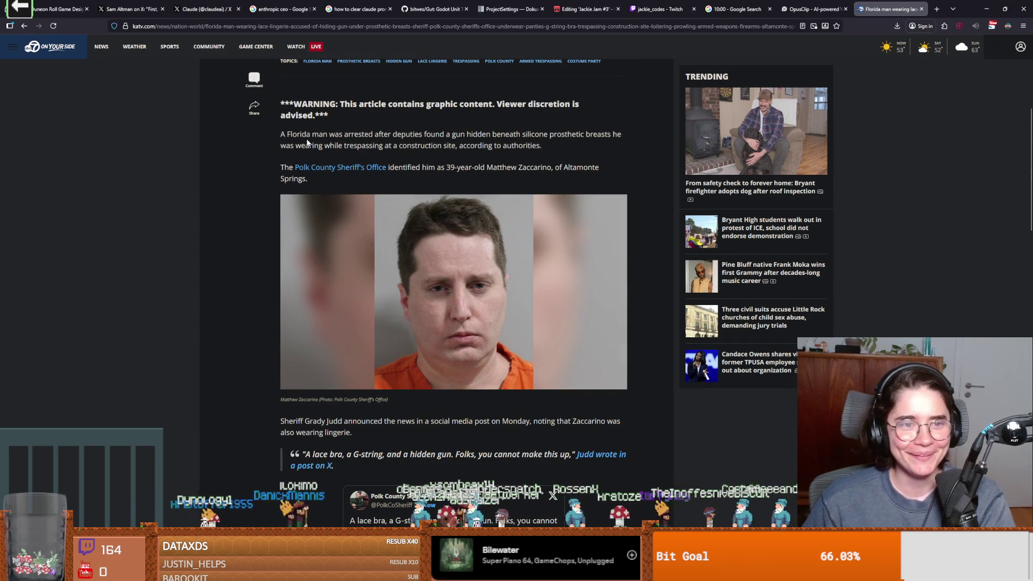
triple_click(346, 137)
click(468, 141)
drag(477, 135, 523, 136)
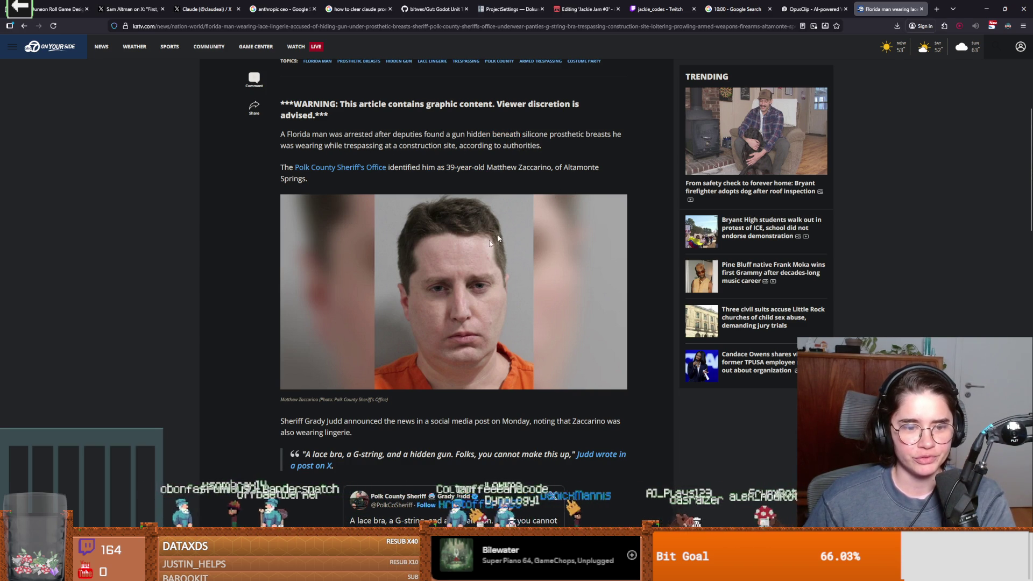
scroll(497, 239, down, 3)
drag(297, 256, 476, 263)
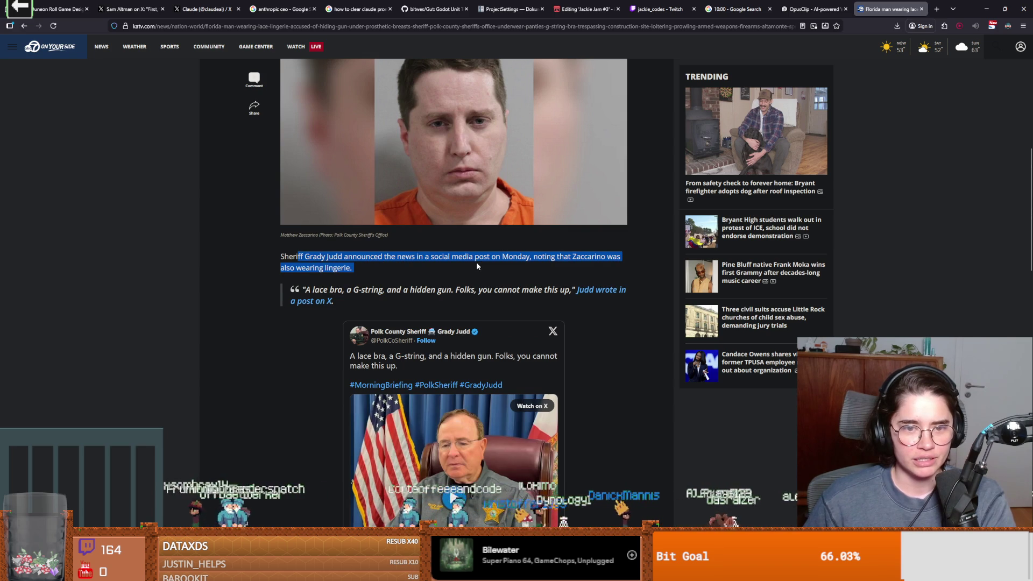
Step: Read on through the costume party paragraph, then return to the Godot editor
scroll(478, 266, down, 2)
scroll(478, 266, down, 3)
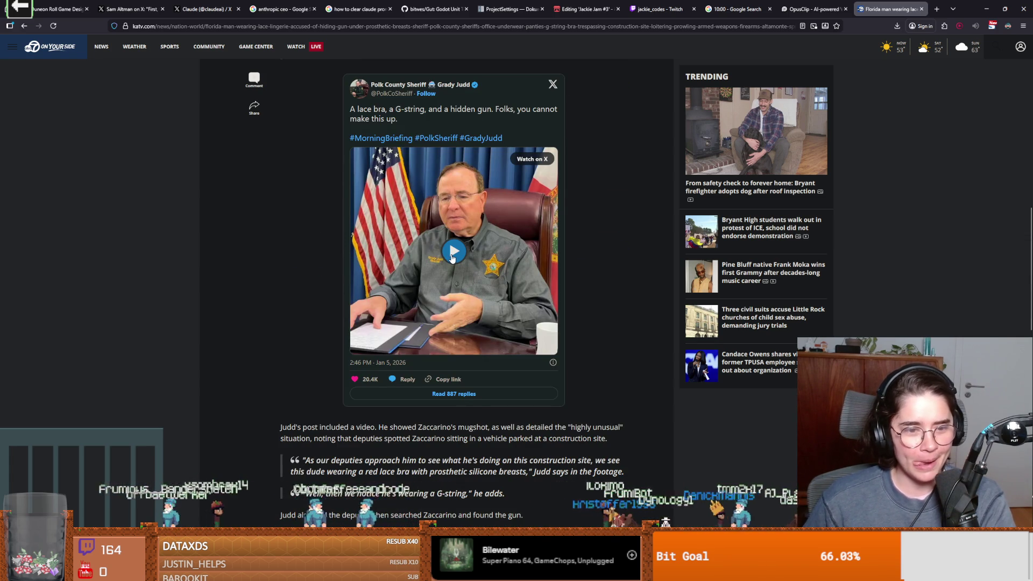
scroll(452, 258, down, 2)
scroll(451, 262, down, 3)
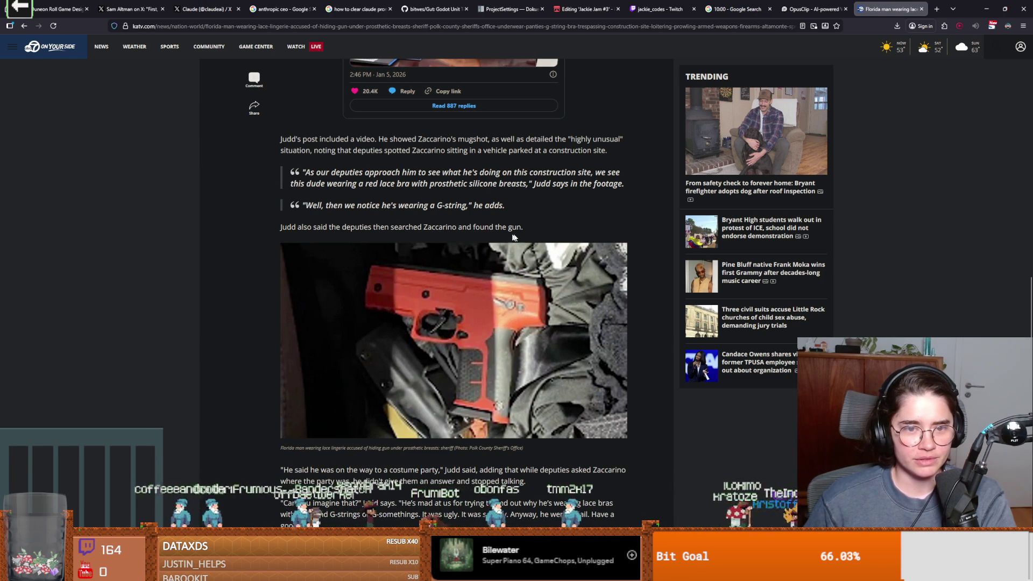
scroll(463, 283, down, 2)
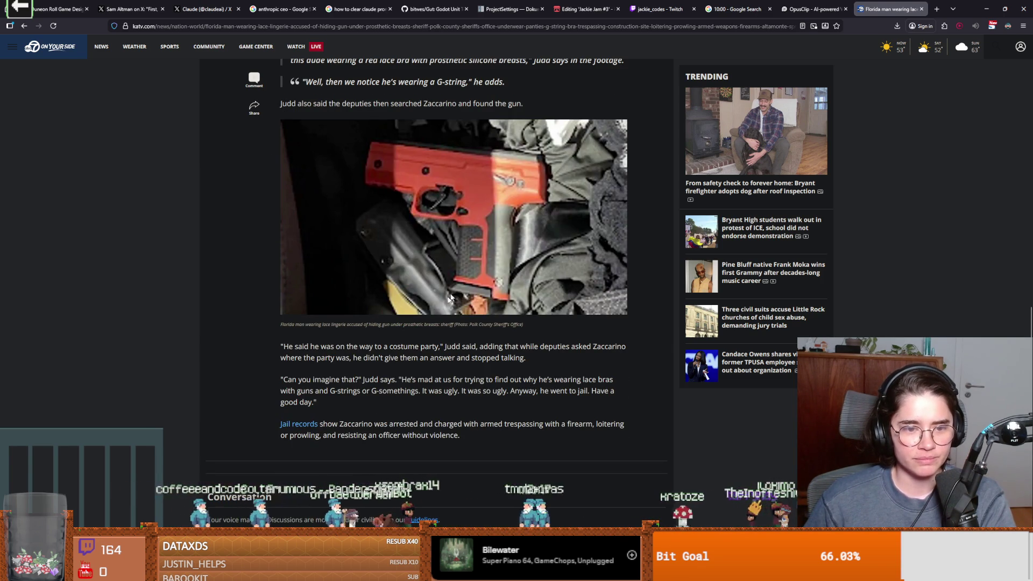
drag(322, 356, 455, 347)
click(440, 353)
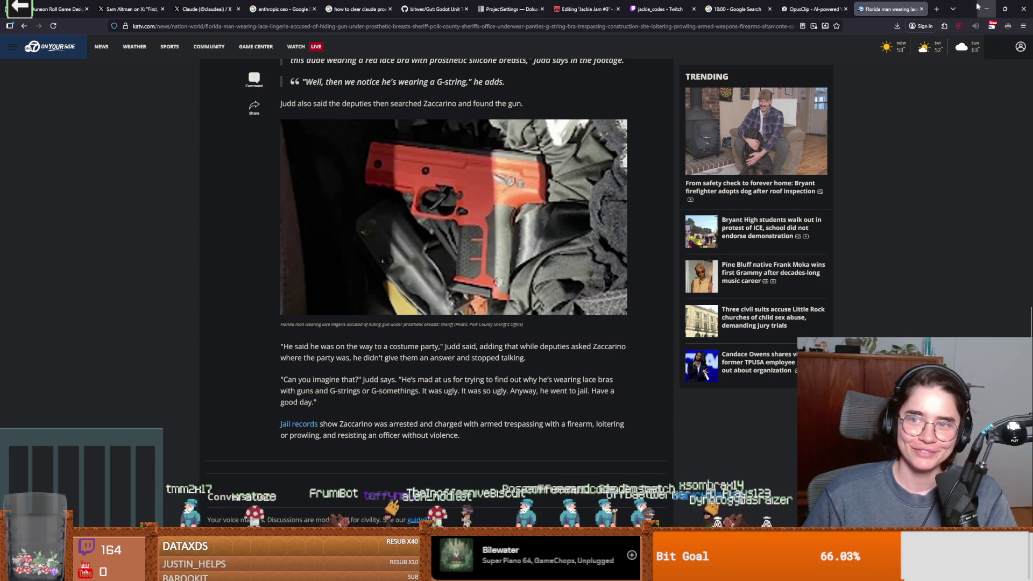
key(alt+Tab)
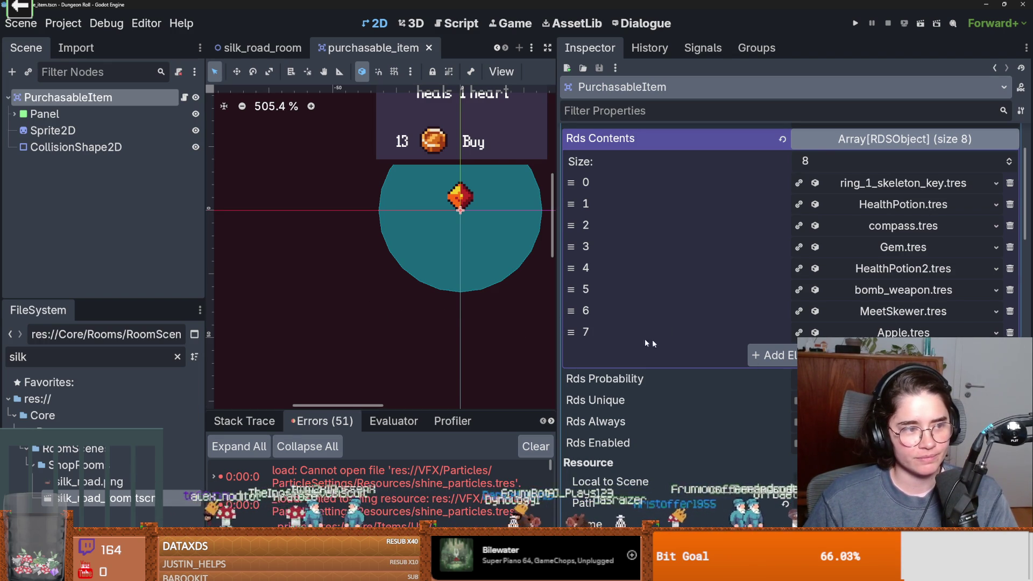
Step: Drag the viewport/Inspector splitter right to widen the 2D viewport
drag(555, 352, 730, 351)
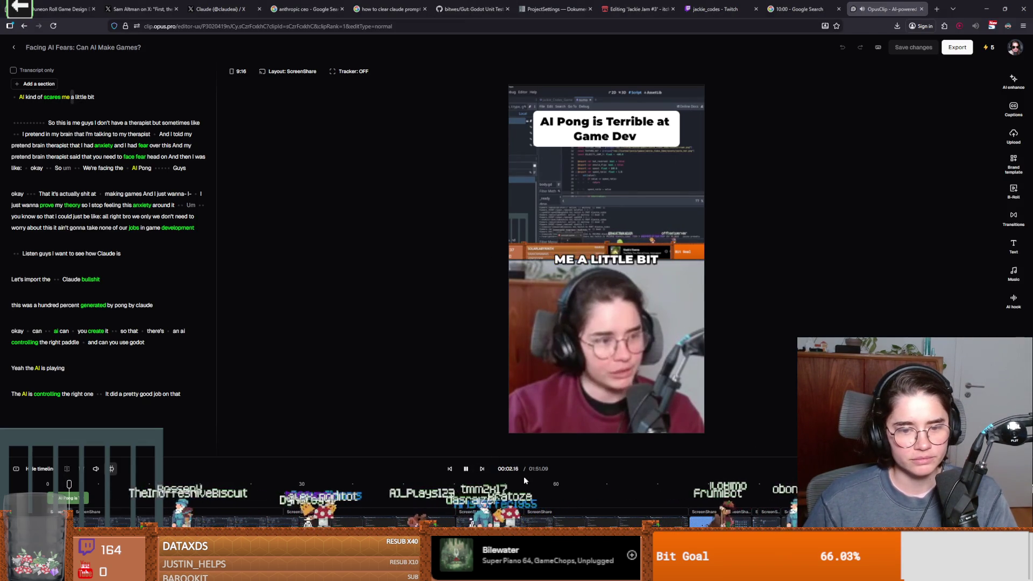
Step: Remove all pauses from the transcript, trimming the clip to 01:13.16, and replay it
click(466, 469)
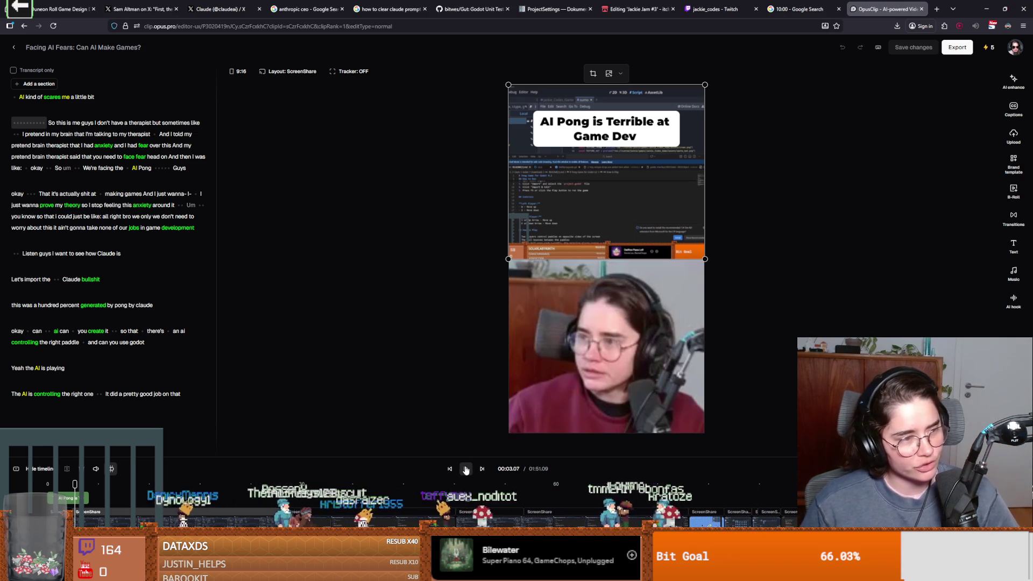
click(466, 469)
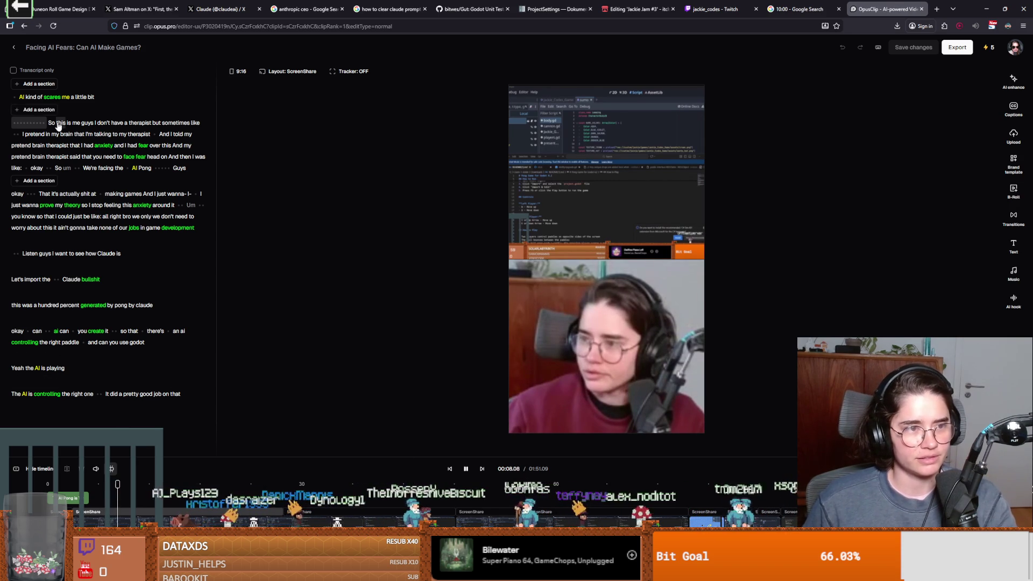
click(29, 123)
click(90, 110)
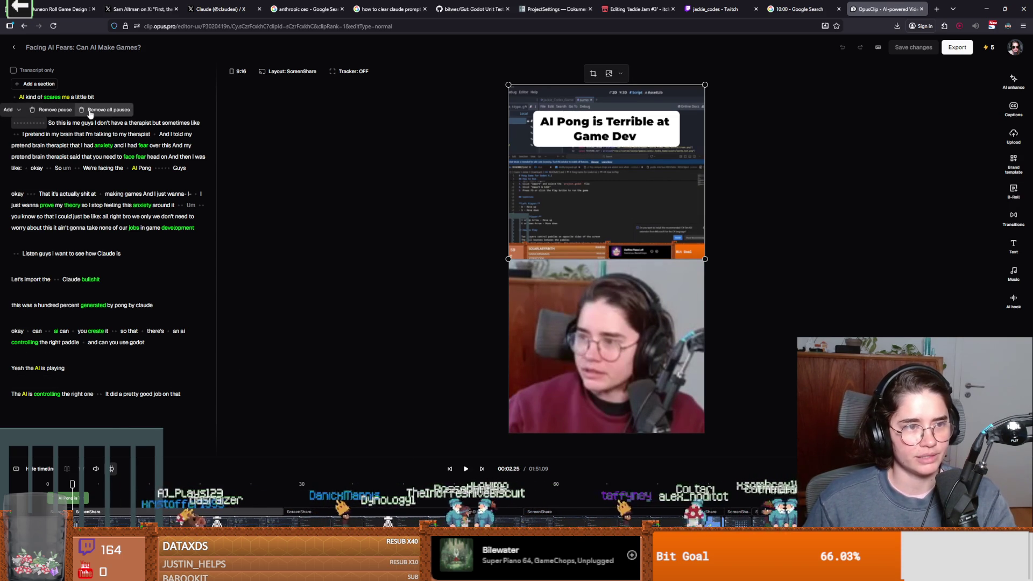
click(459, 470)
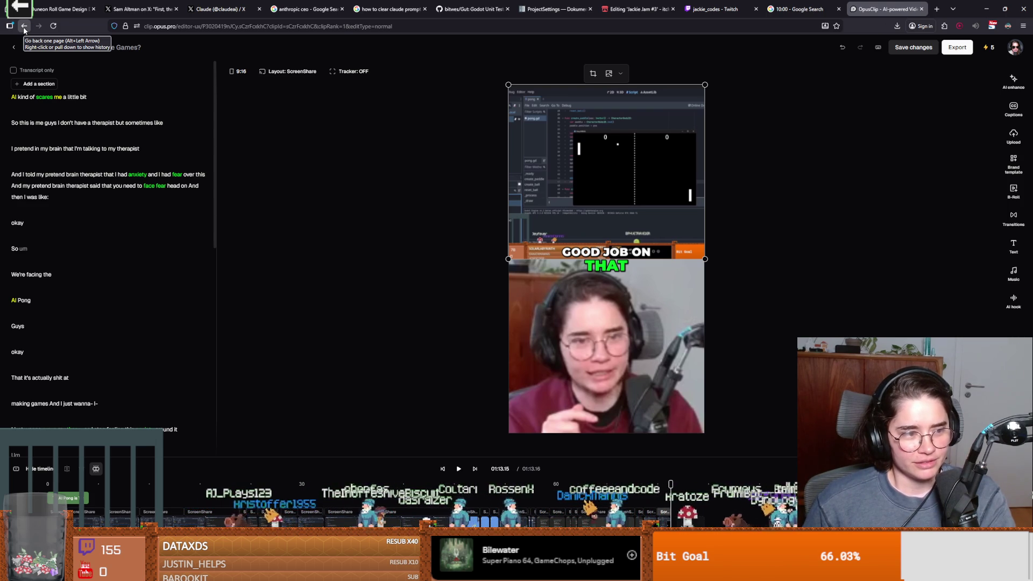
Step: Scrub the clip to its end, then leave the editor without saving
click(618, 494)
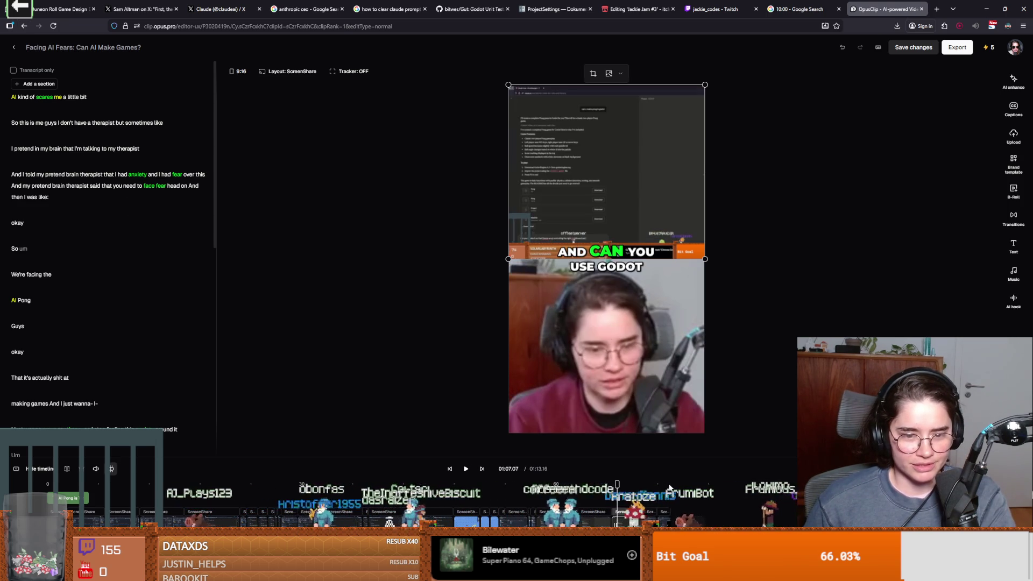
drag(617, 484, 671, 484)
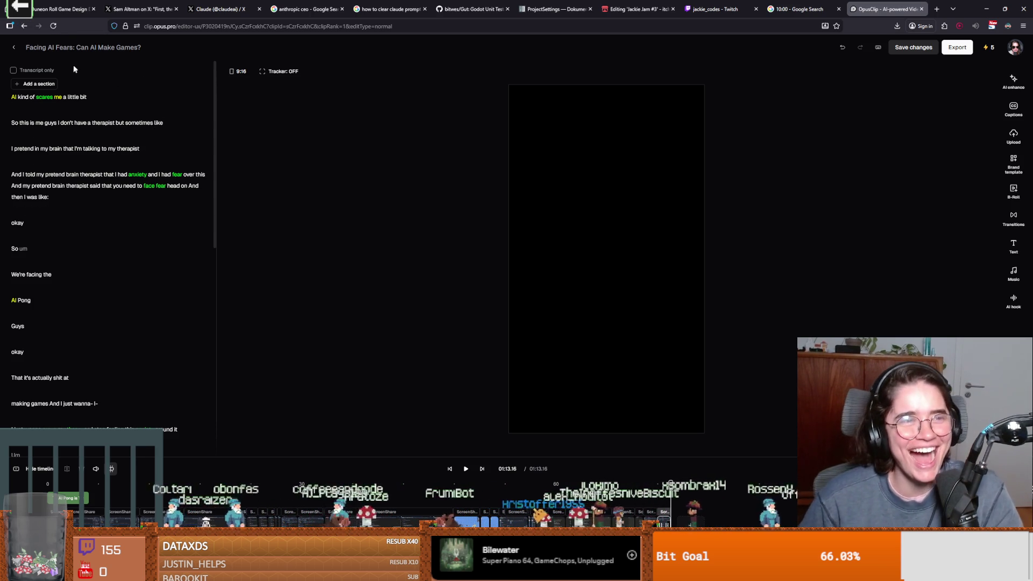
click(22, 26)
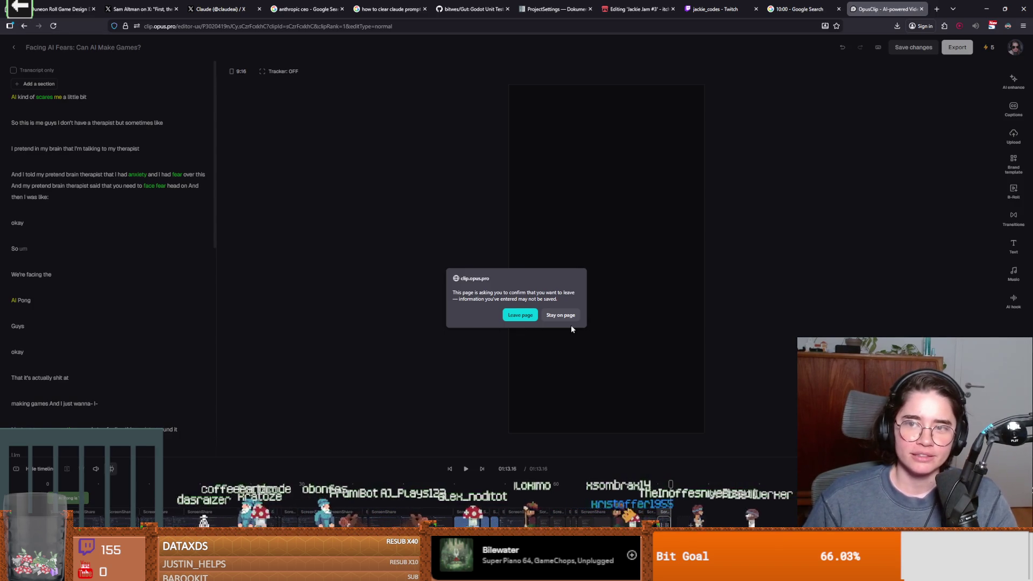
click(517, 316)
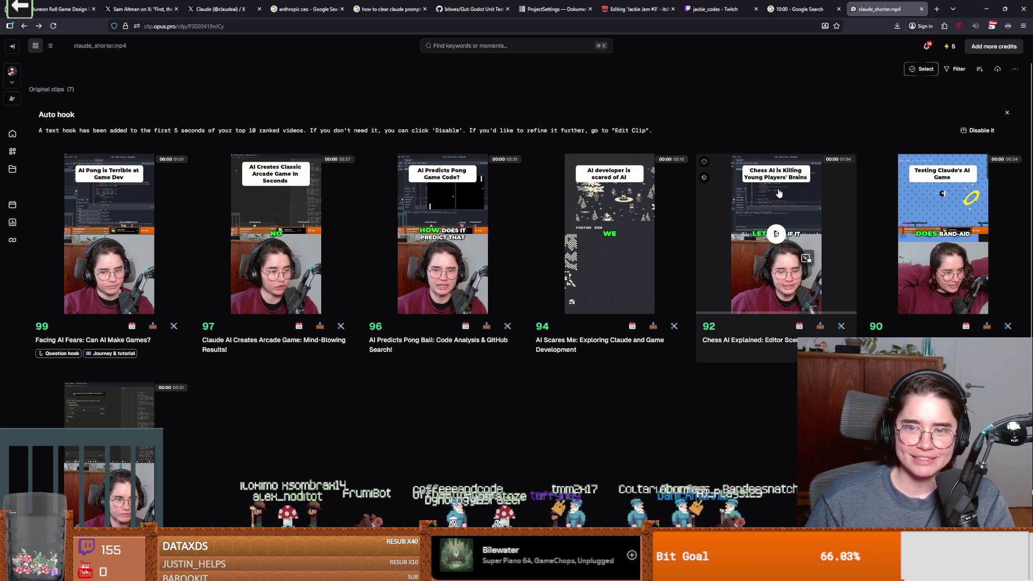
Step: Preview the Chess AI Explained clip, skipping ahead to 00:29, then open it for editing
click(782, 222)
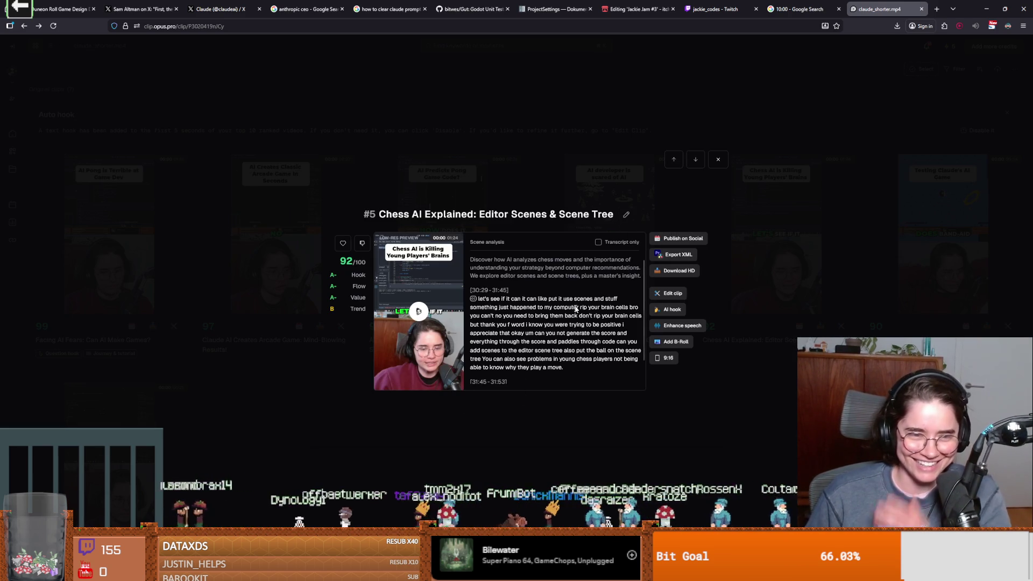
click(447, 330)
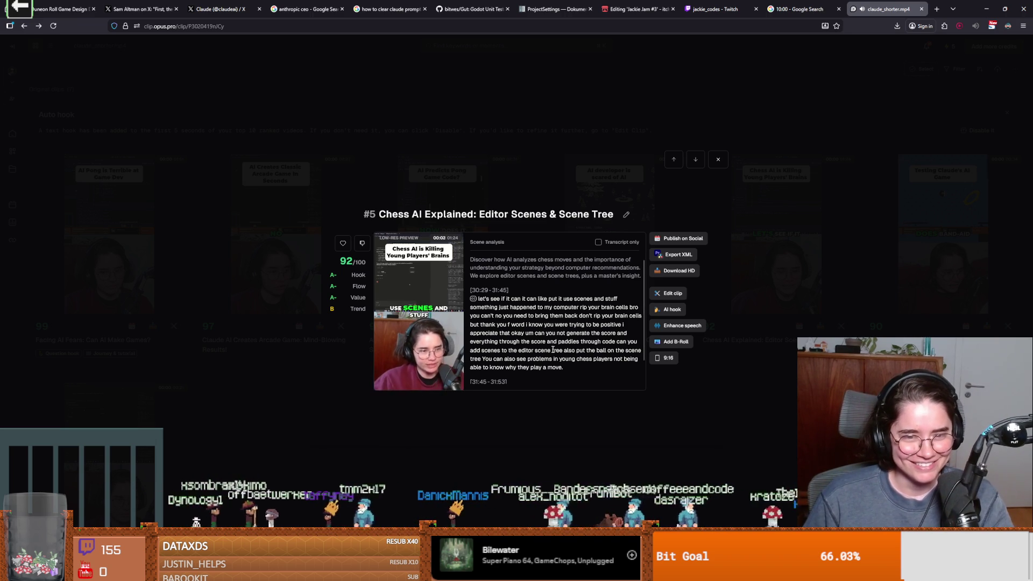
mouse_move(350, 311)
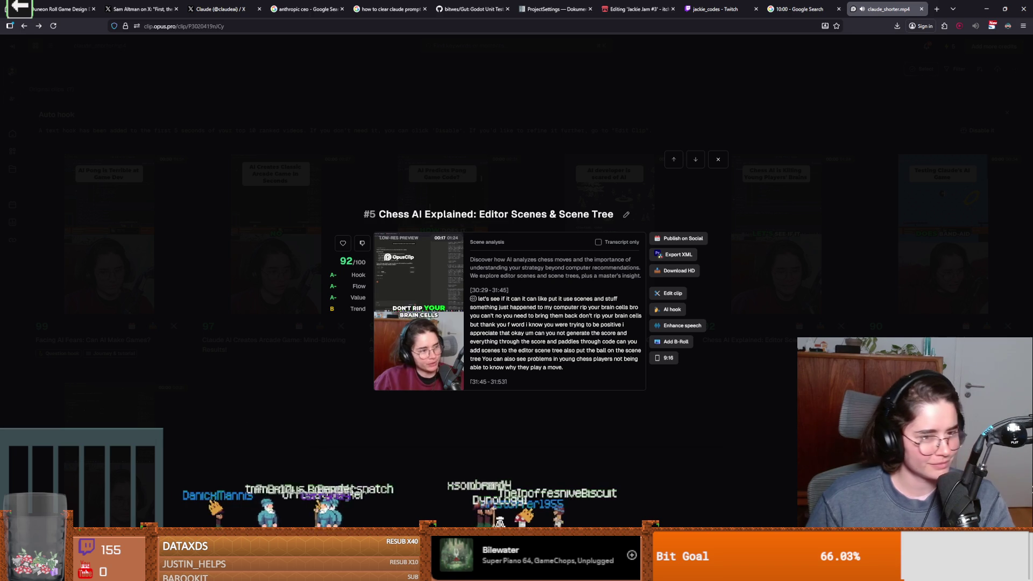
mouse_move(426, 352)
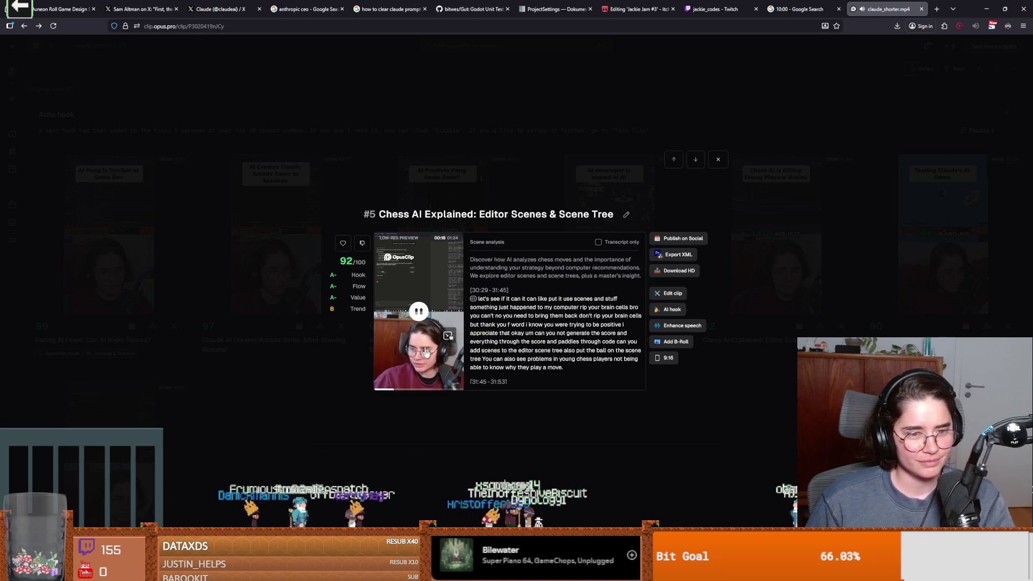
click(405, 390)
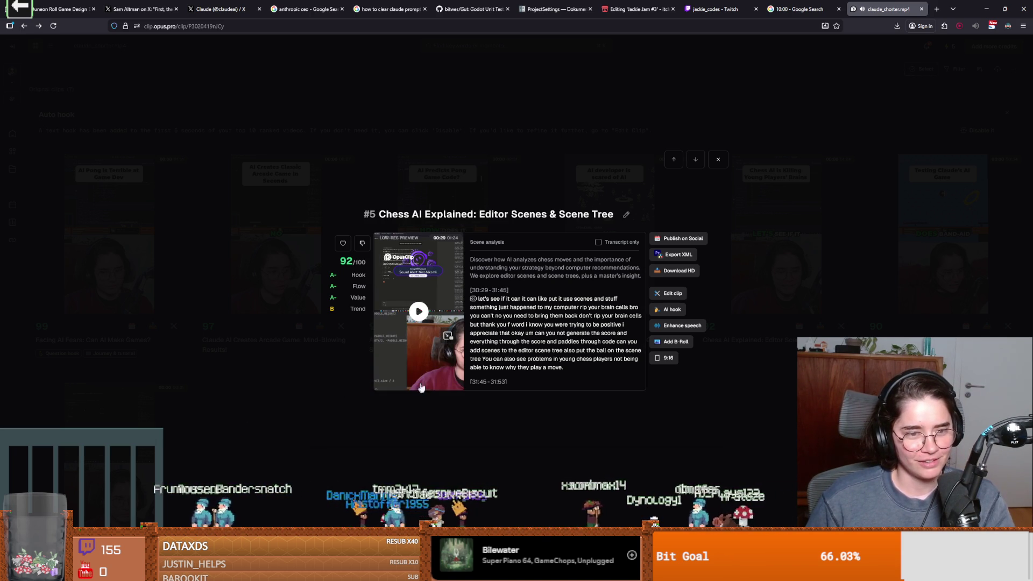
click(416, 393)
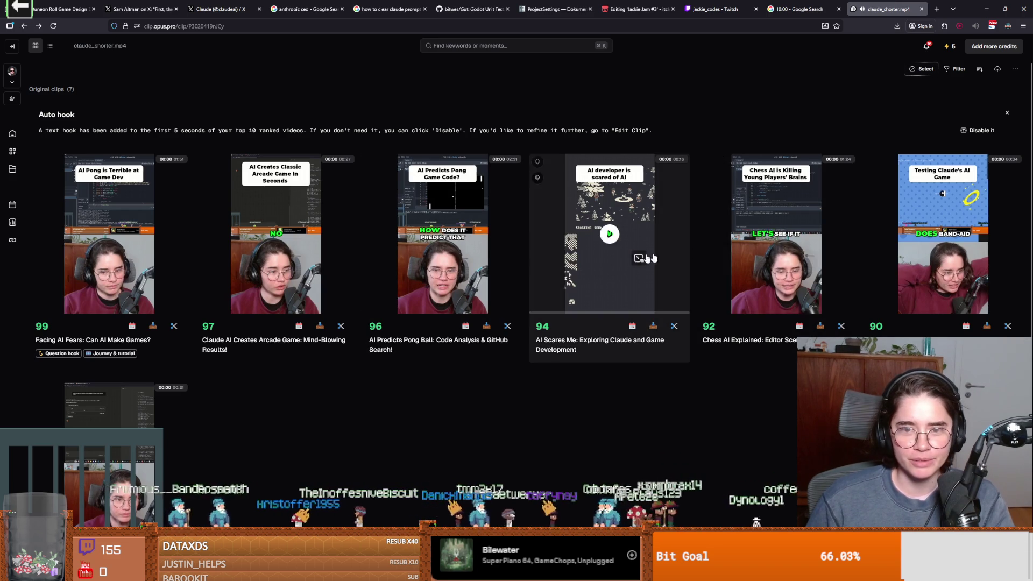
click(713, 323)
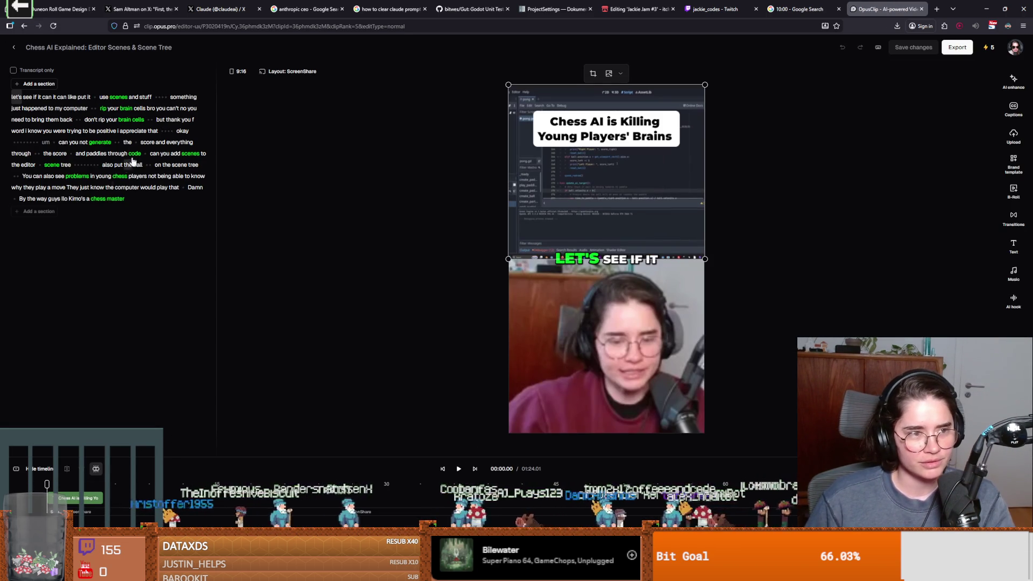
Step: Play the Chess AI clip from the 'You can also see' line, pause, and return to the clips
click(146, 169)
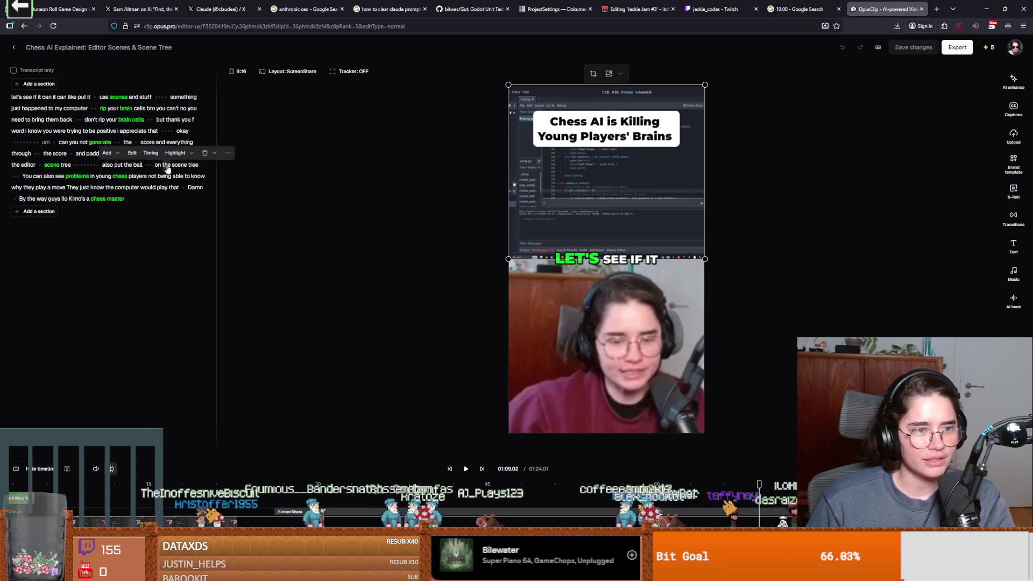
click(27, 180)
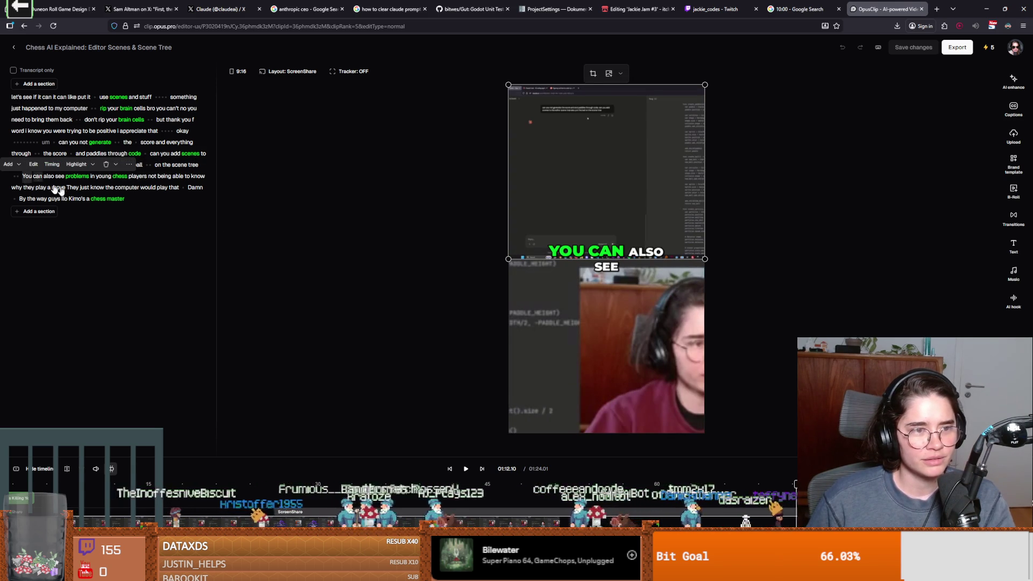
click(466, 469)
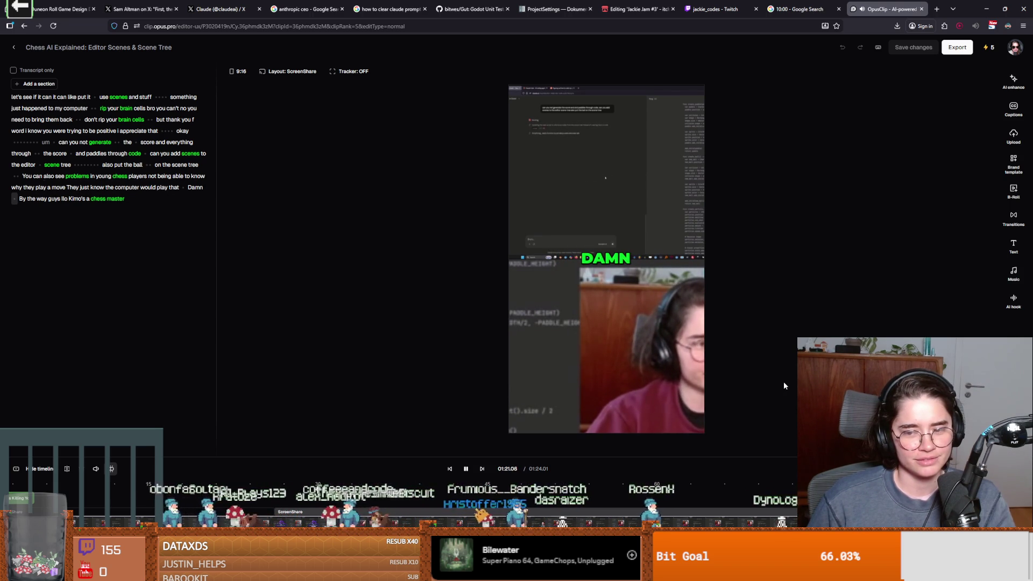
click(466, 469)
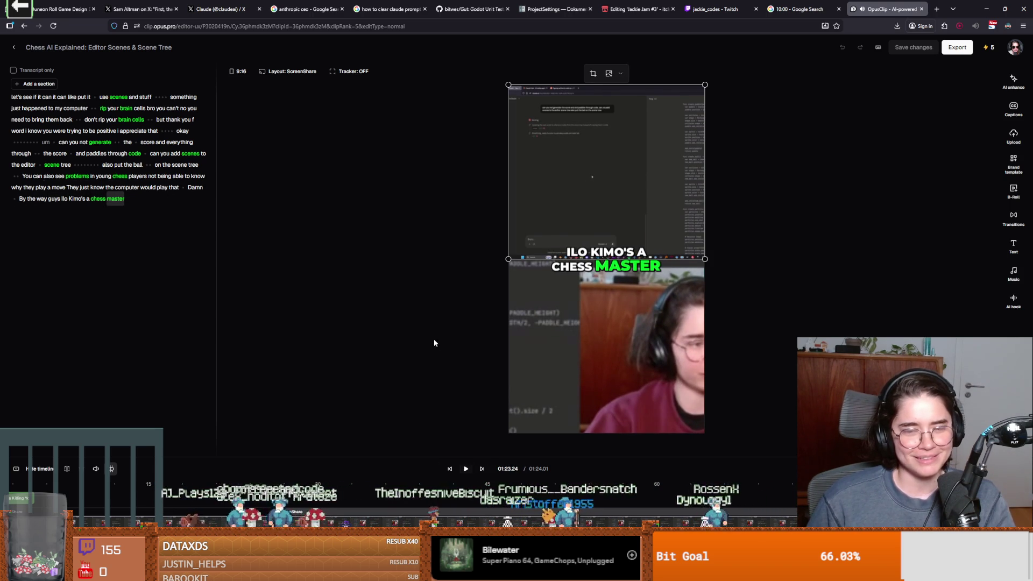
click(14, 47)
Step: Deselect the PurchasableItem node and save the purchasable_item scene with Ctrl+S
key(alt+Tab)
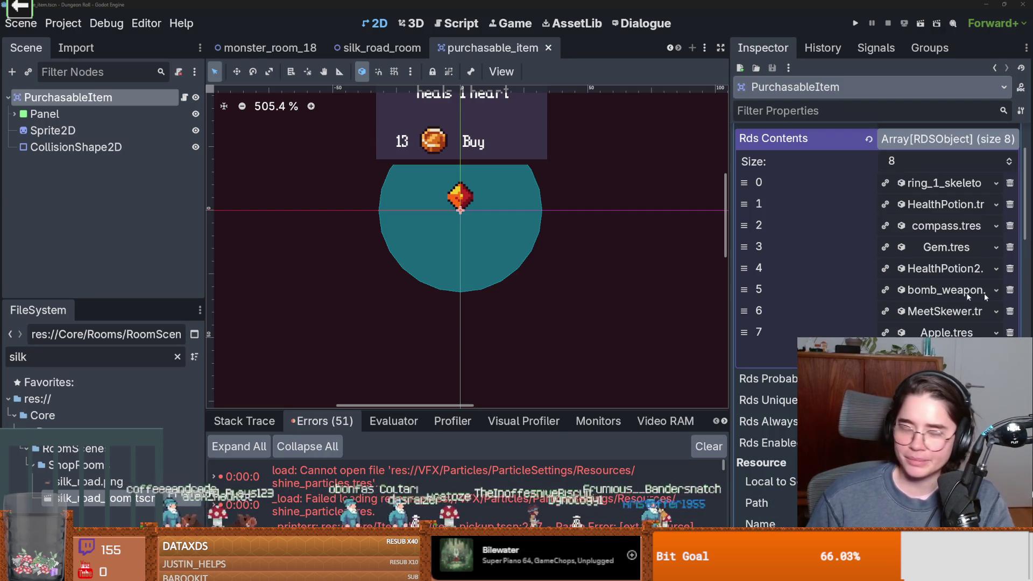
click(493, 299)
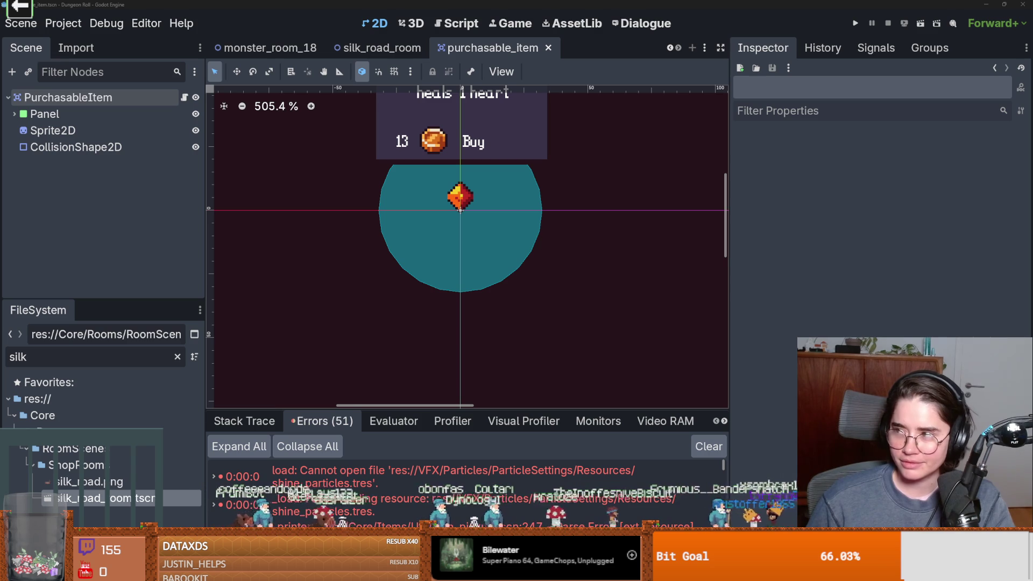
scroll(463, 301, up, 1)
key(ctrl+s)
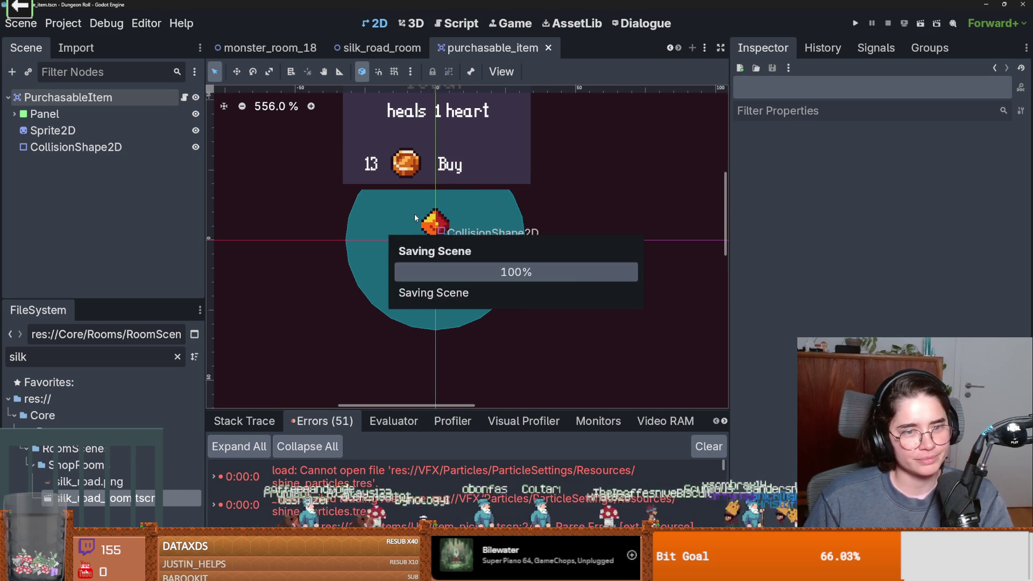
scroll(408, 271, up, 1)
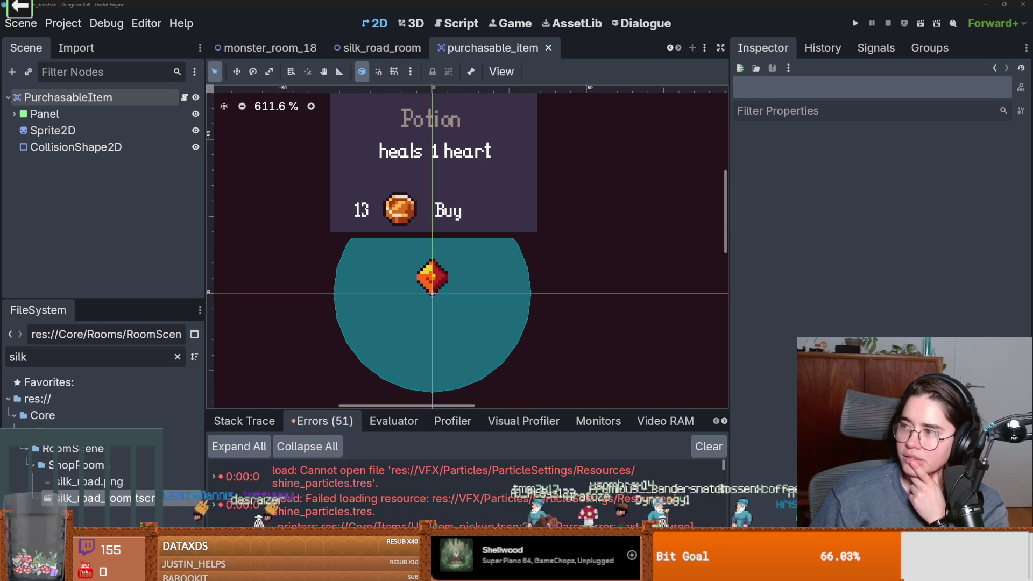
Step: Play and pause the opening of the DaVinci Resolve transcription video, then return to Godot
key(alt+Tab)
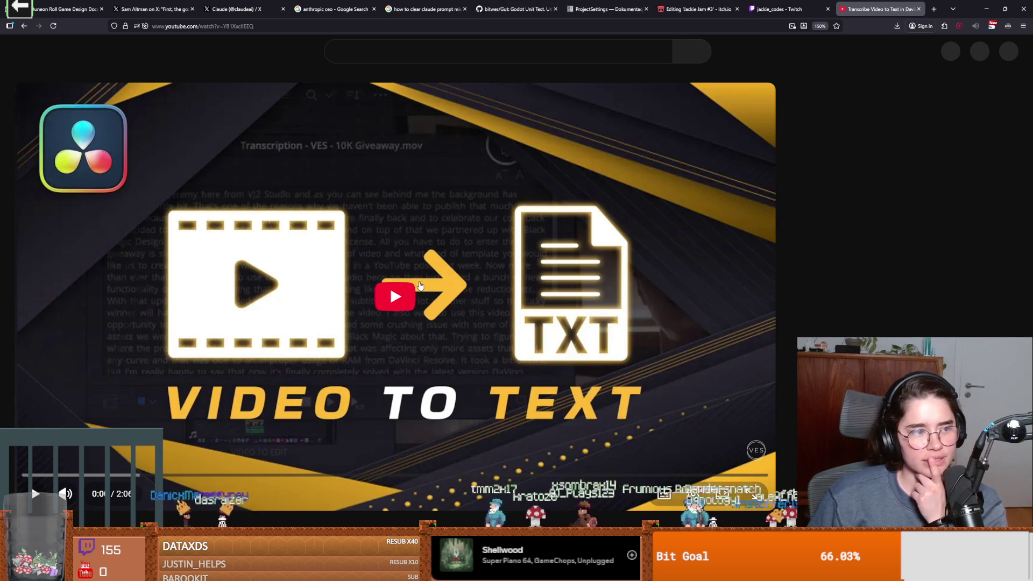
click(420, 285)
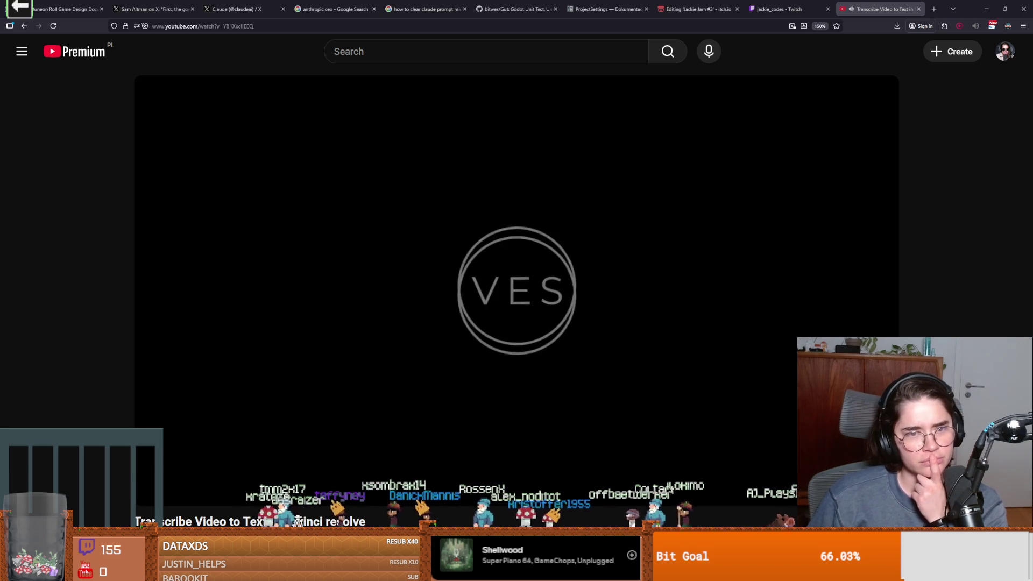
click(606, 369)
scroll(534, 388, down, 3)
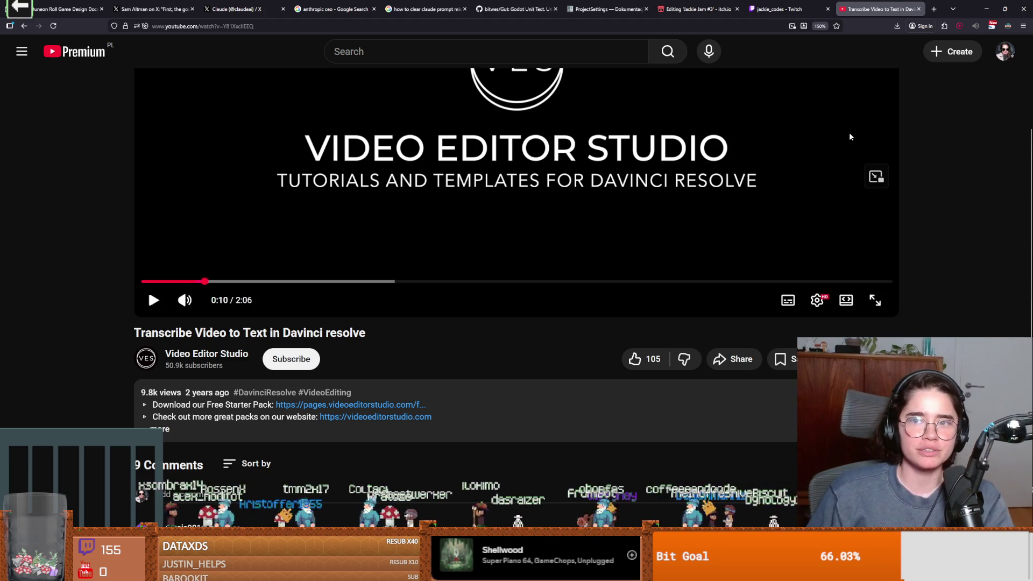
key(alt+Tab)
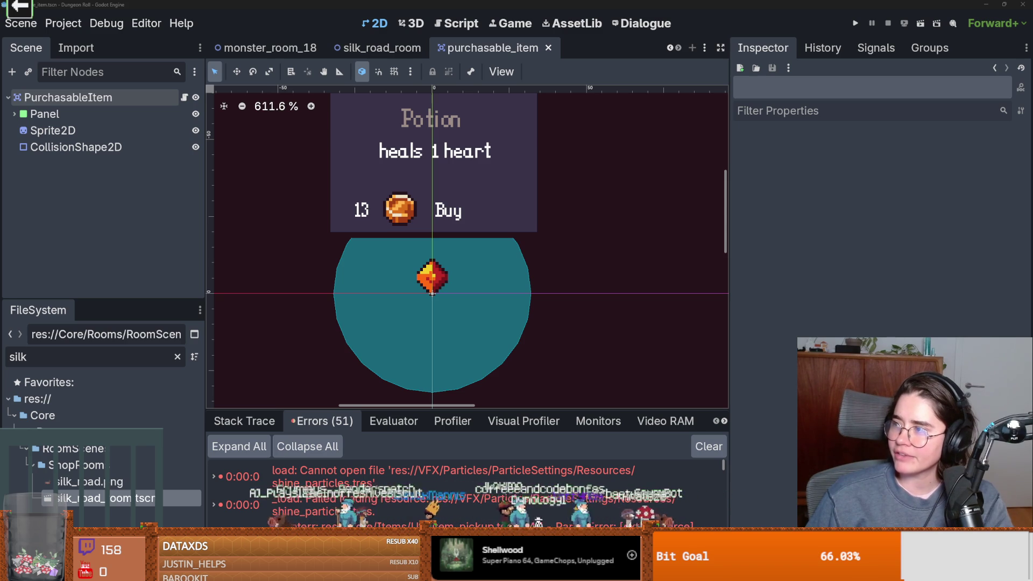
Step: Turn on dark mode for the WhisperAI page in Firefox
key(alt+Tab)
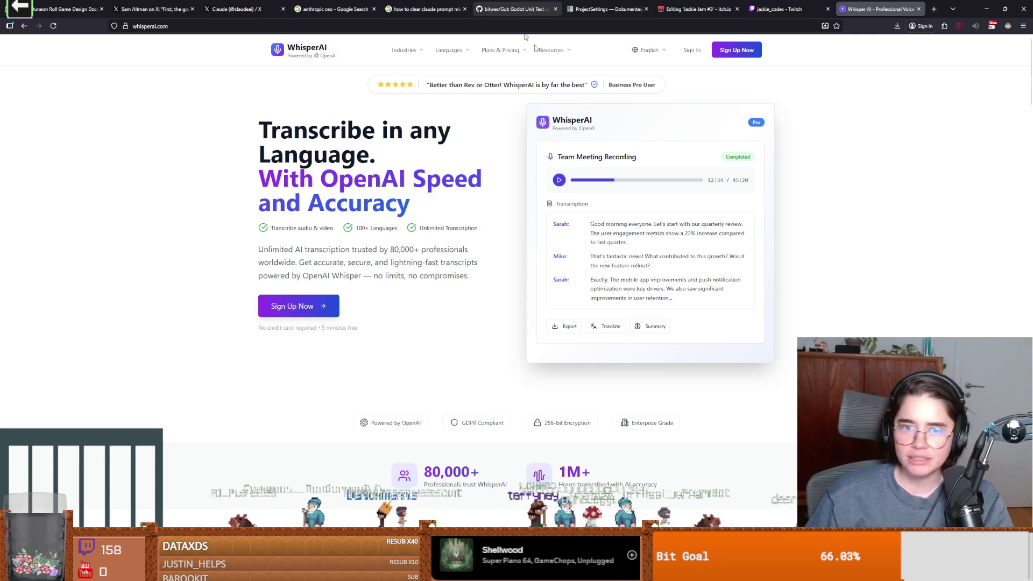
click(1009, 29)
click(975, 59)
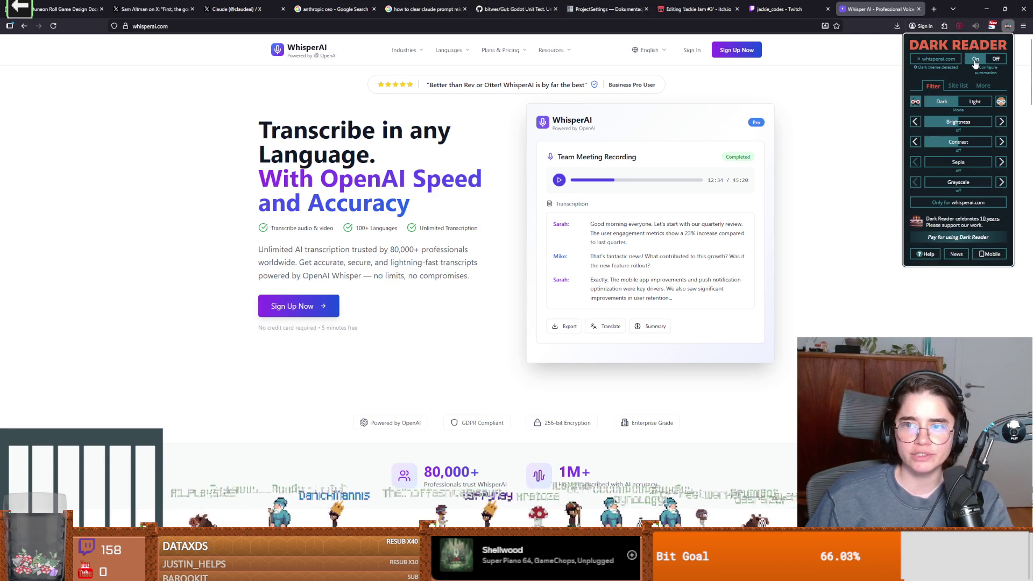
click(821, 213)
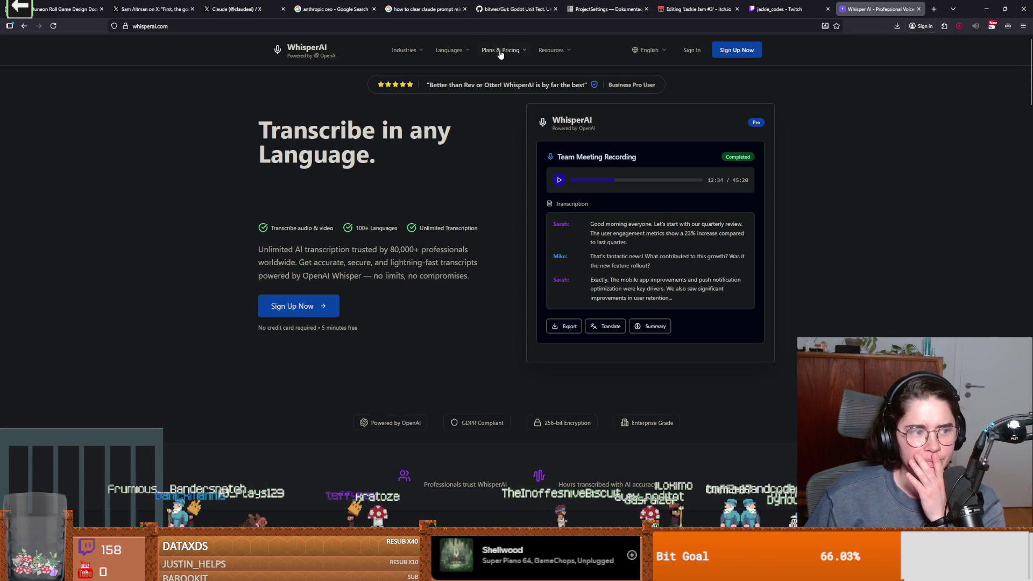
Step: Review the Premium plan's $14.99/month price and features, then return to Godot
mouse_move(499, 52)
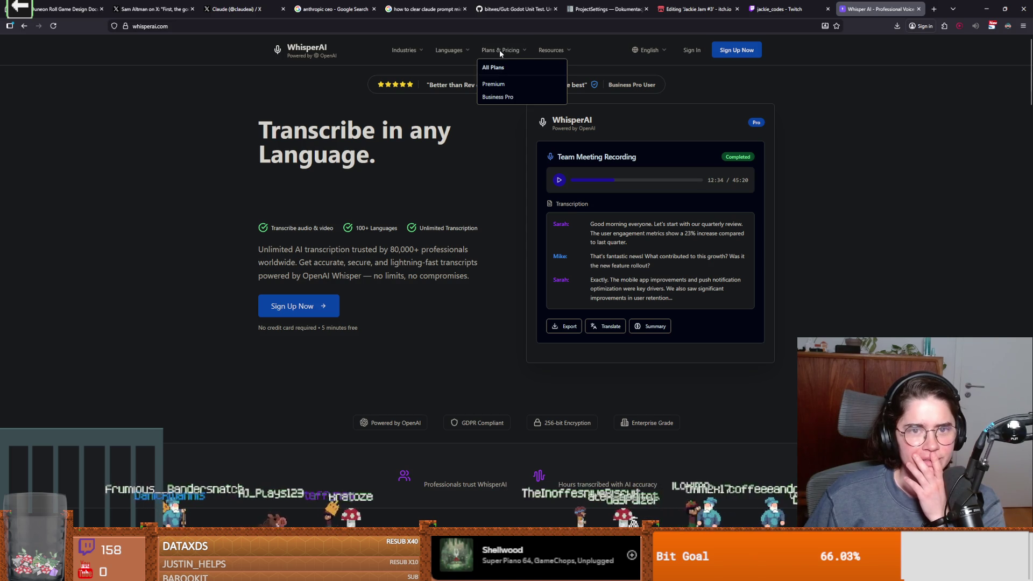
click(500, 85)
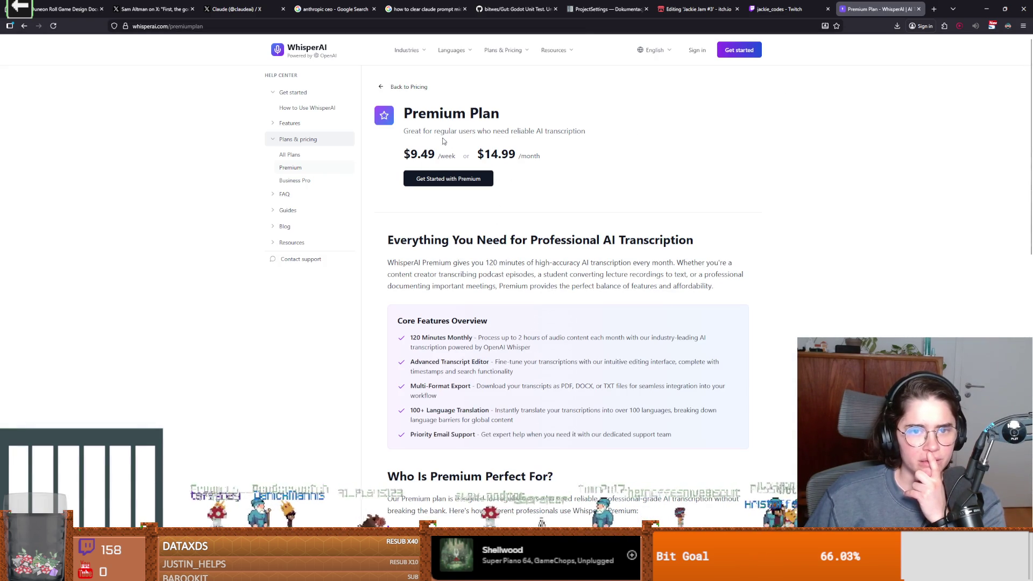
double_click(496, 155)
click(532, 163)
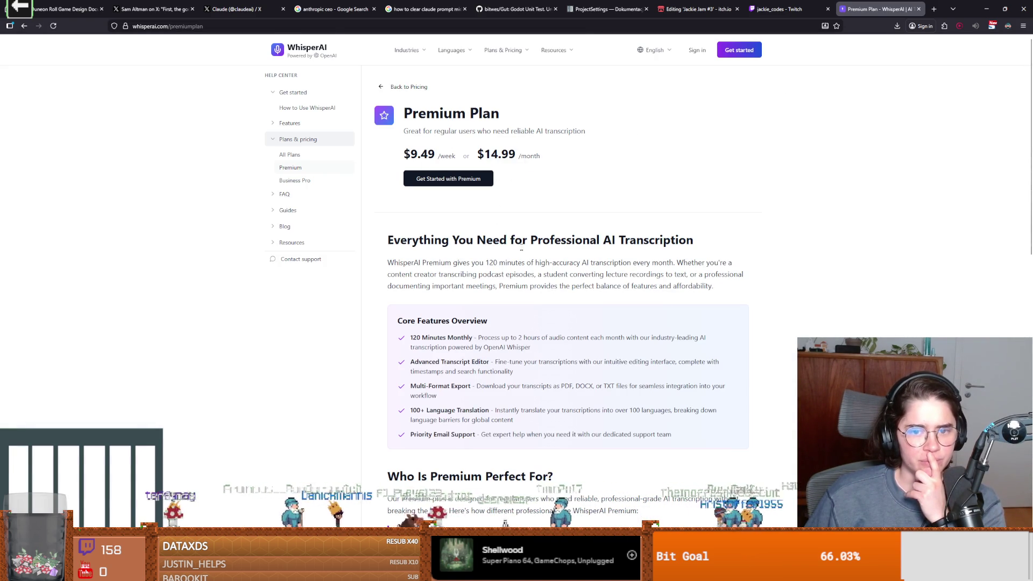
scroll(521, 247, down, 1)
scroll(521, 248, down, 2)
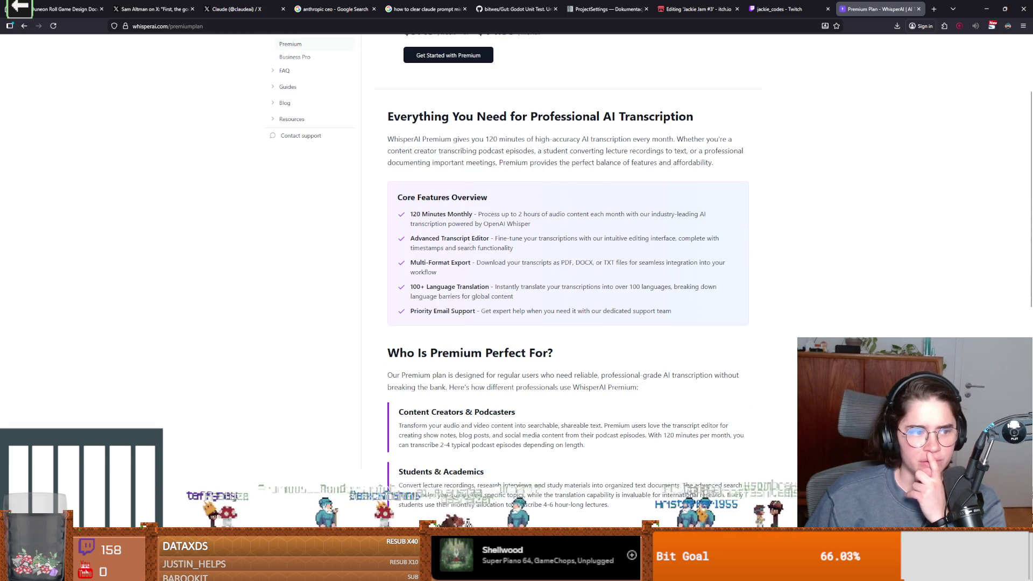
scroll(469, 250, up, 1)
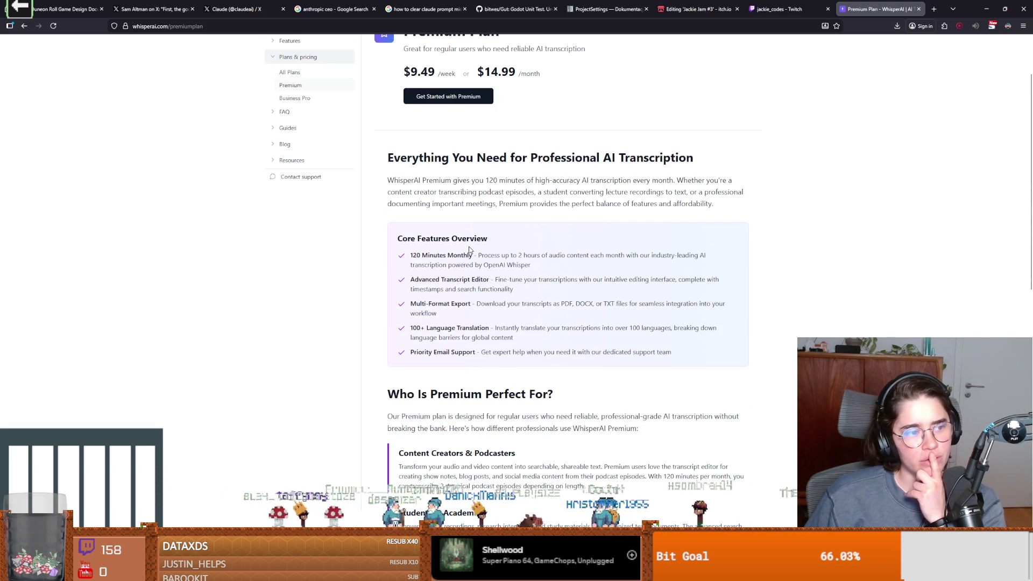
scroll(473, 242, up, 2)
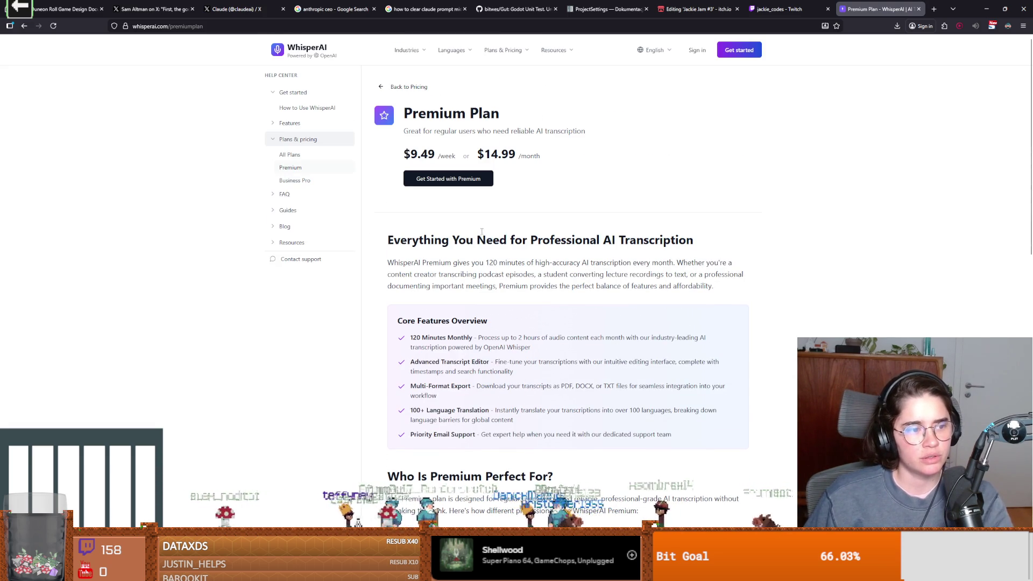
key(alt+Tab)
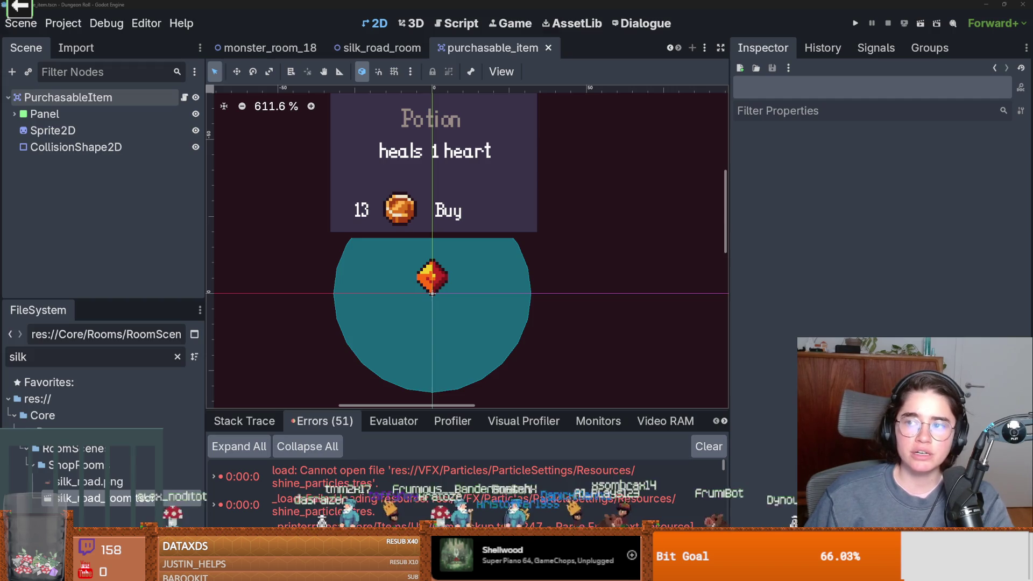
Step: Zoom the 2D viewport from 611.6% to 740% on the Potion item
scroll(695, 244, up, 2)
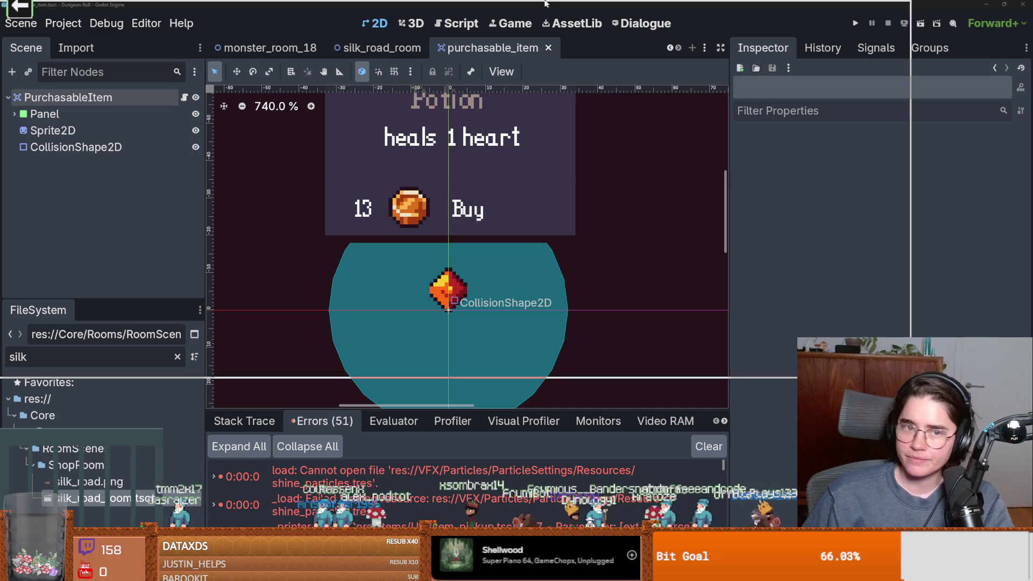
Step: Add the task 'ffmpeg whisper python package to generate transcript of' to the daily note, then return to Godot
key(Return)
text(gg)
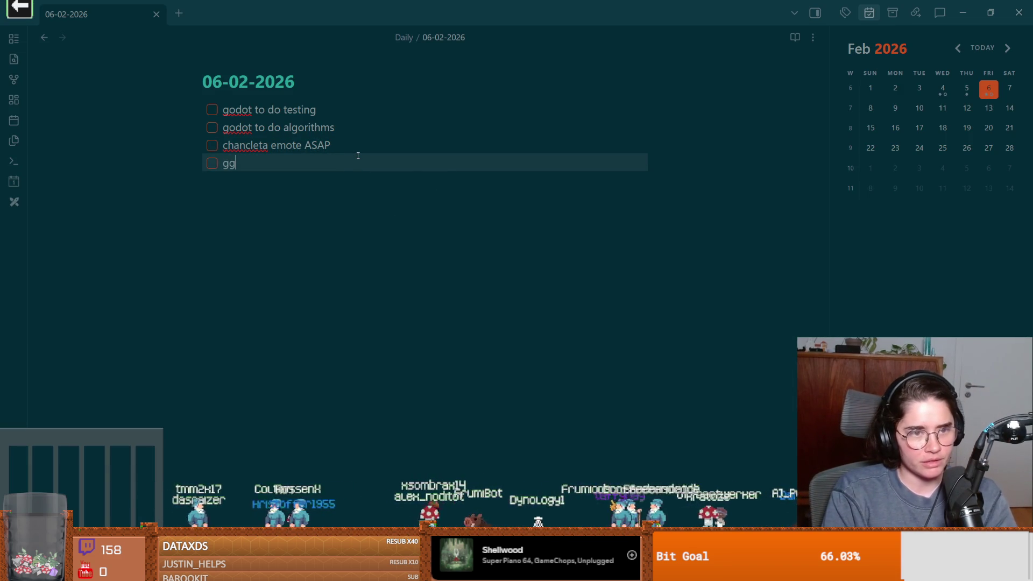
key(BackSpace)
key(BackSpace)
text(ffmpeg)
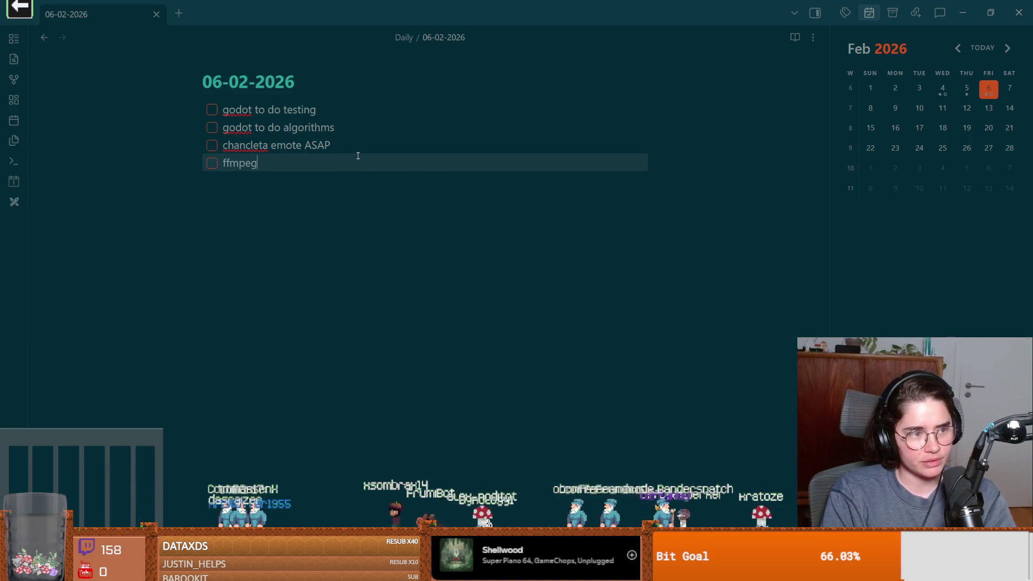
text( w)
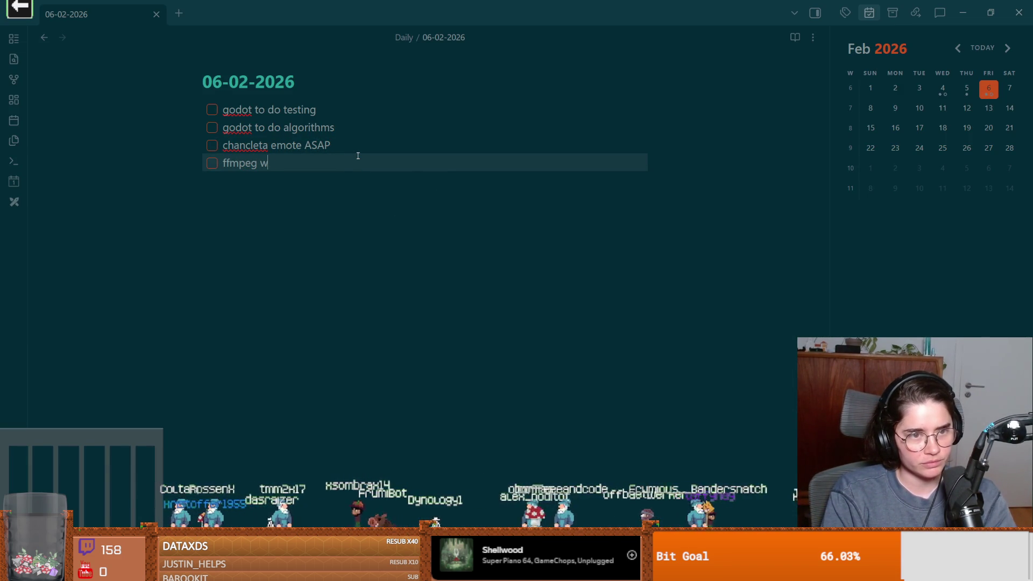
key(BackSpace)
text(whi)
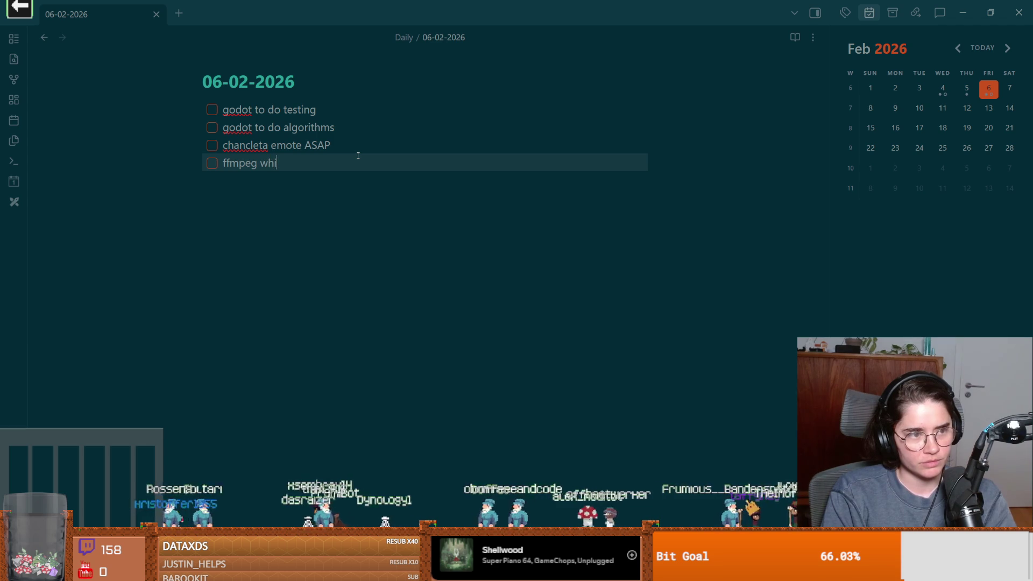
text(sper )
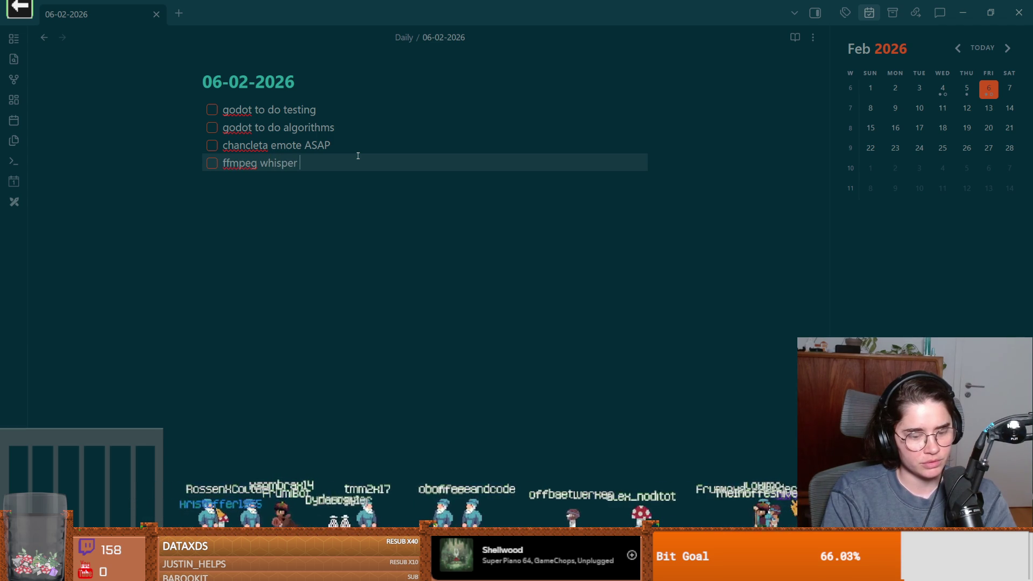
text(py)
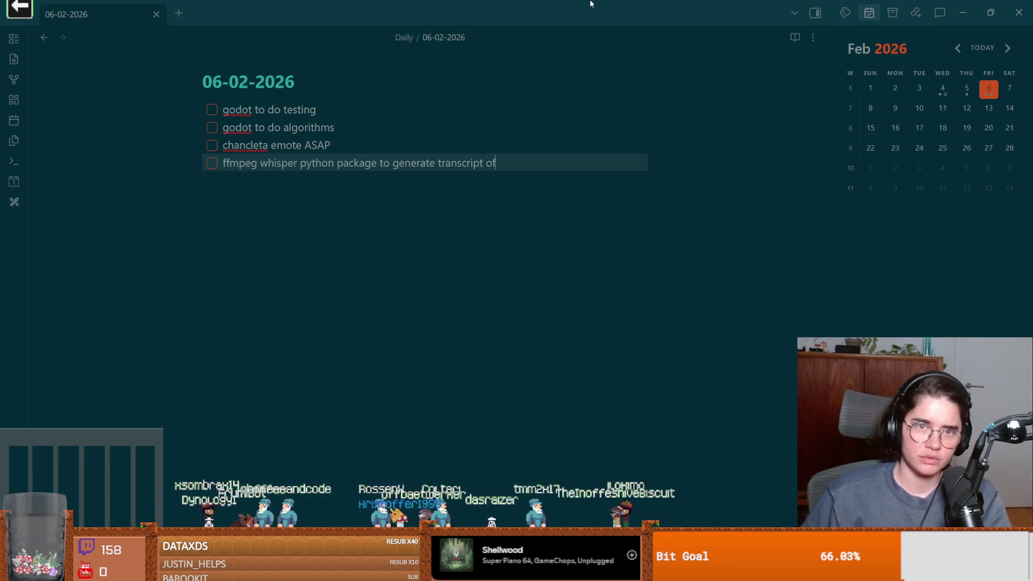
key(alt+Tab)
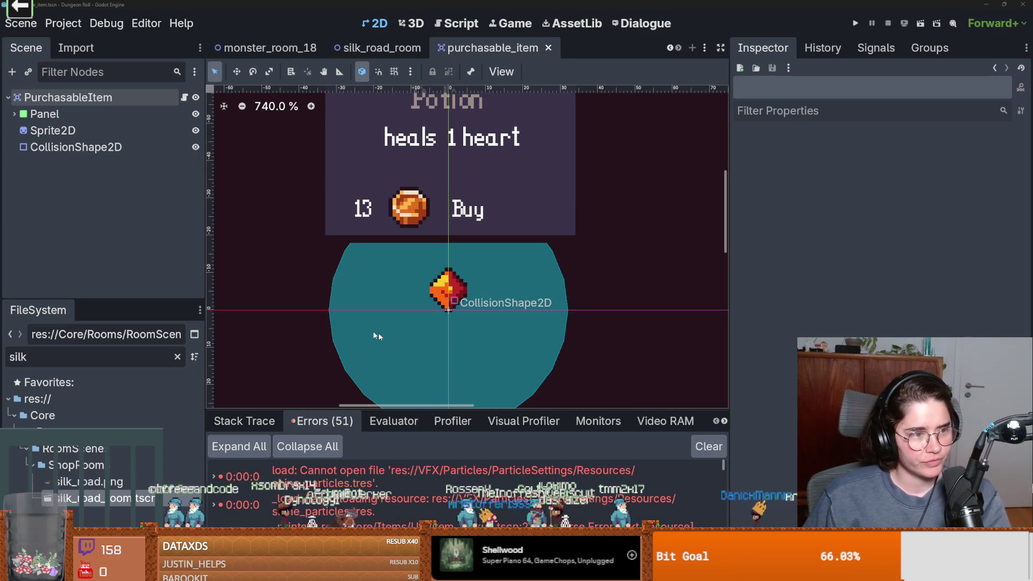
Step: Zoom the 2D viewport from 740% to 814% on the Potion's gem sprite and price row
scroll(374, 333, up, 1)
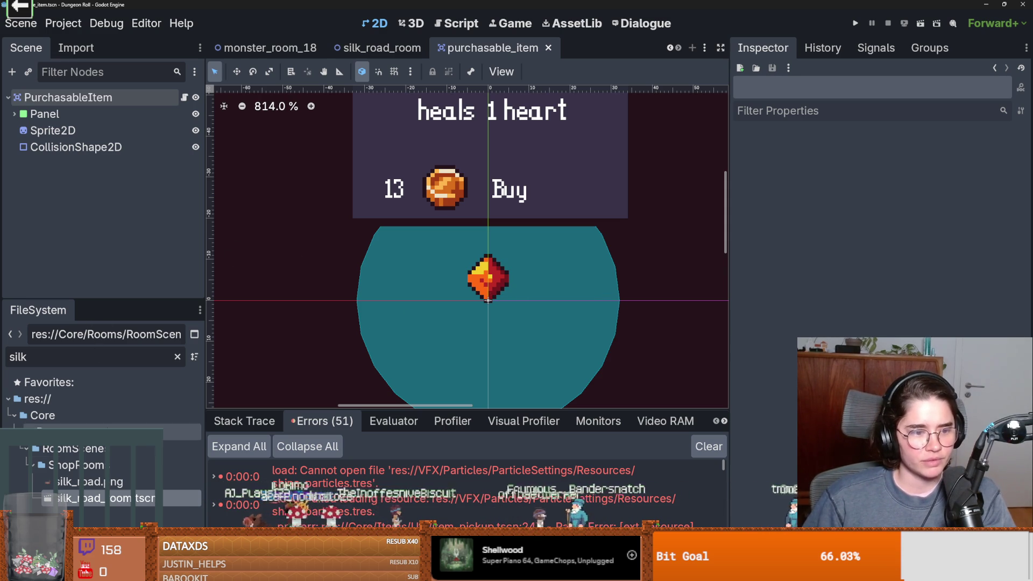
Step: Clear the 'silk' FileSystem filter to list all project files, and save the scene
click(177, 355)
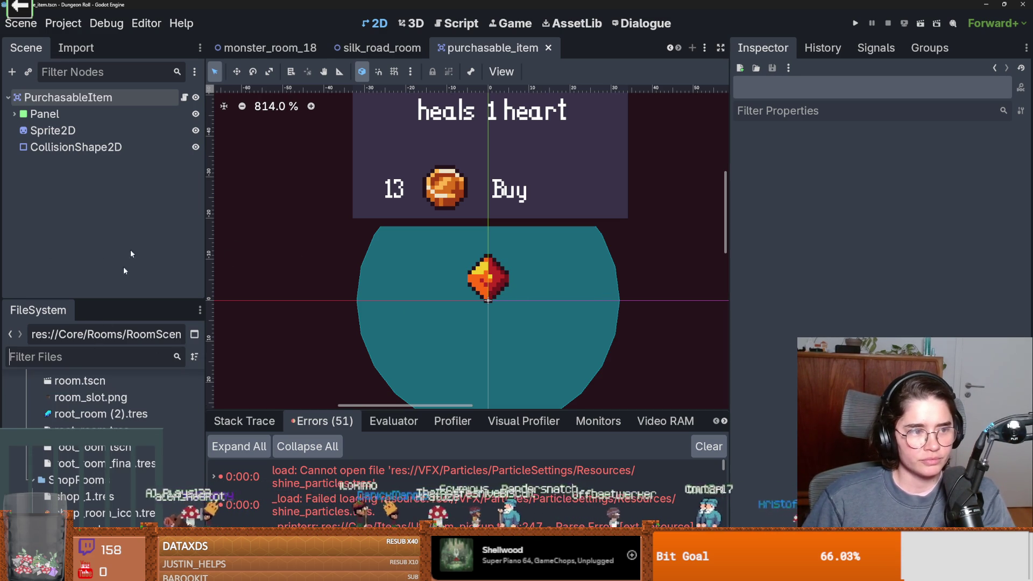
scroll(120, 451, up, 3)
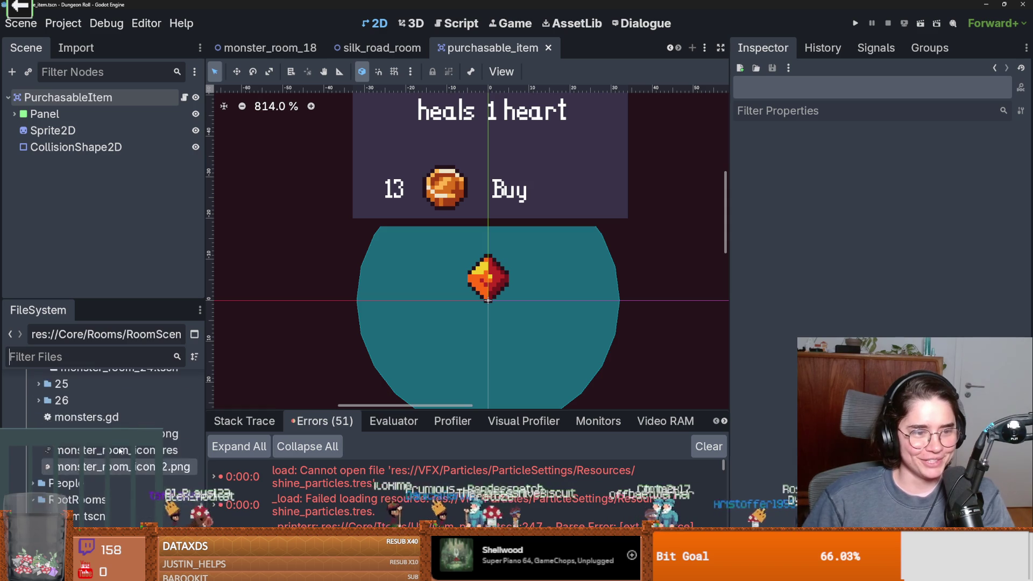
scroll(119, 451, up, 5)
scroll(119, 450, up, 5)
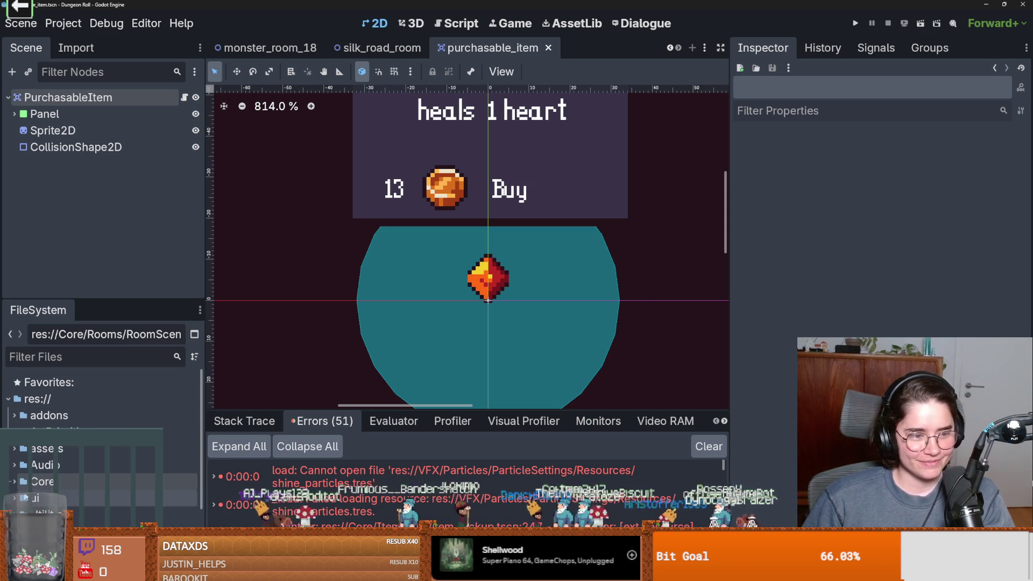
key(ctrl+s)
Step: Open and dismiss the assets folder's context menu without creating anything, then switch to Aseprite
scroll(34, 488, down, 5)
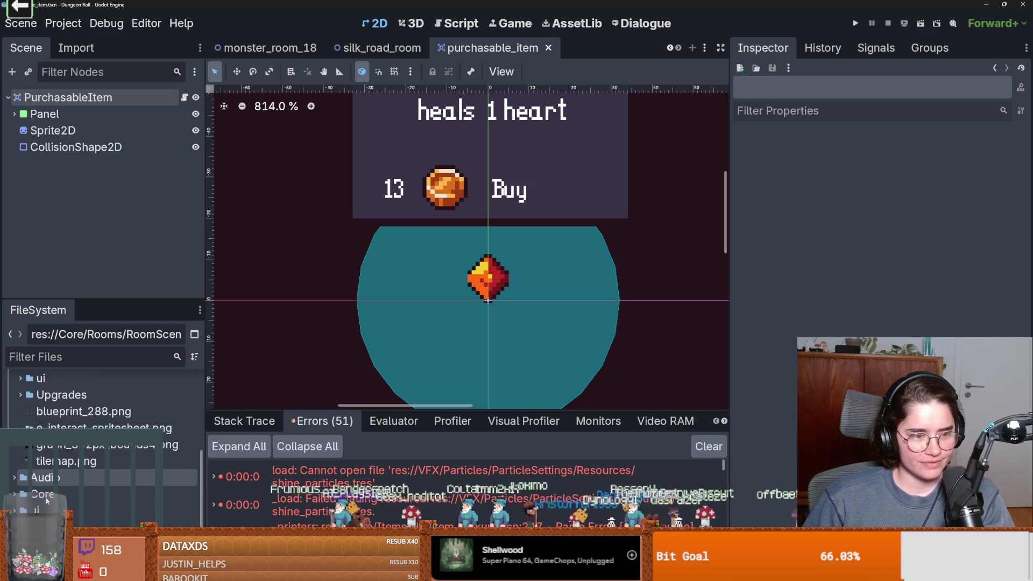
scroll(33, 463, up, 5)
right_click(51, 425)
mouse_move(125, 324)
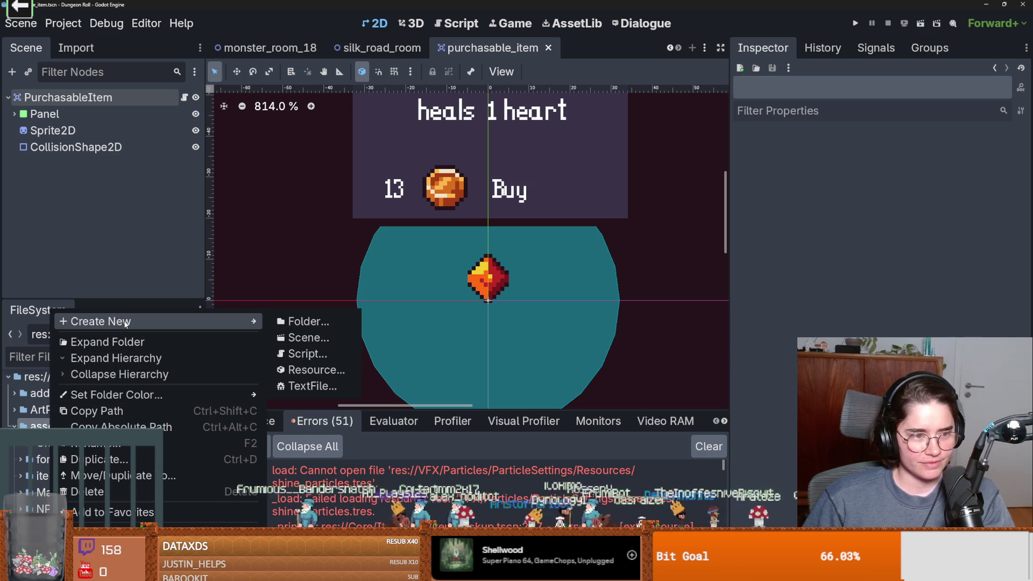
click(383, 384)
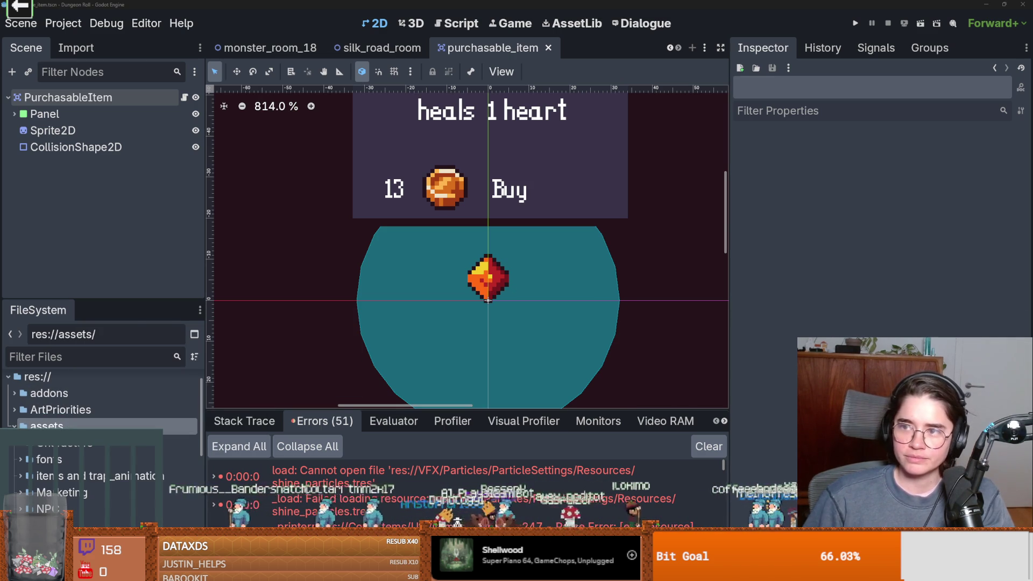
key(alt+Tab)
Step: Create a new blank 256×256 px sprite through File > New
click(12, 14)
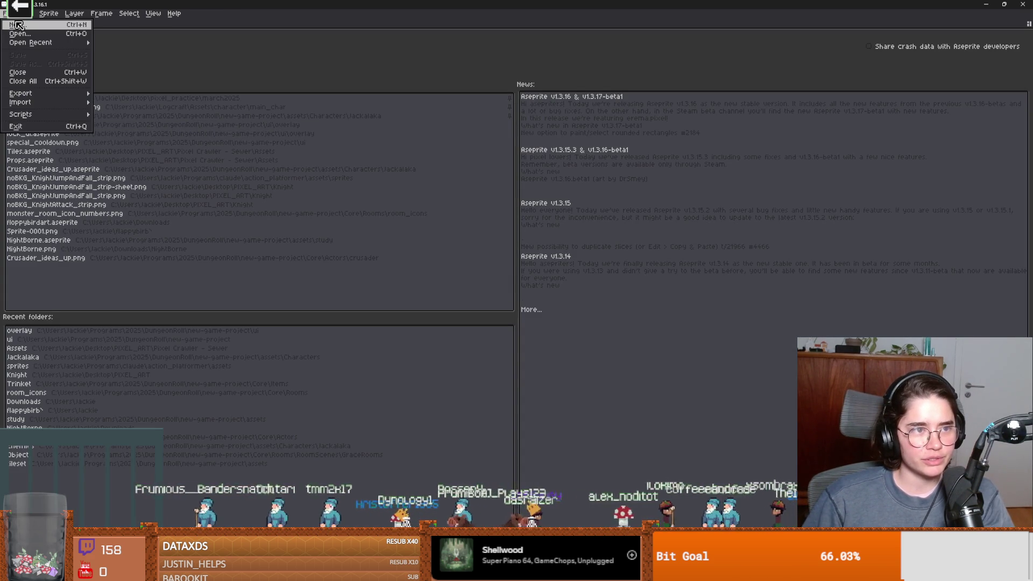
click(19, 25)
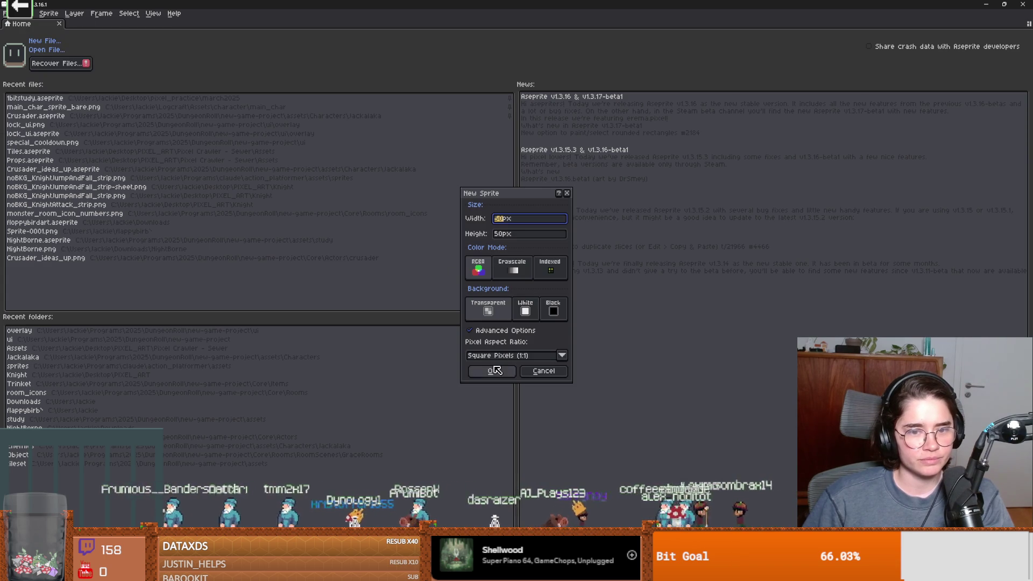
text(25)
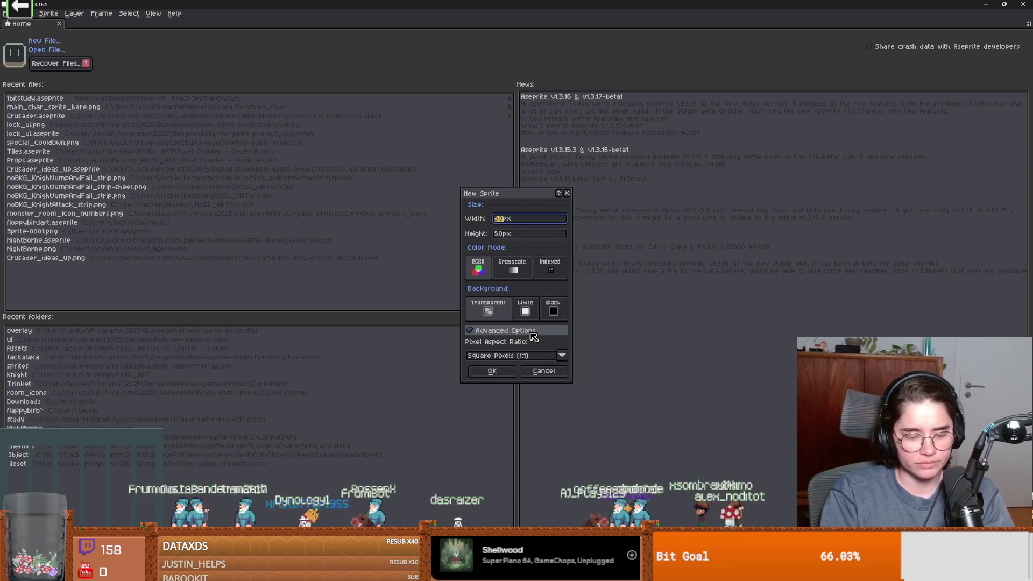
text(6)
key(Tab)
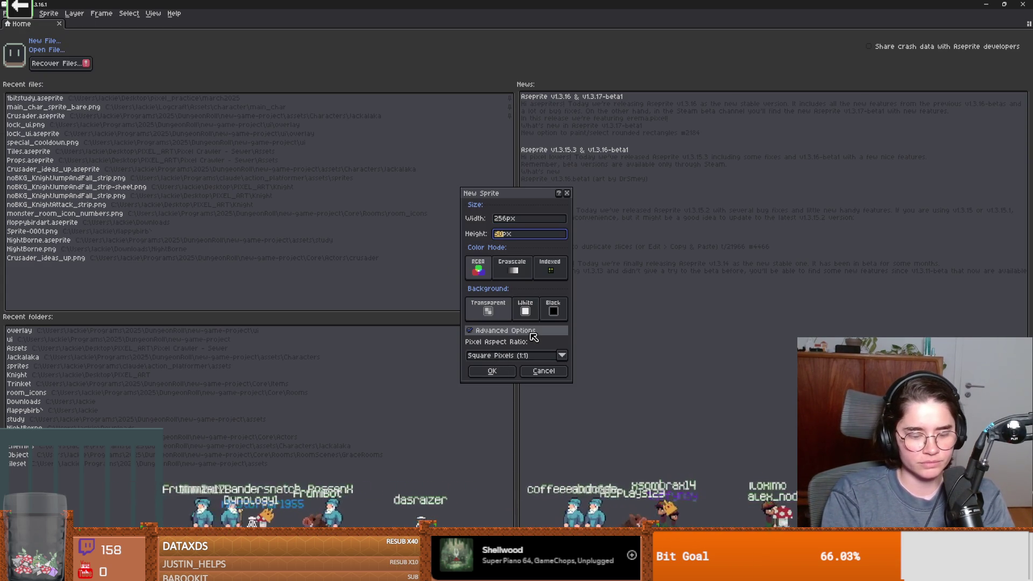
text(256)
key(Return)
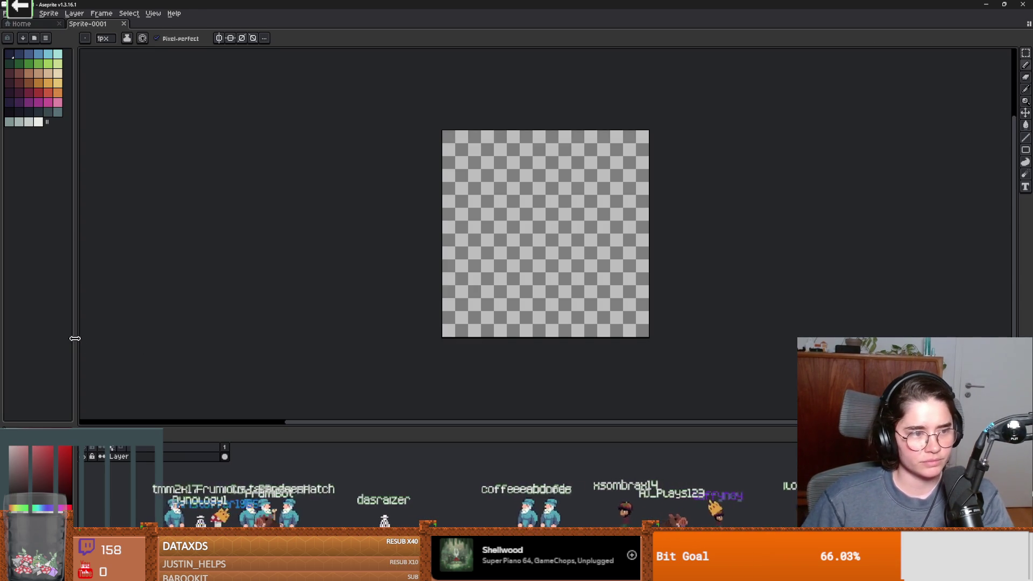
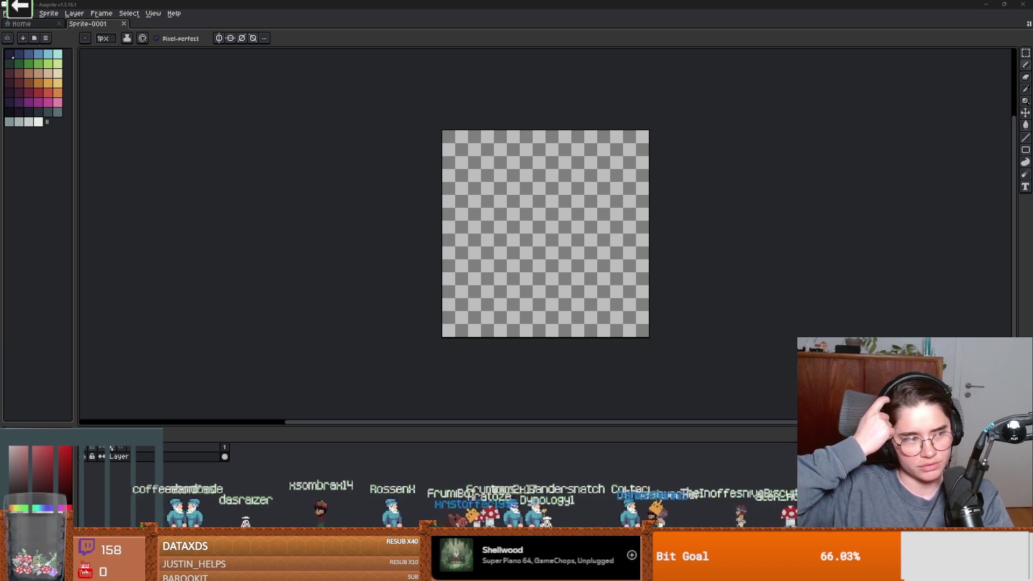
Step: Set Sprite-0001's grid to 32×32 px and pan to the canvas's top-left corner
scroll(634, 208, up, 3)
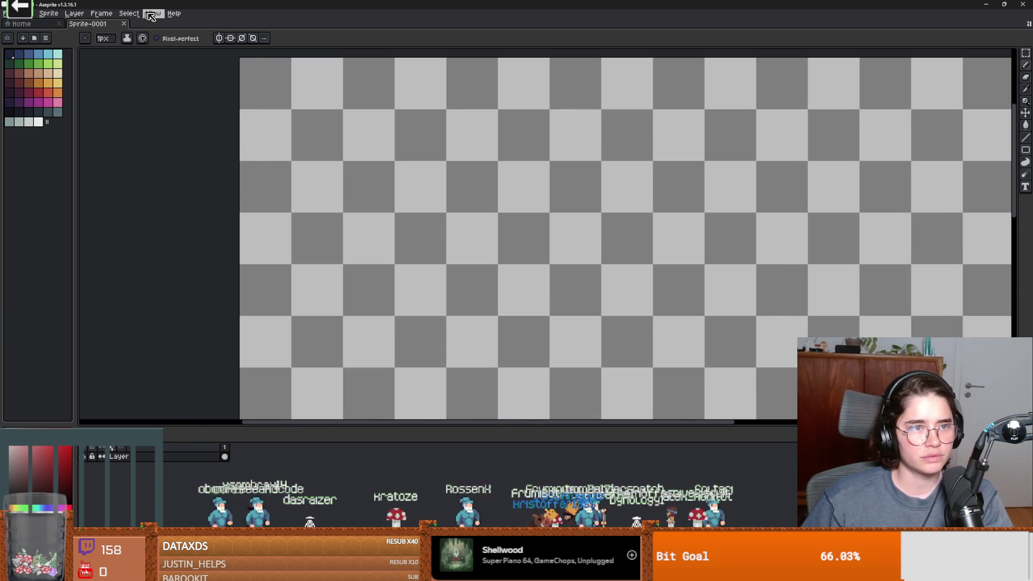
click(151, 15)
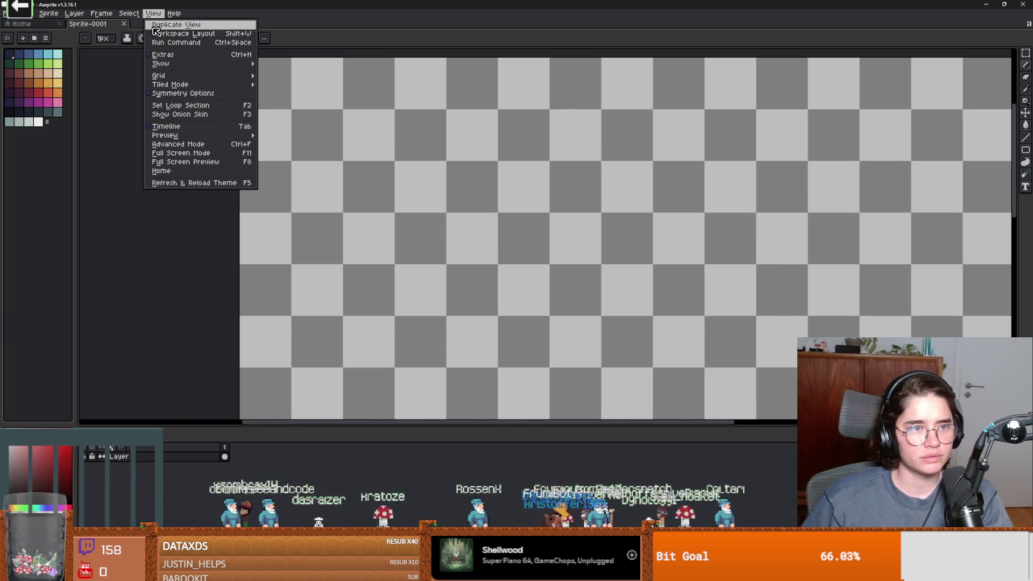
mouse_move(169, 77)
click(316, 79)
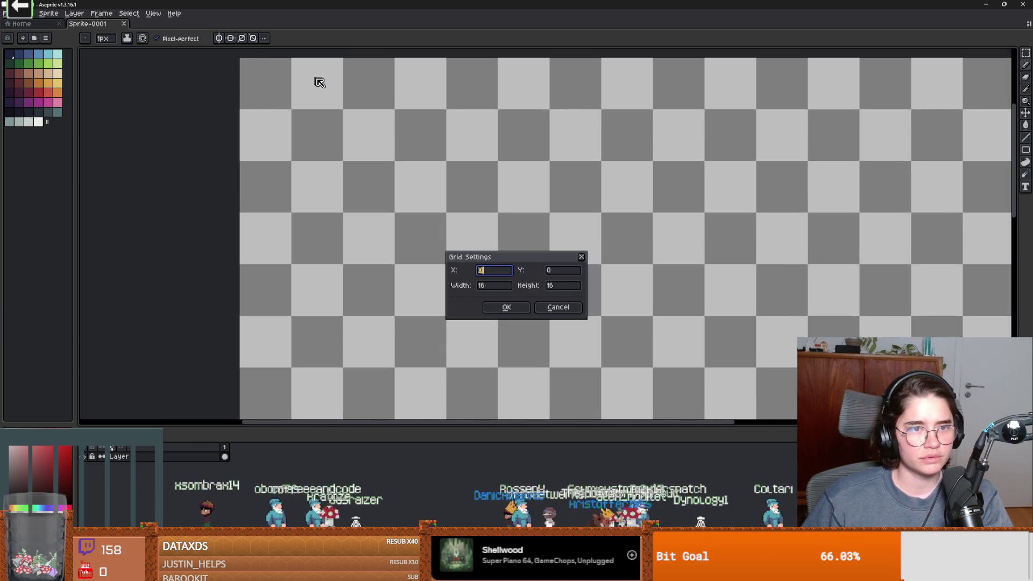
click(495, 285)
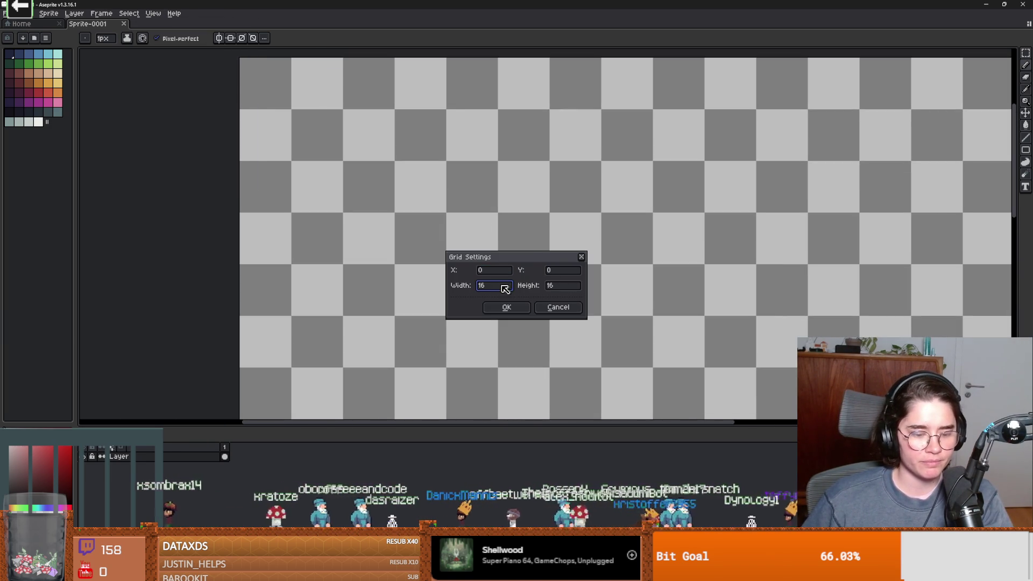
double_click(563, 290)
text(32)
click(508, 306)
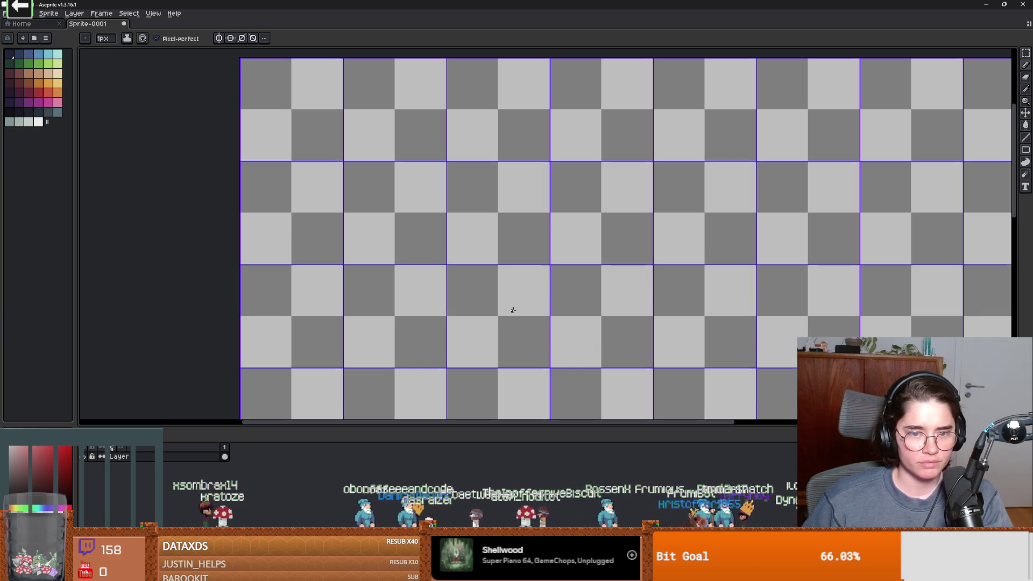
scroll(515, 294, down, 5)
scroll(405, 239, up, 4)
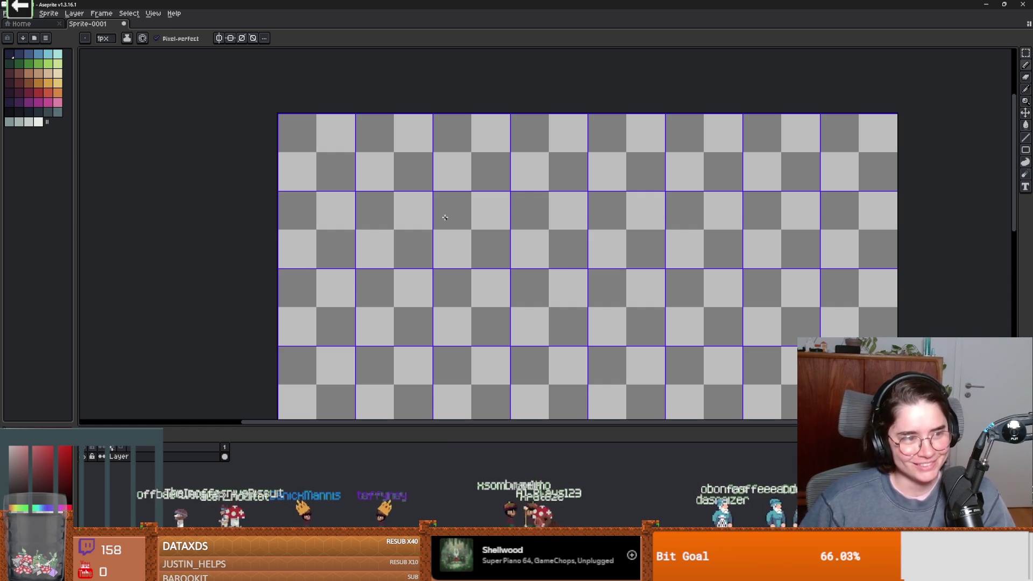
scroll(389, 190, up, 2)
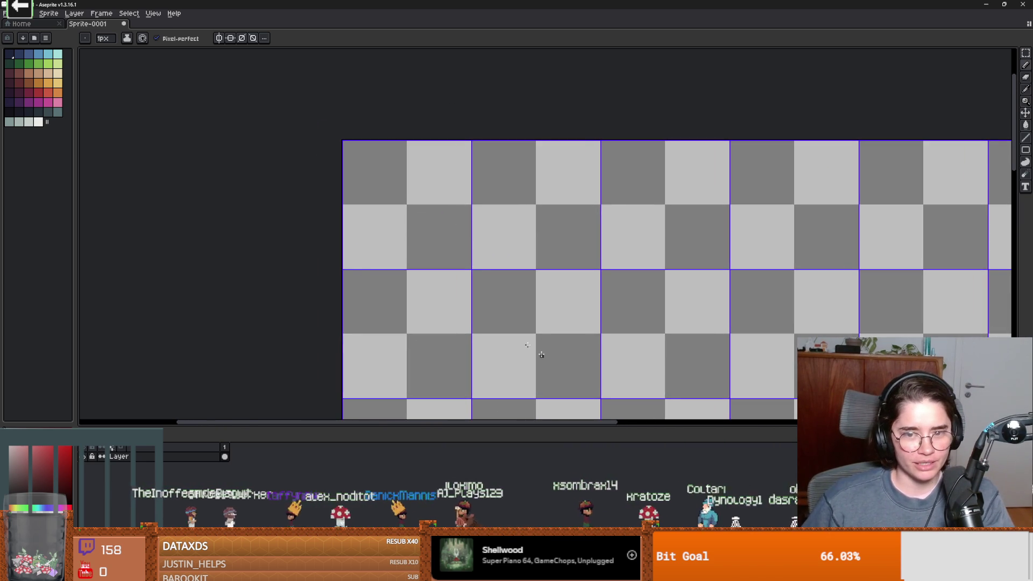
drag(538, 296, 383, 258)
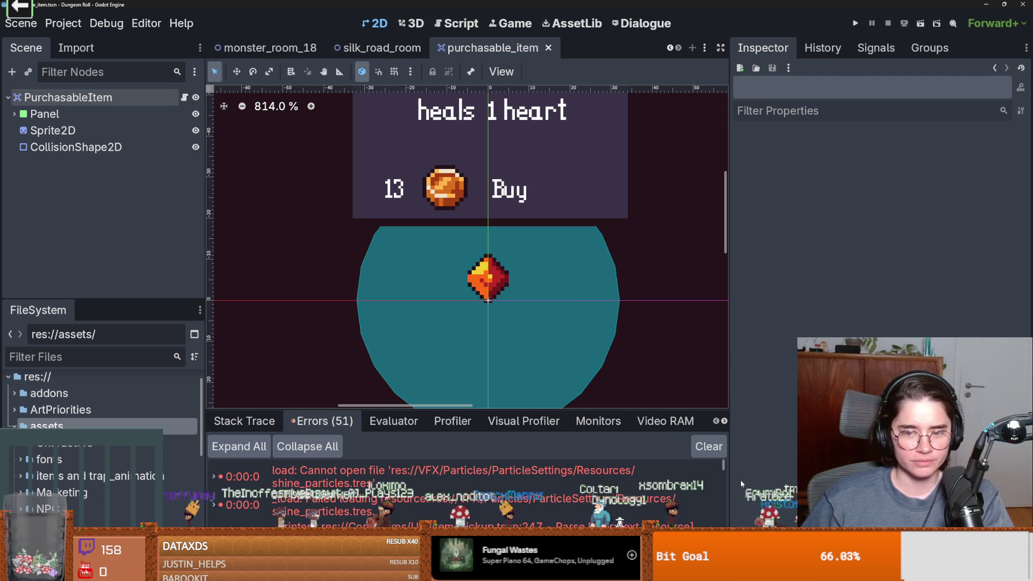
Step: In Godot, enlarge the Scene dock and save the purchasable_item scene
key(alt+Tab)
drag(343, 262, 324, 295)
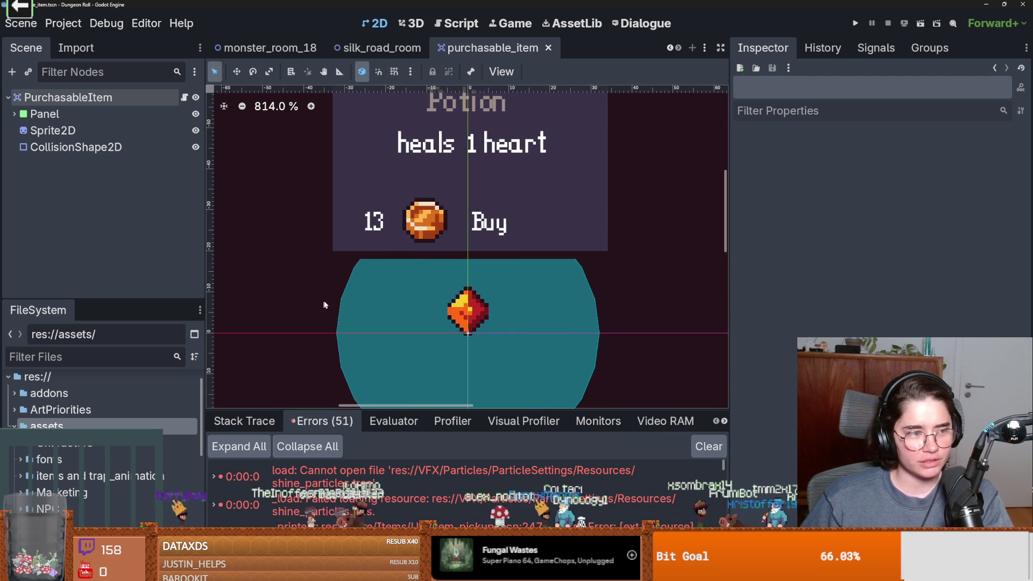
drag(102, 302, 113, 354)
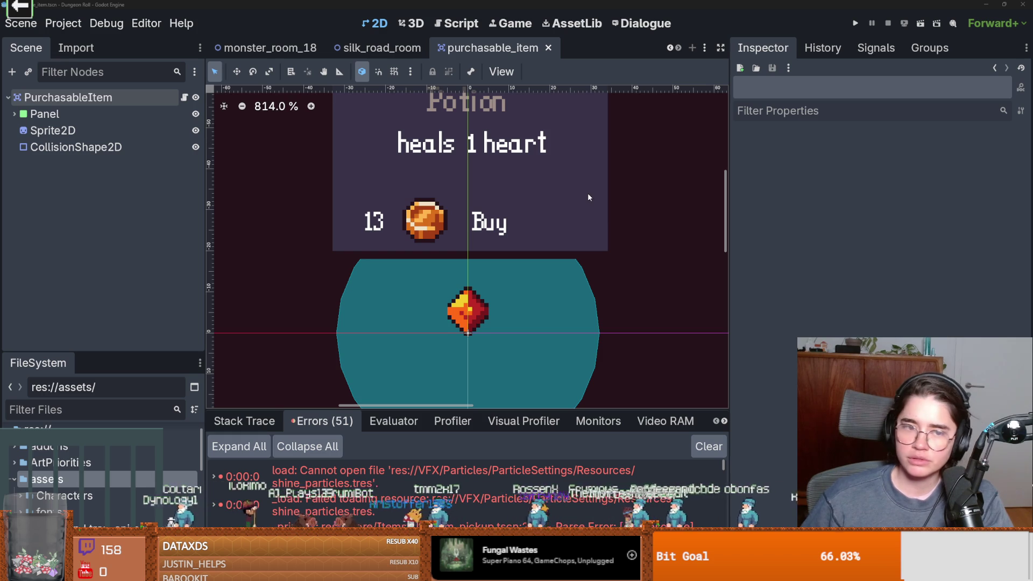
scroll(434, 204, up, 2)
key(ctrl+s)
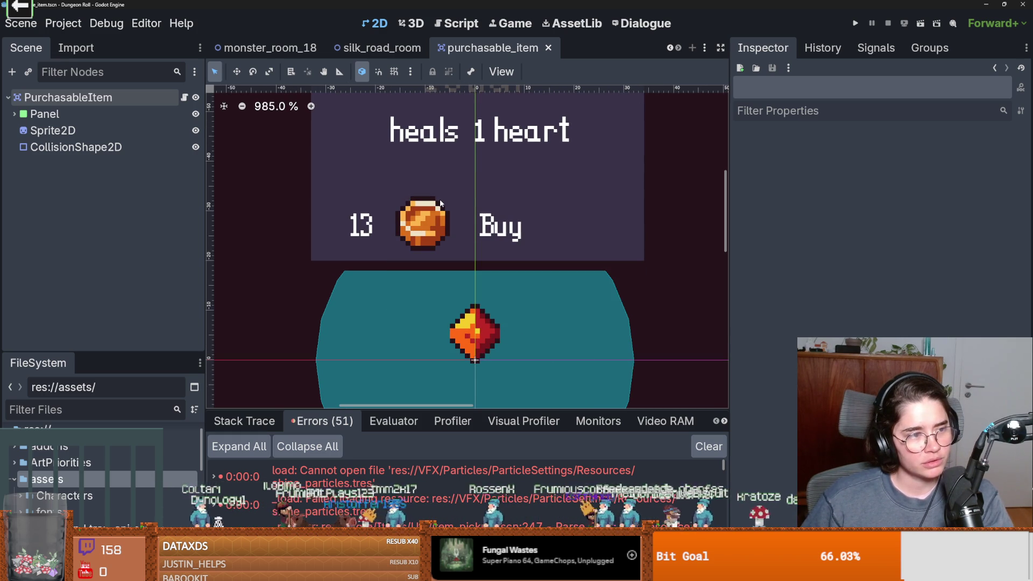
scroll(323, 221, right, 2)
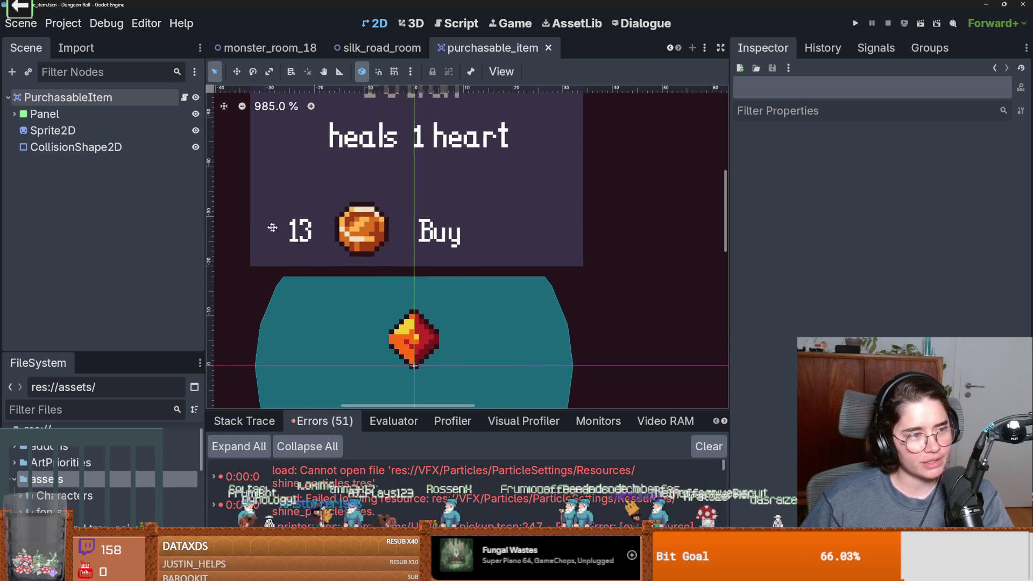
scroll(272, 220, up, 1)
key(ctrl+s)
scroll(309, 225, left, 3)
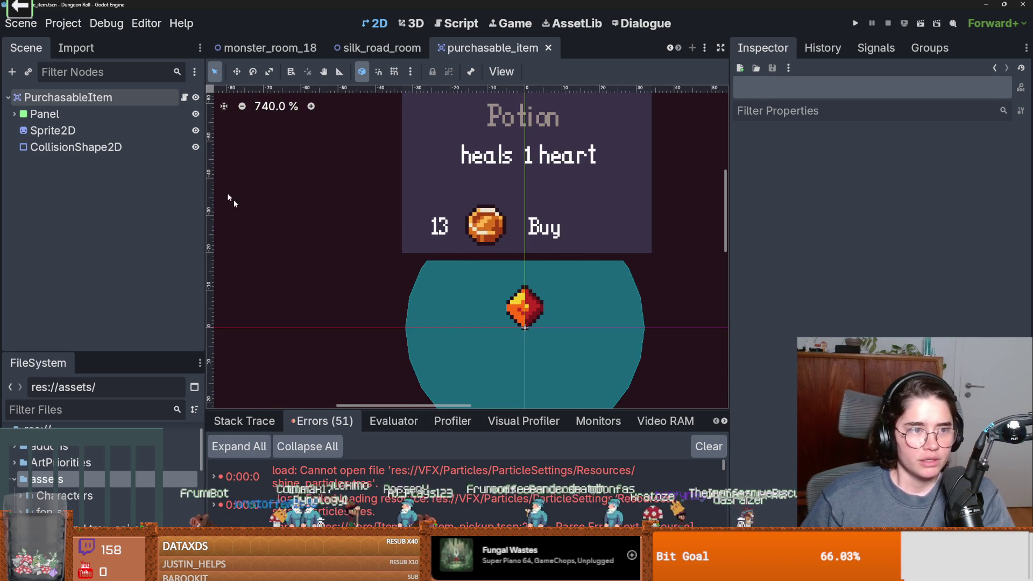
Step: Review the PurchasableItem root's eight Rds Contents items, then return to Aseprite
click(362, 70)
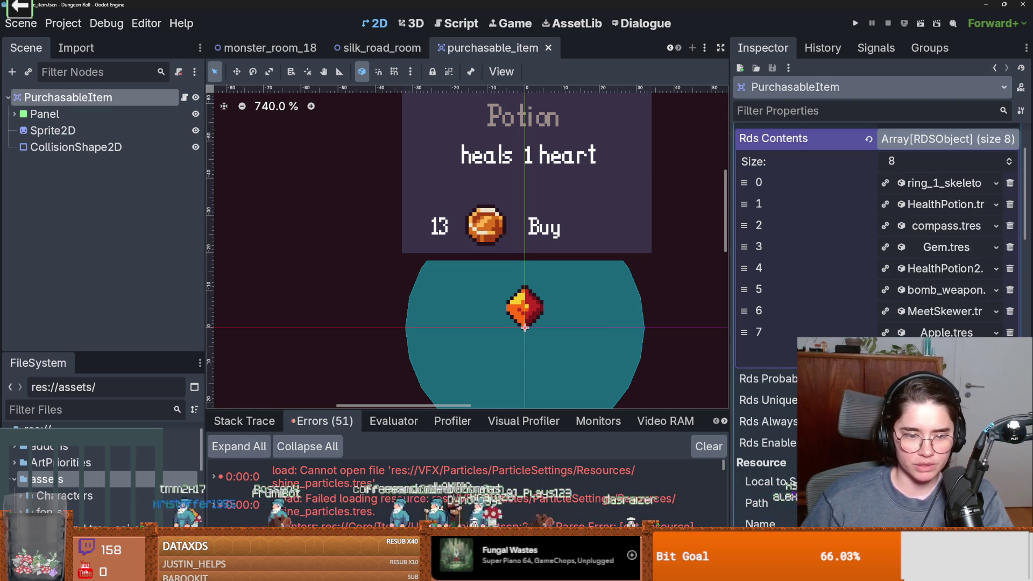
key(alt+Tab)
scroll(226, 242, up, 1)
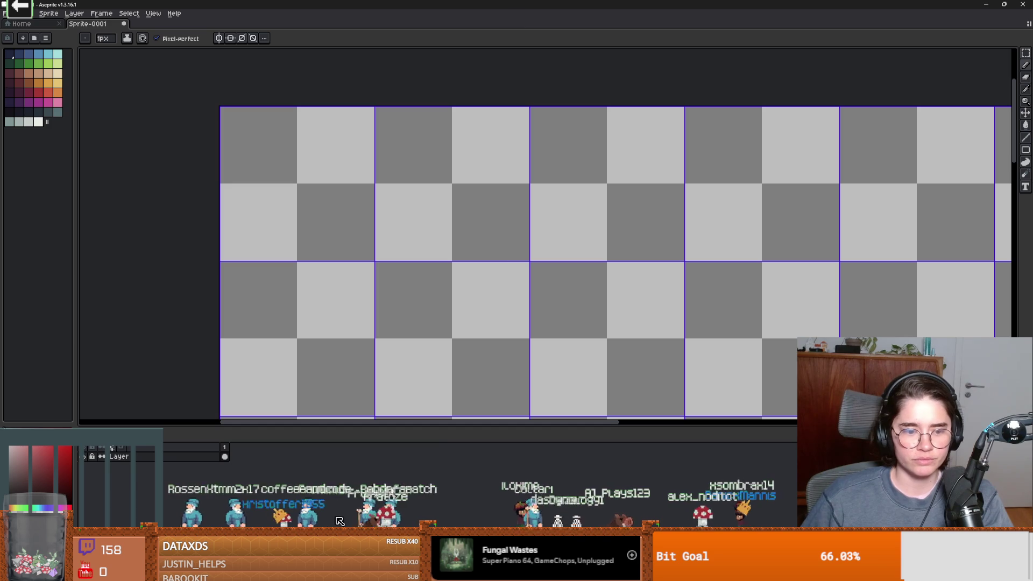
key(alt+Tab)
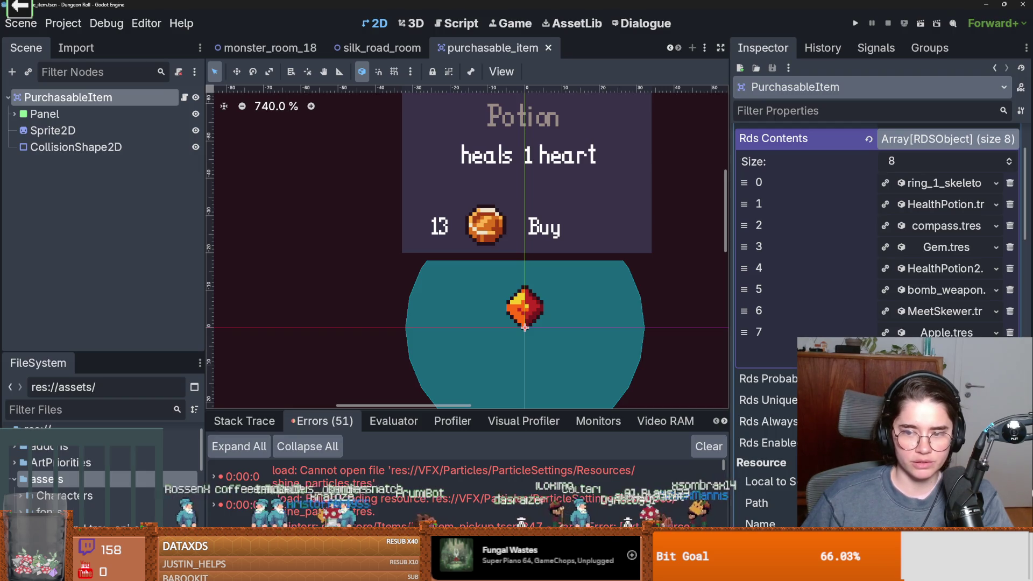
key(alt+Tab)
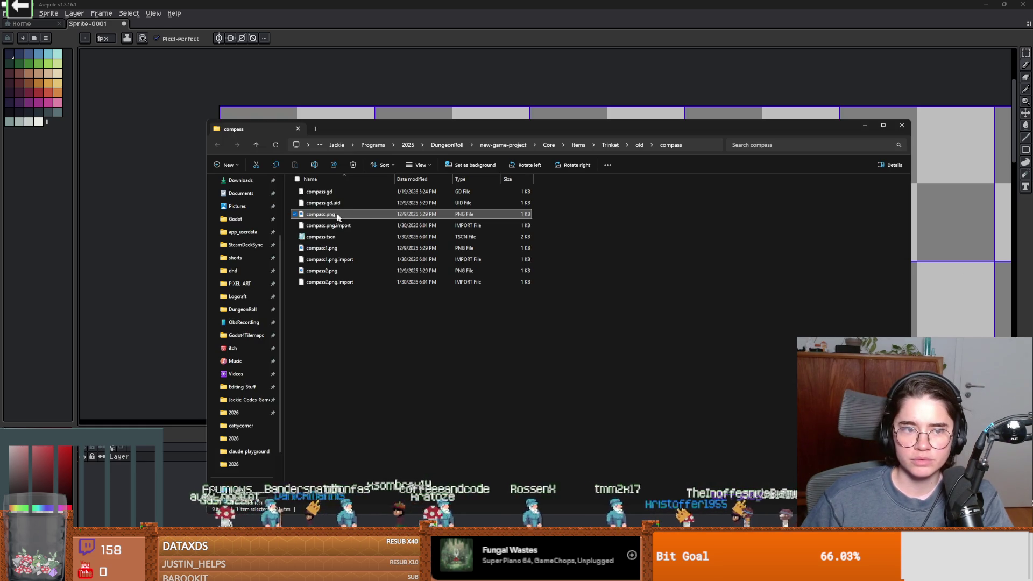
Step: Open compass.png in Aseprite and copy its image
drag(337, 217, 386, 30)
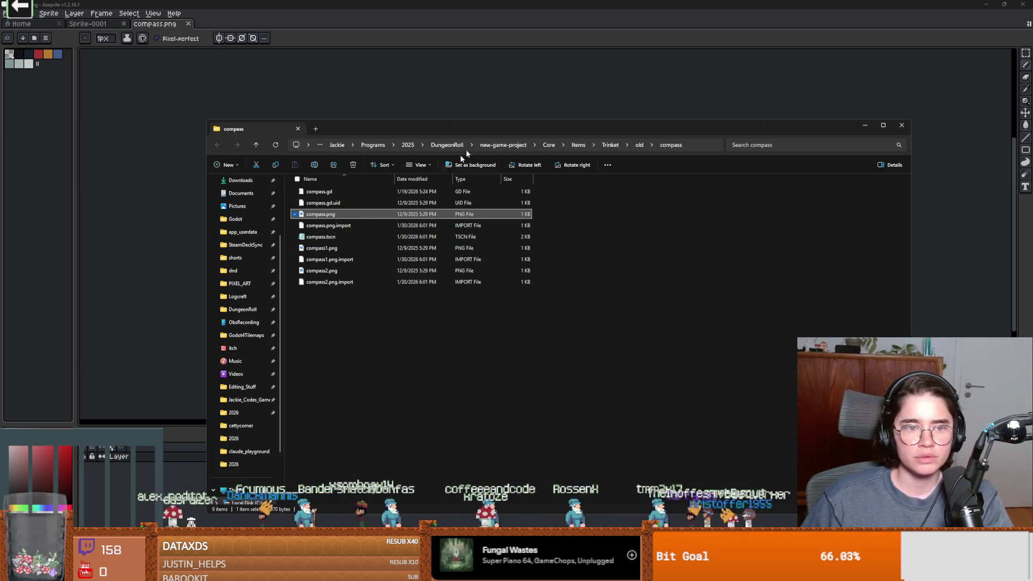
click(898, 126)
scroll(568, 253, up, 5)
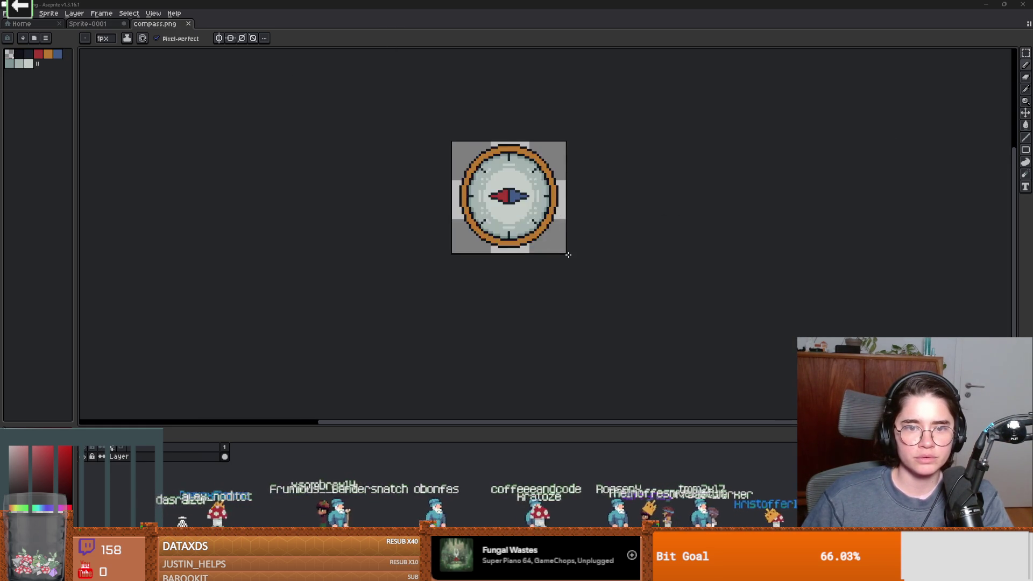
Step: Paste the compass into Sprite-0001, scaled to 32×32 in the top-left cell
click(88, 23)
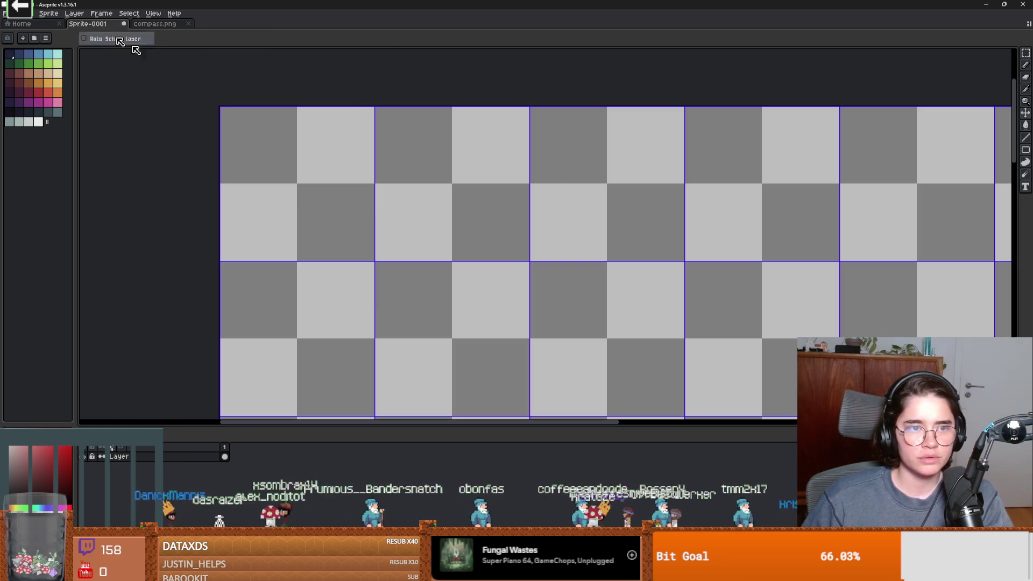
key(ctrl+v)
drag(449, 328, 330, 208)
key(Escape)
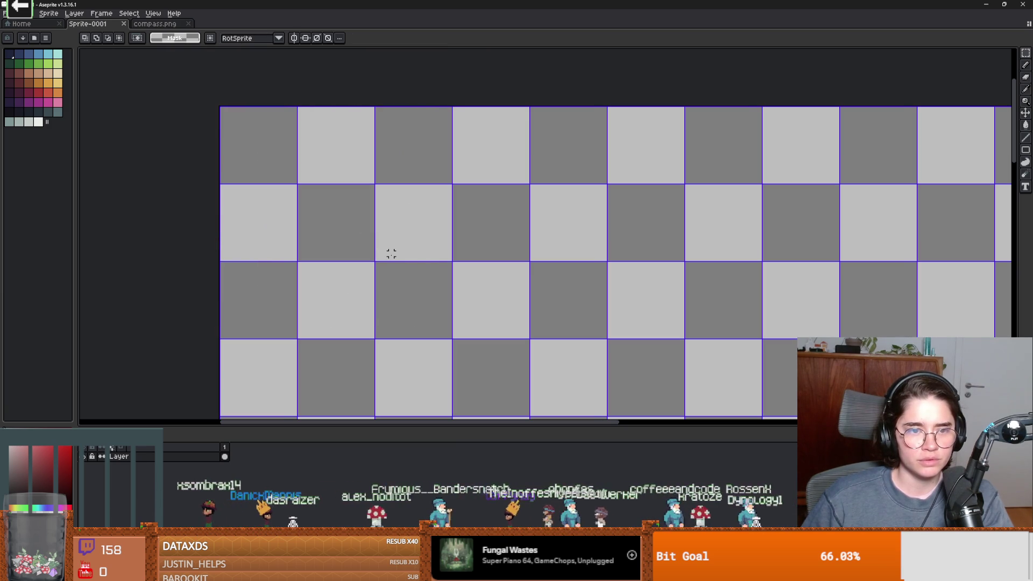
key(ctrl+v)
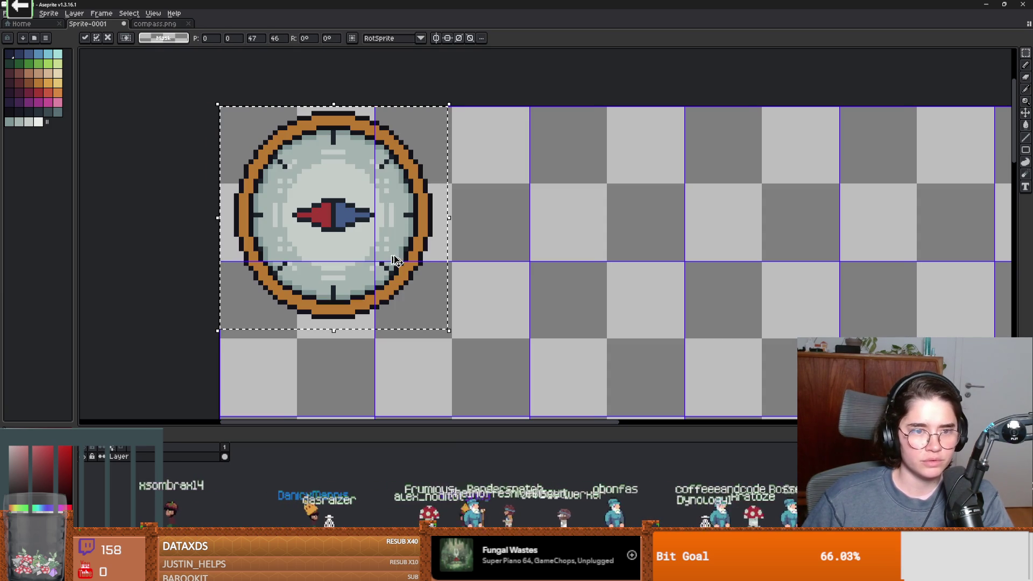
drag(448, 329, 384, 264)
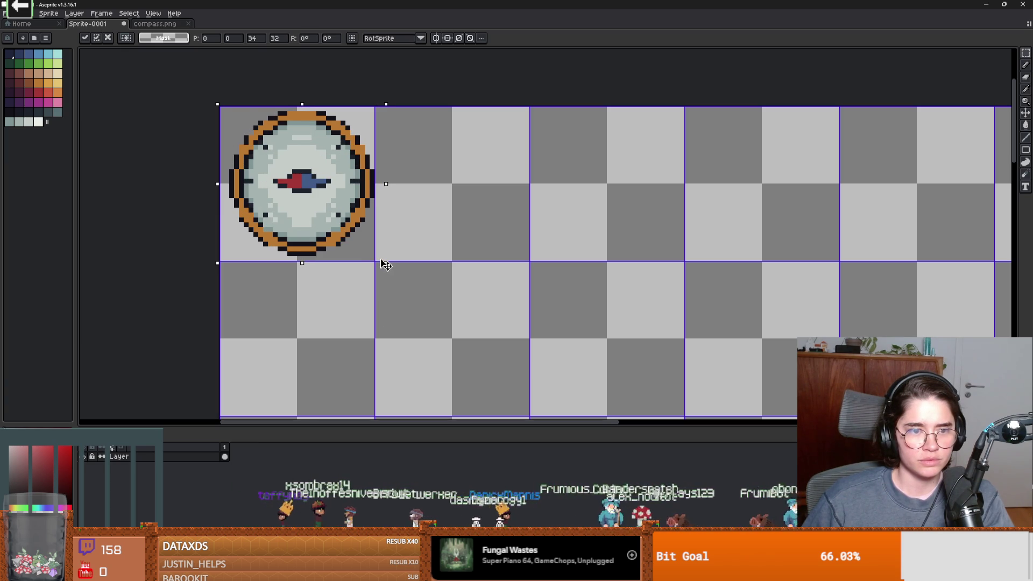
key(Return)
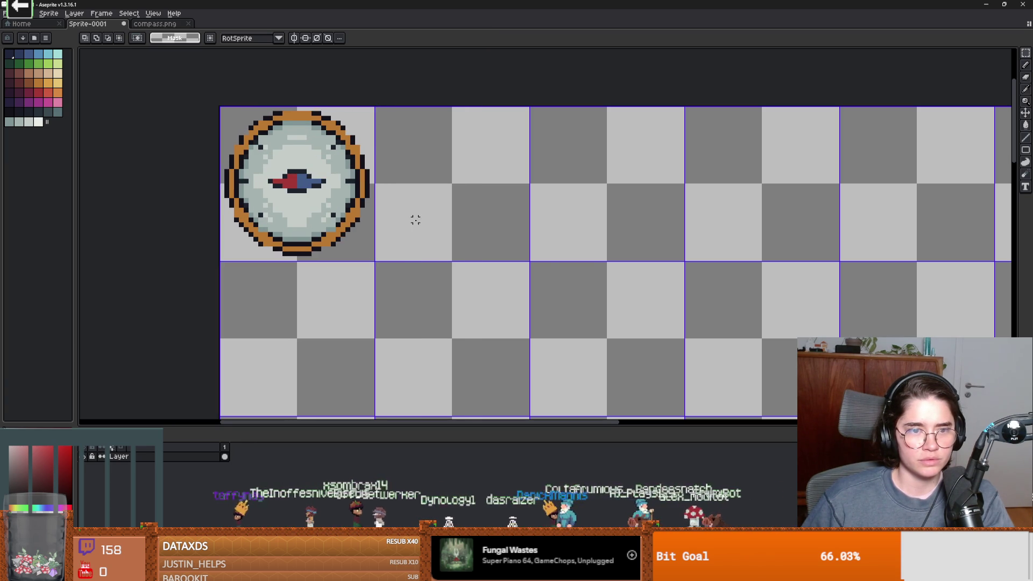
scroll(415, 221, down, 2)
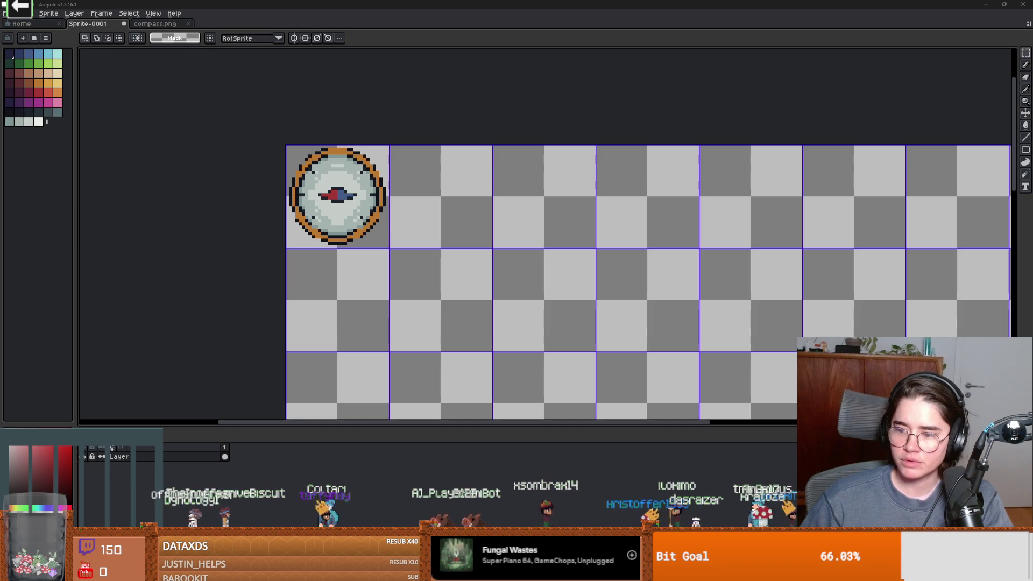
Step: Open Dungeon_item_props_v2.png from assets/items and trap_animation in Aseprite
key(alt+Tab)
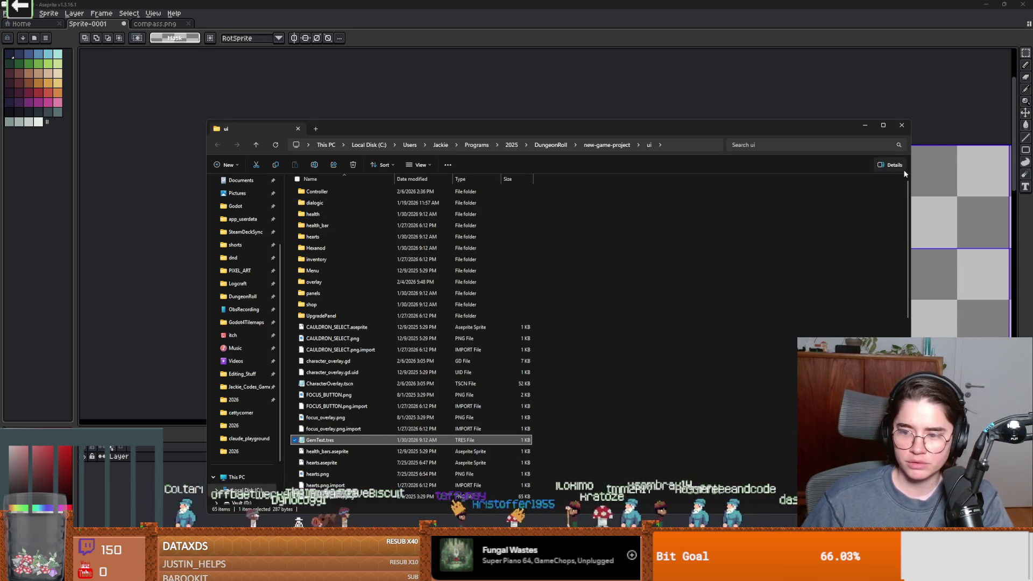
click(902, 125)
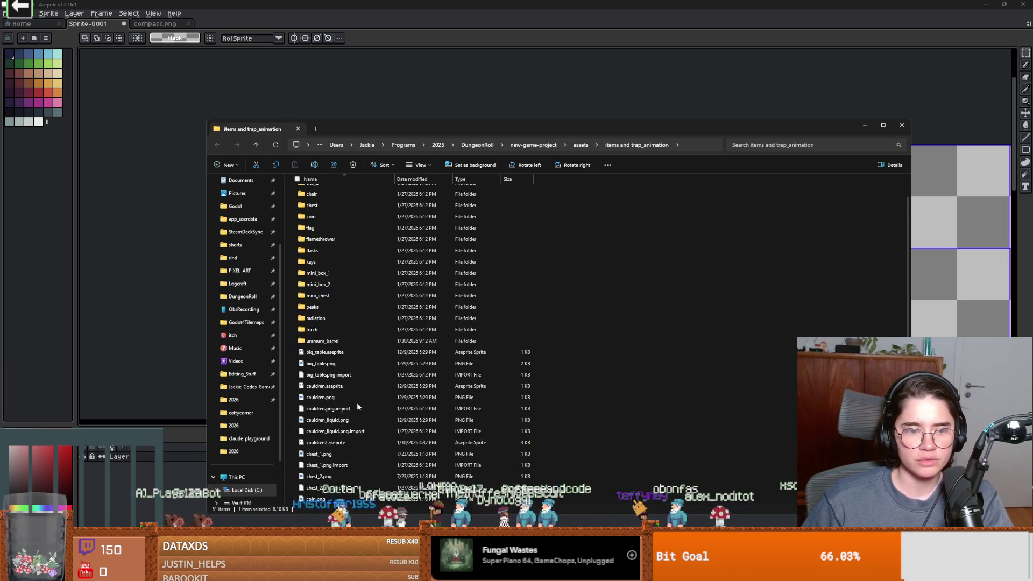
double_click(350, 420)
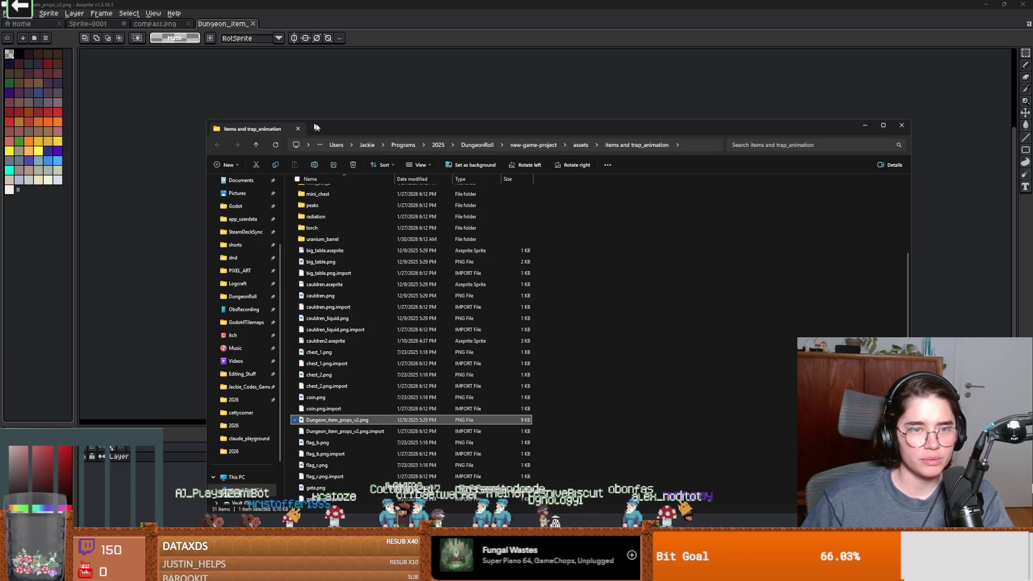
click(901, 124)
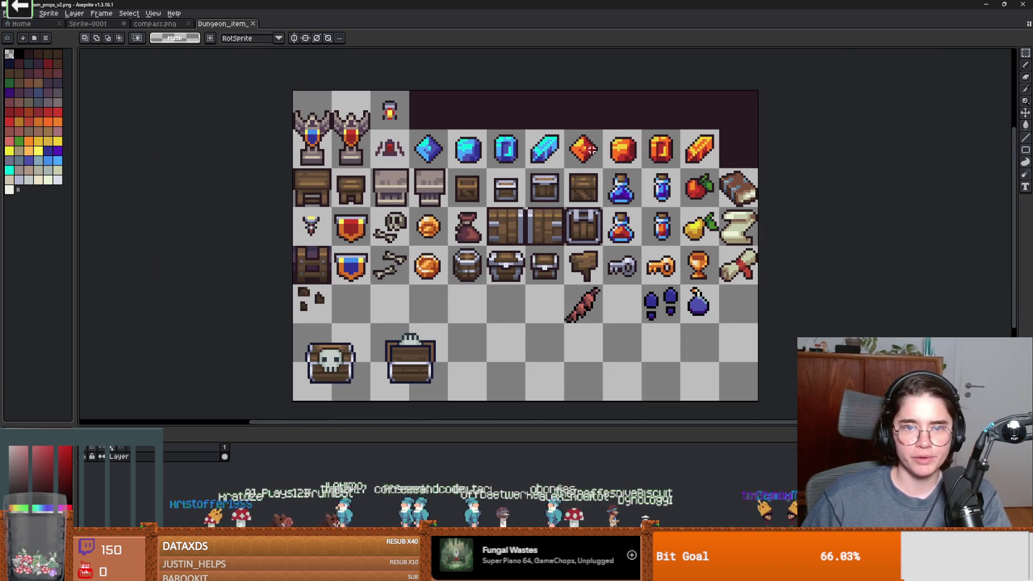
Step: Paste the orange gem and the potion from the item sheet beside the compass
drag(565, 131, 603, 168)
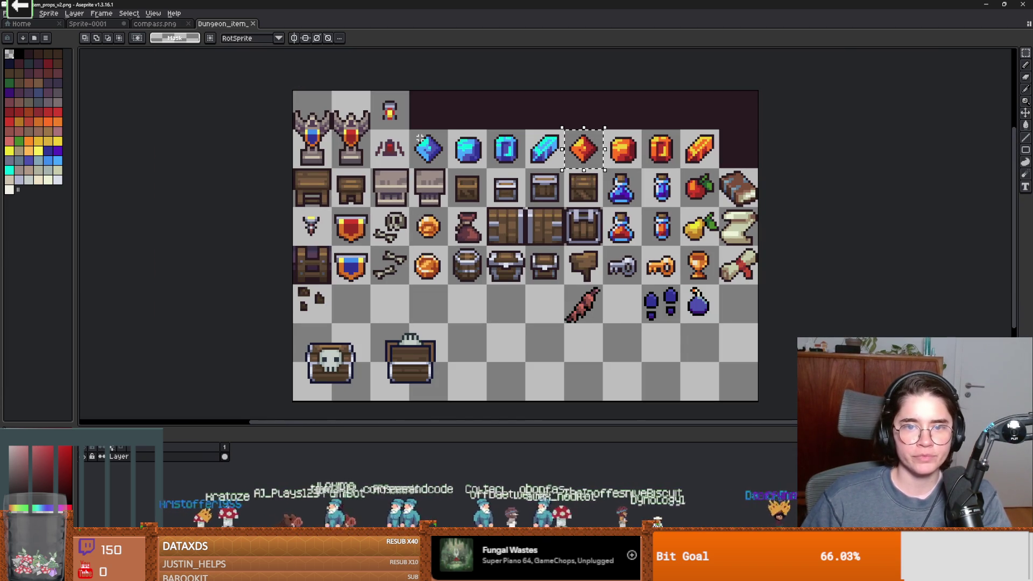
click(81, 25)
key(ctrl+v)
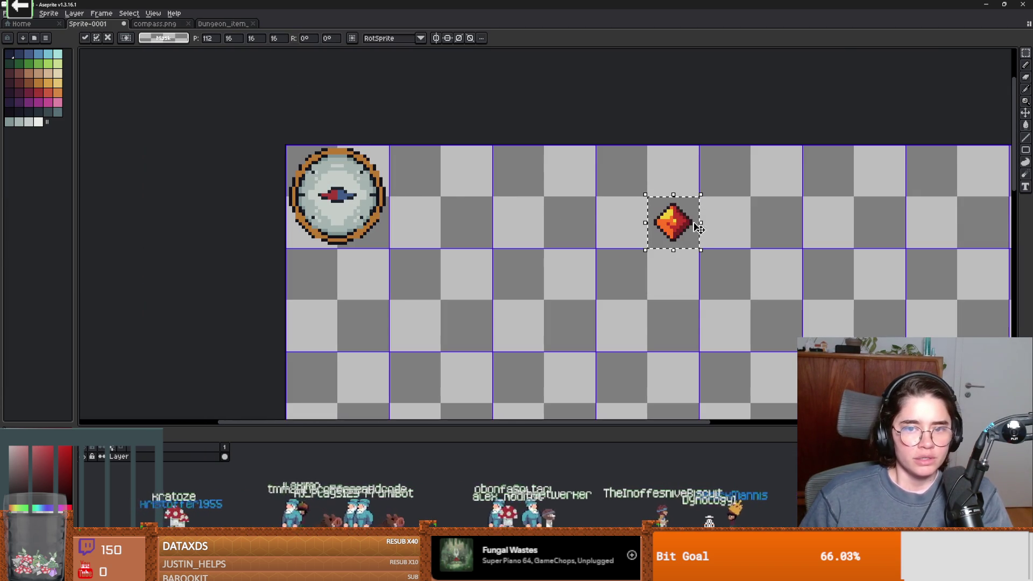
mouse_move(669, 223)
mouse_down()
mouse_move(489, 188)
mouse_move(453, 193)
mouse_move(452, 207)
mouse_up()
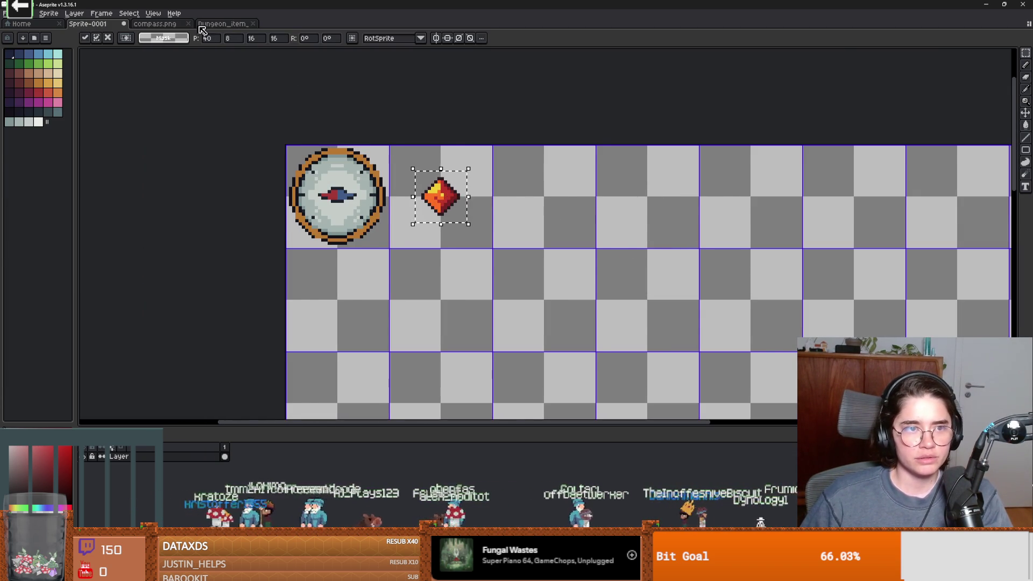
key(ctrl+Tab)
drag(643, 208, 678, 245)
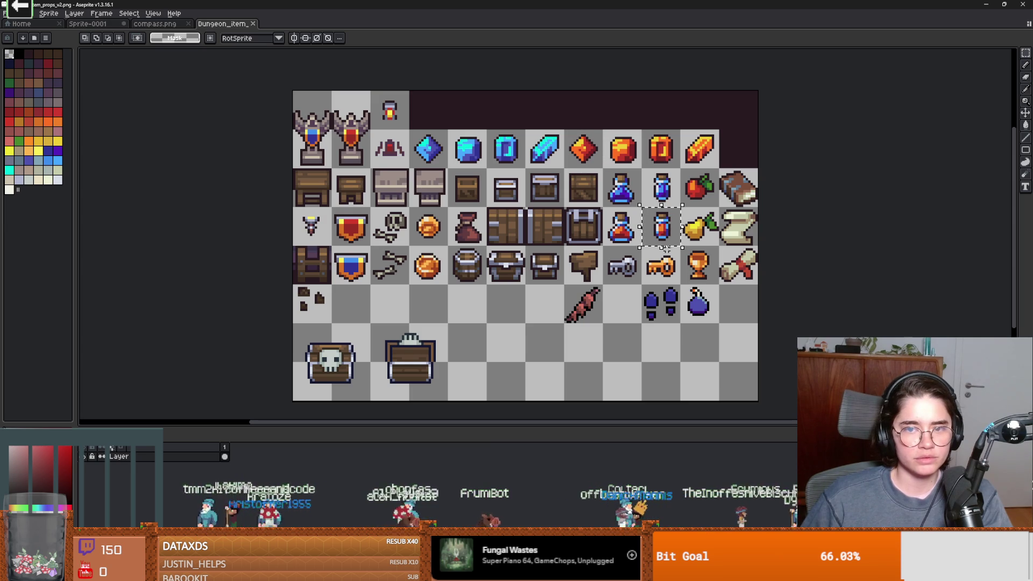
click(116, 25)
key(ctrl+v)
drag(777, 323, 545, 200)
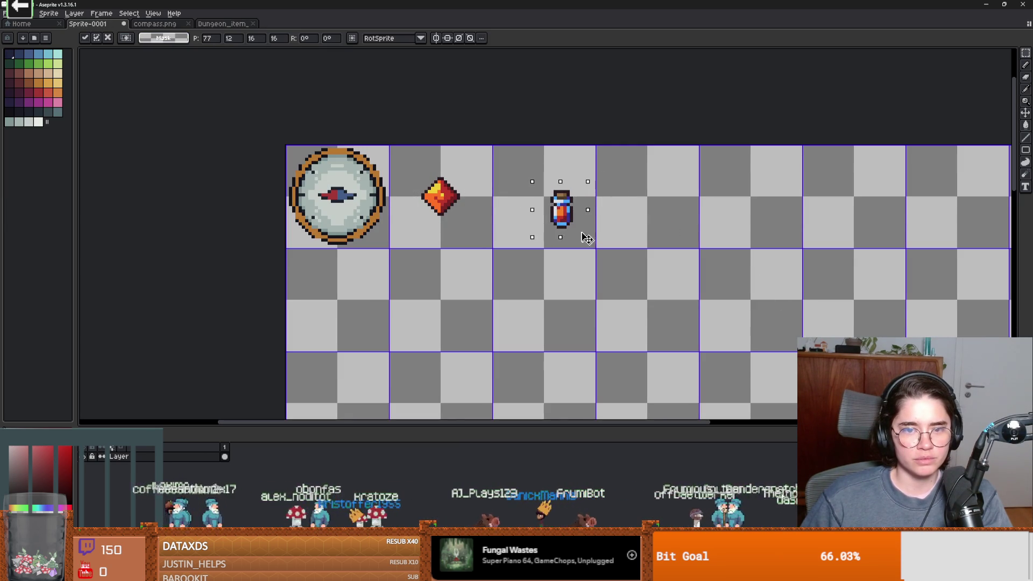
key(Return)
Step: Move the gem and potion up into the top row beside the compass
click(221, 24)
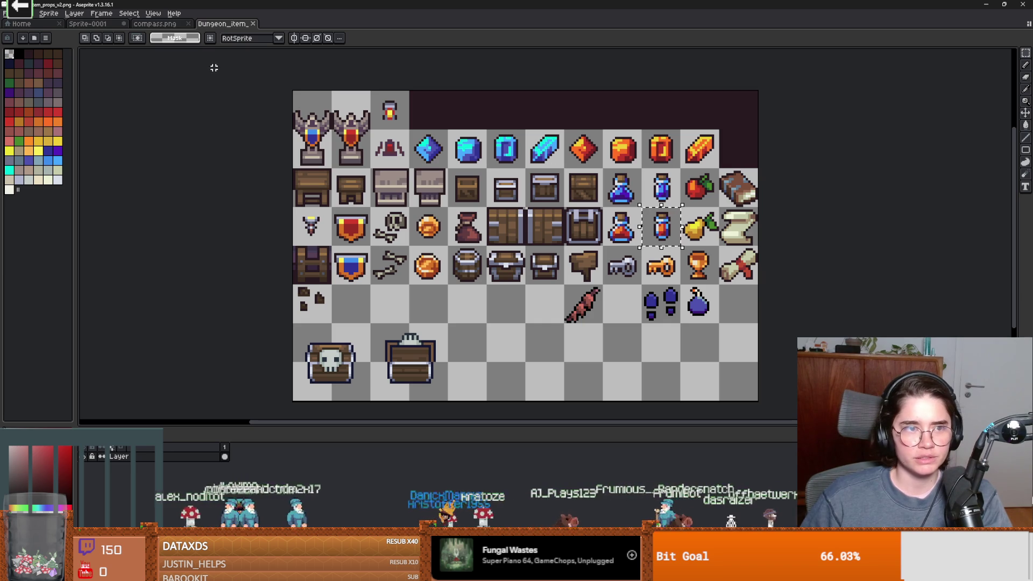
click(97, 23)
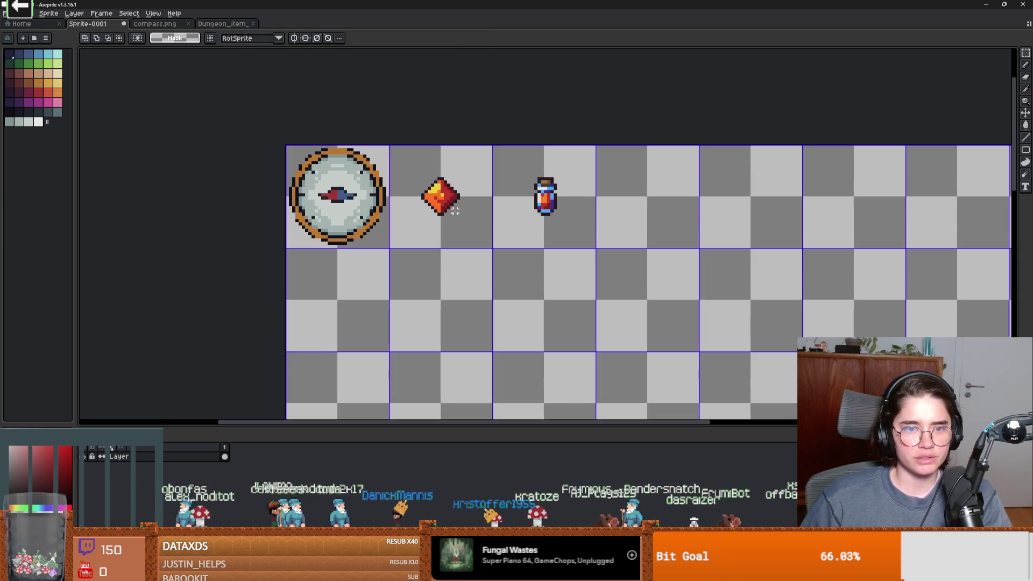
drag(471, 220, 406, 171)
drag(448, 203, 421, 175)
drag(571, 233, 518, 155)
drag(561, 211, 537, 186)
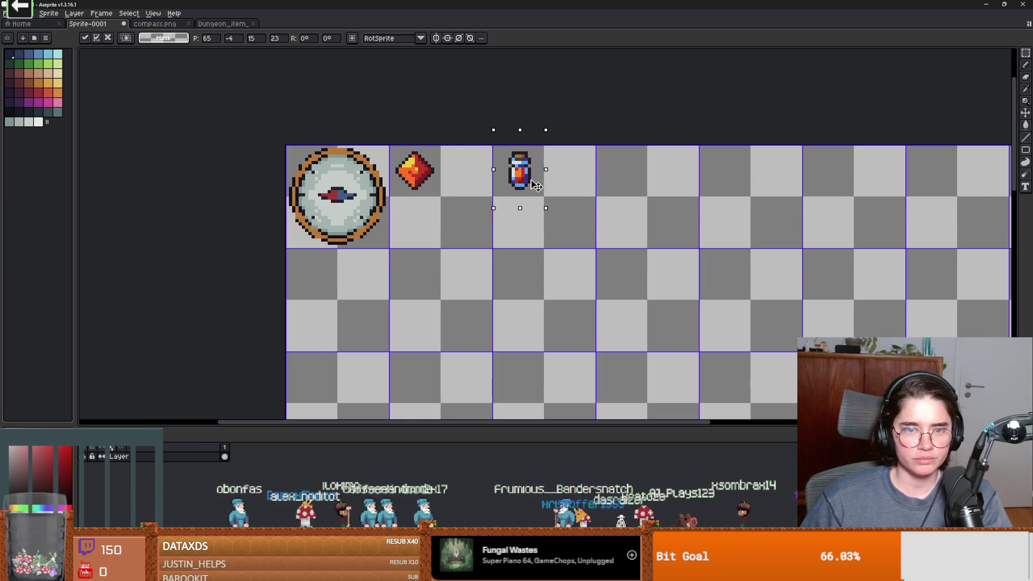
Step: Copy the grey key into the top row beside the potion
click(224, 23)
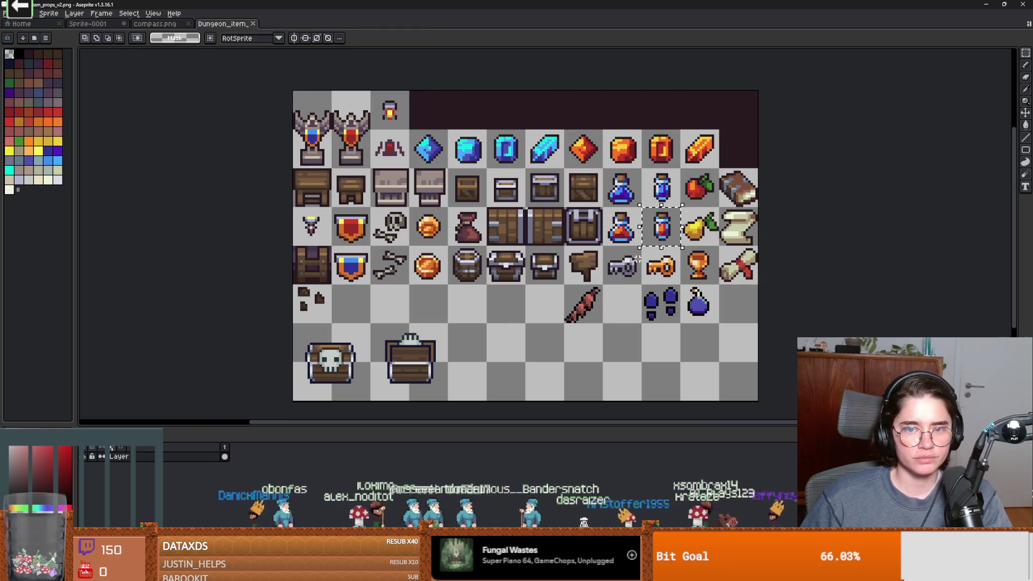
drag(603, 246, 642, 286)
key(ctrl+c)
click(88, 23)
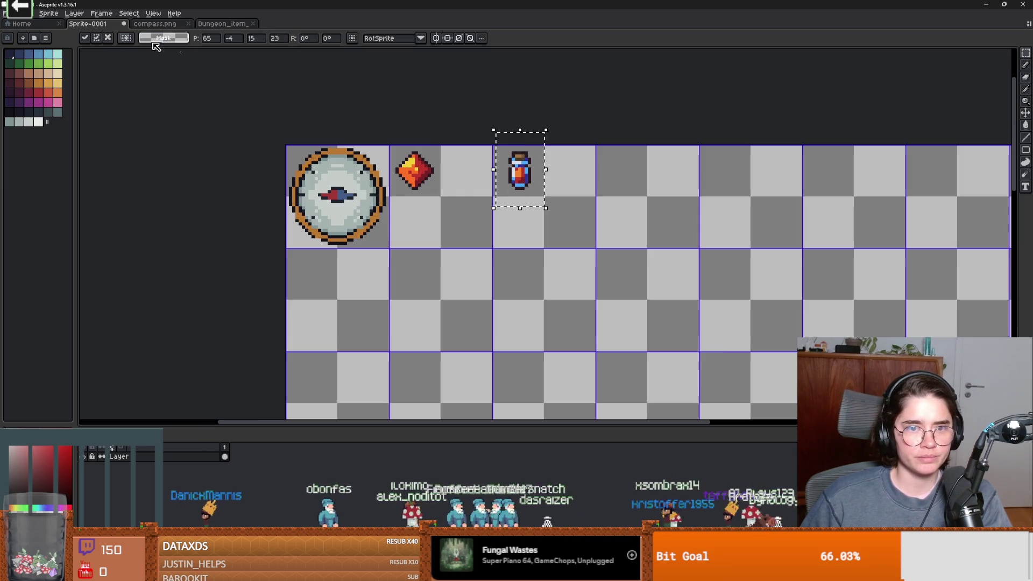
key(ctrl+v)
mouse_move(732, 380)
mouse_down()
mouse_move(678, 185)
mouse_move(628, 170)
mouse_up()
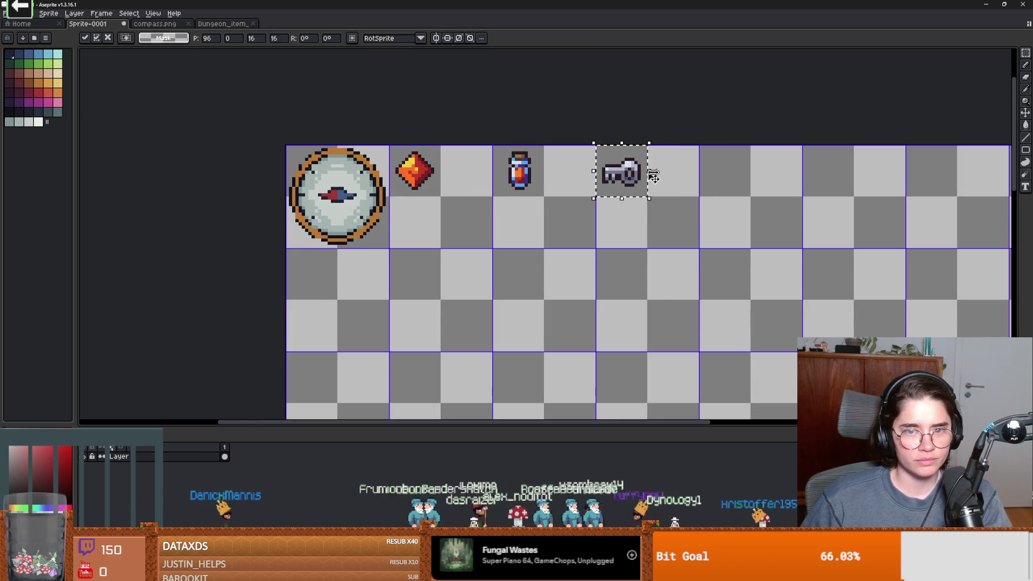
click(410, 214)
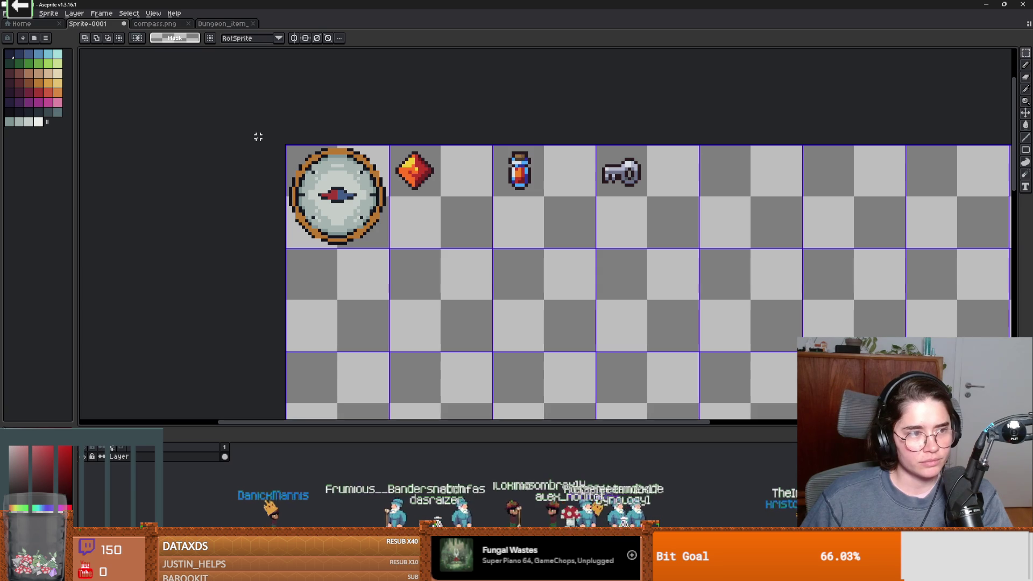
Step: Copy the gold key into the top row beside the grey key
click(228, 24)
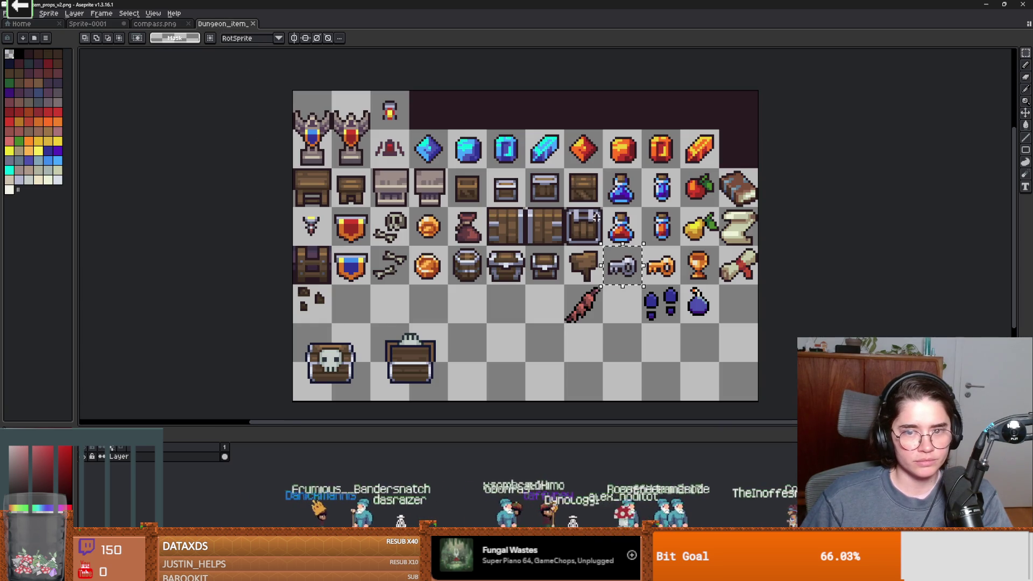
drag(642, 247, 680, 284)
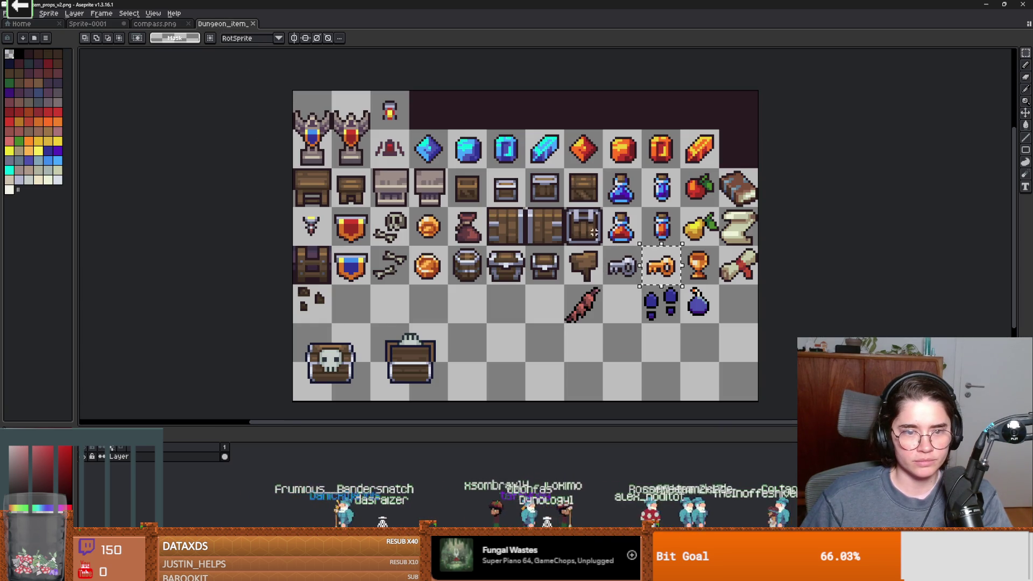
click(83, 24)
key(ctrl+v)
drag(775, 363, 724, 166)
key(Return)
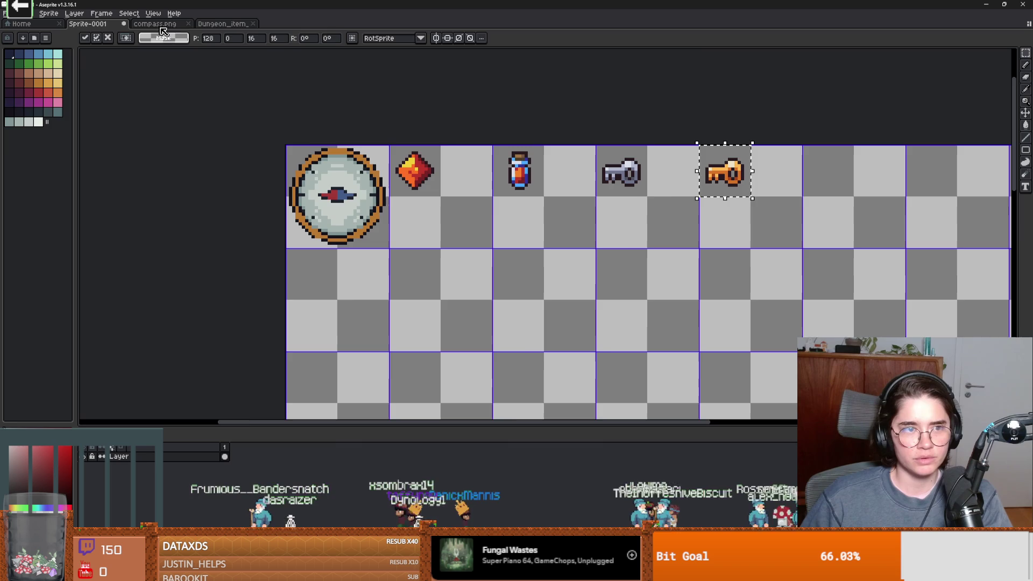
Step: Copy the bomb beside the gold key, then select the scroll on the item sheet
click(250, 27)
key(shift+Right)
key(shift+Down)
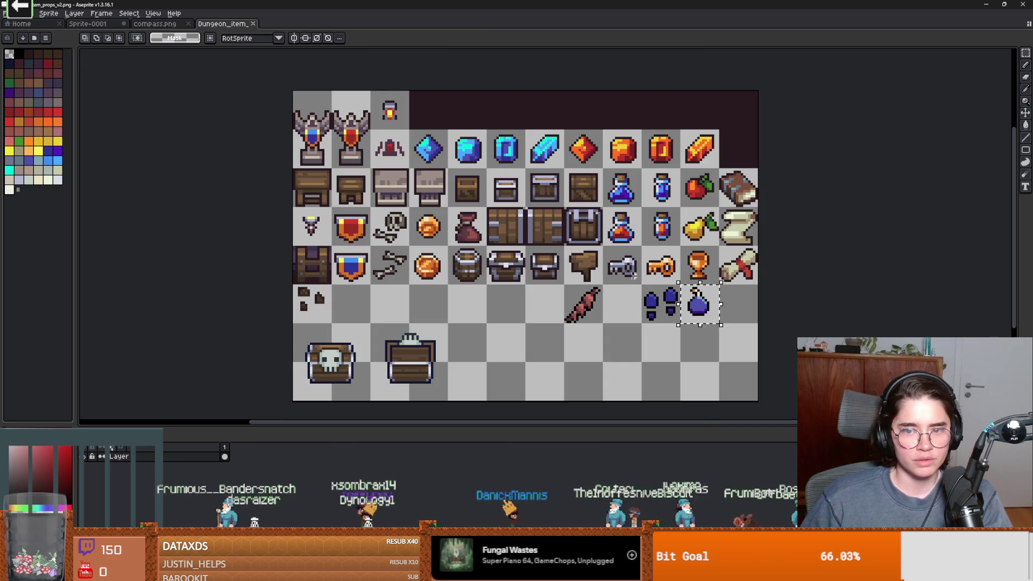
key(ctrl+c)
click(88, 24)
key(ctrl+v)
drag(842, 243, 842, 182)
key(Return)
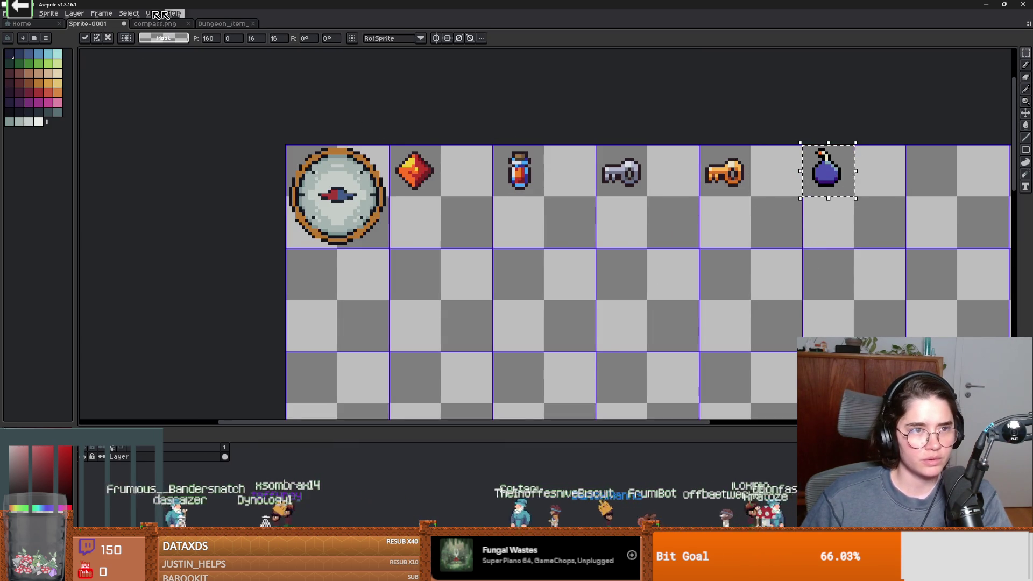
click(224, 26)
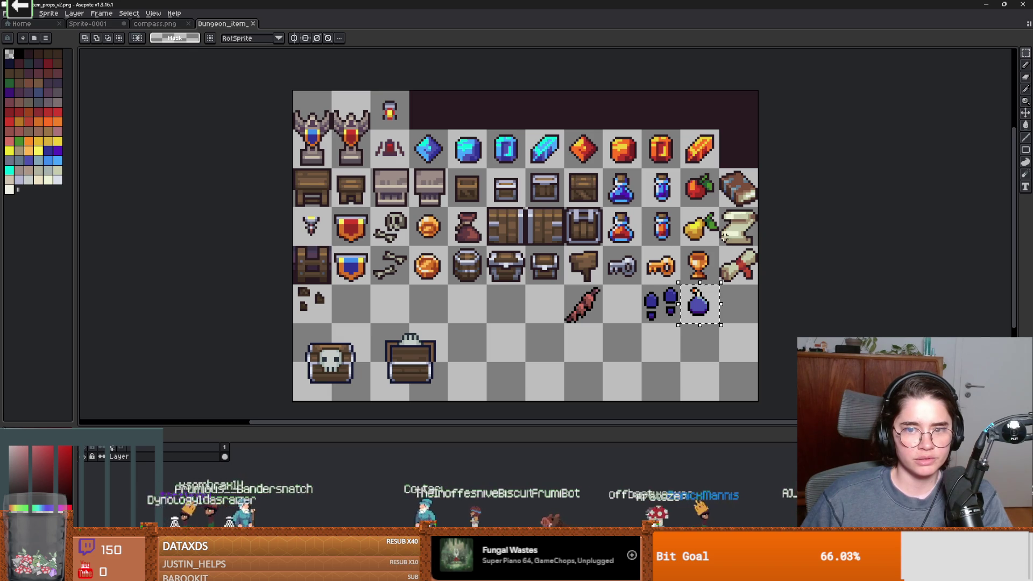
drag(759, 247, 718, 206)
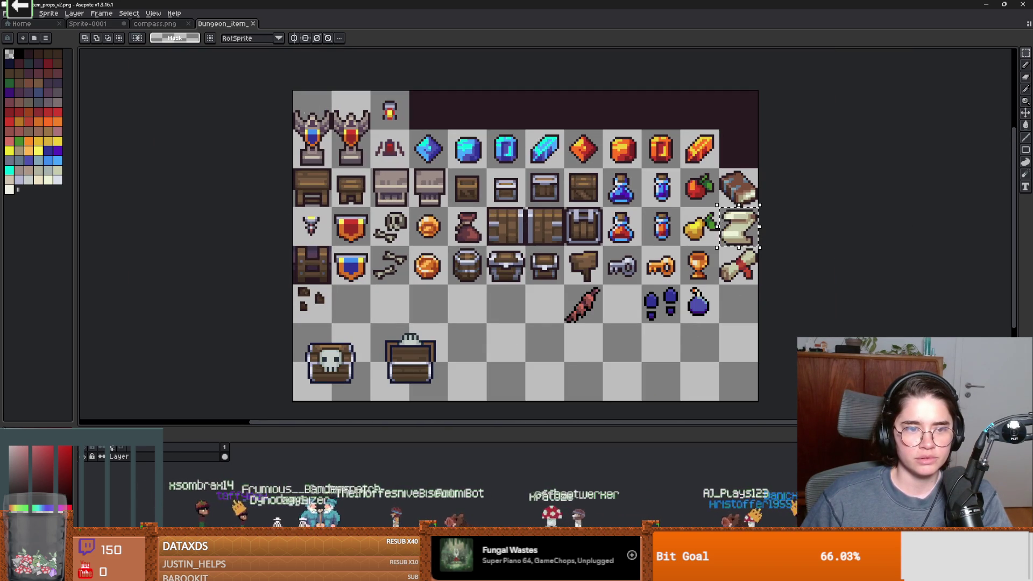
Step: Add the scroll and book to the end of the first row
click(87, 24)
key(ctrl+v)
scroll(784, 231, right, 5)
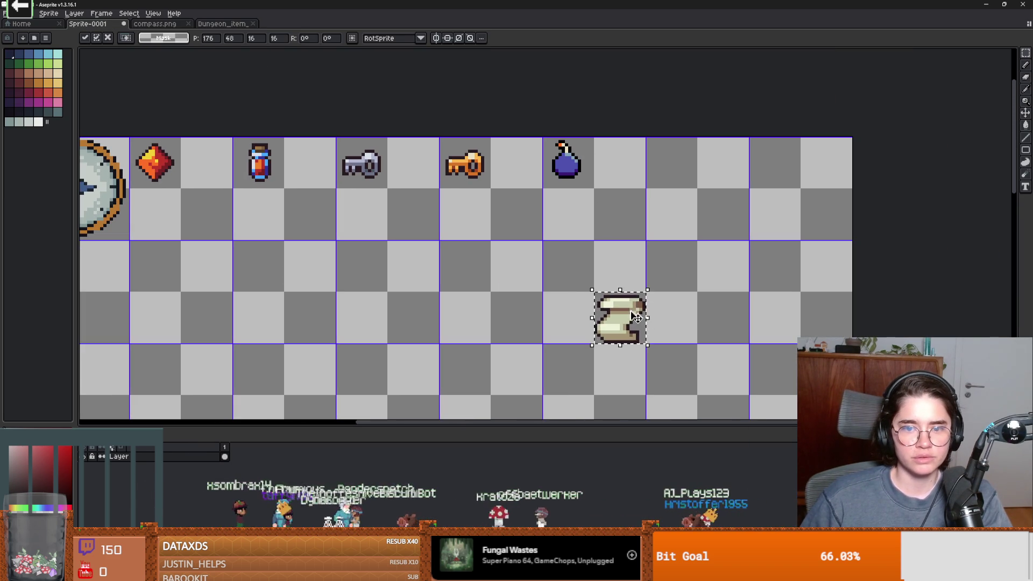
drag(636, 317, 688, 160)
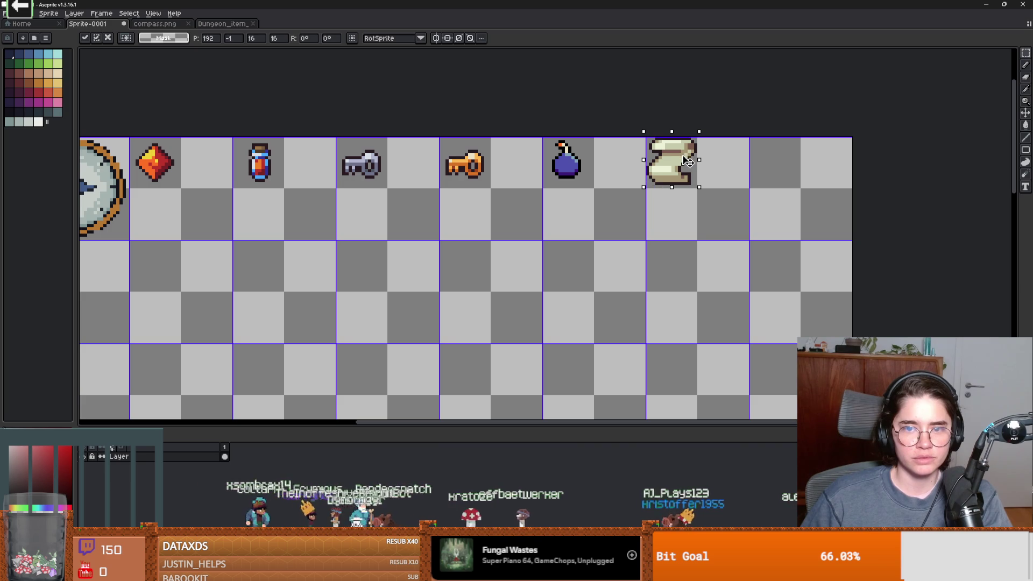
click(205, 25)
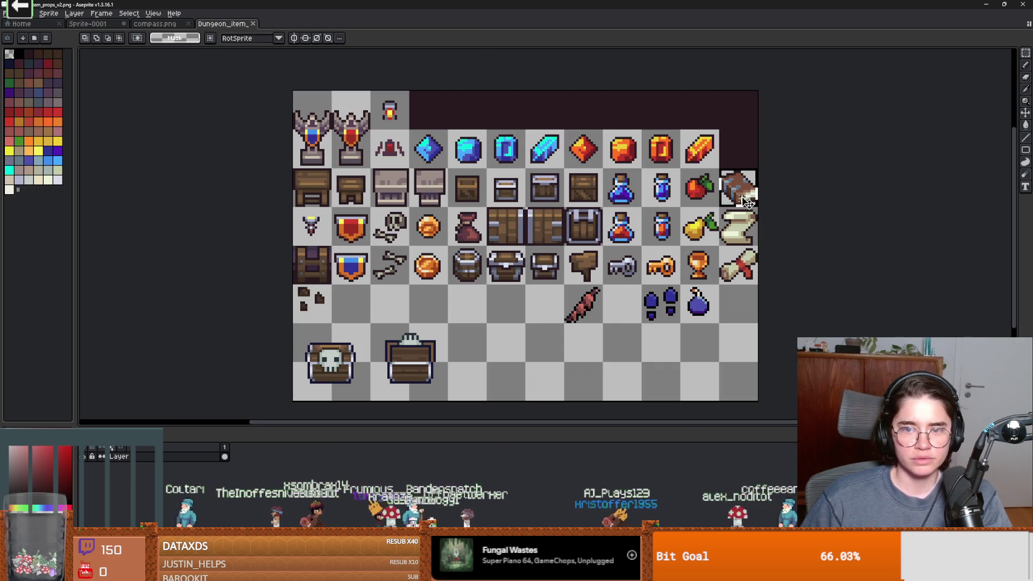
key(ctrl+v)
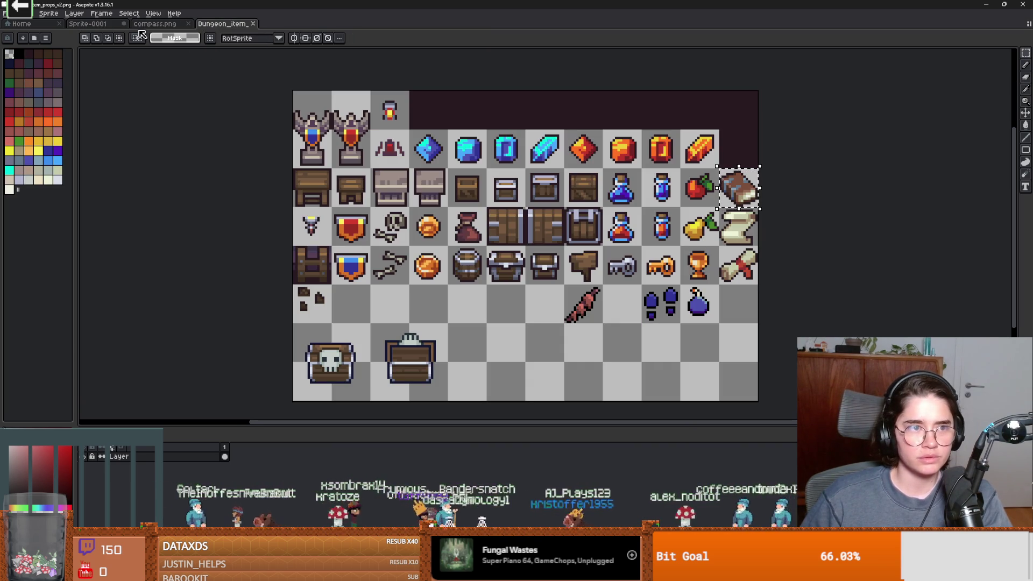
click(90, 25)
key(ctrl+v)
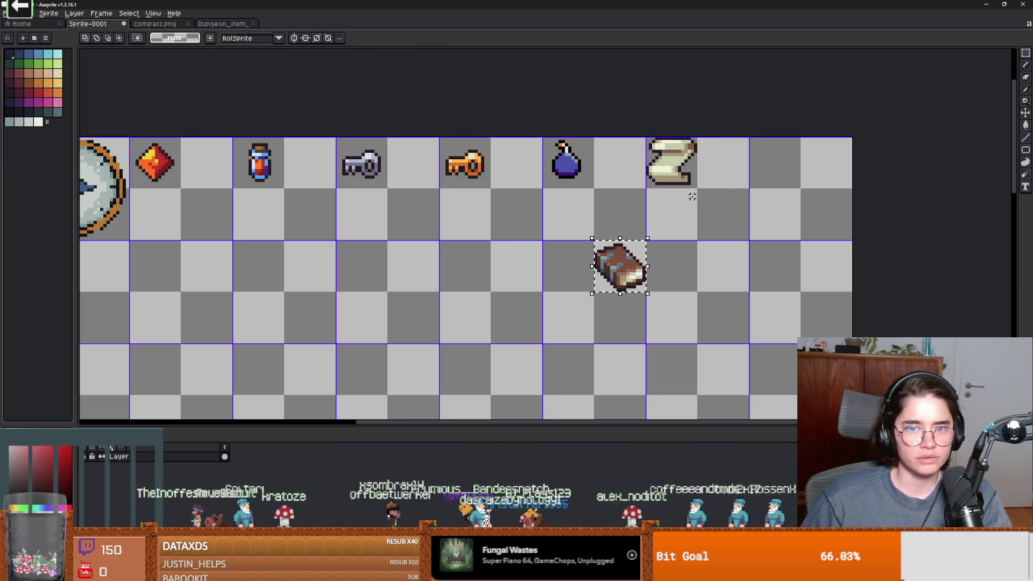
mouse_move(618, 266)
mouse_down()
mouse_move(703, 230)
mouse_move(776, 165)
mouse_up()
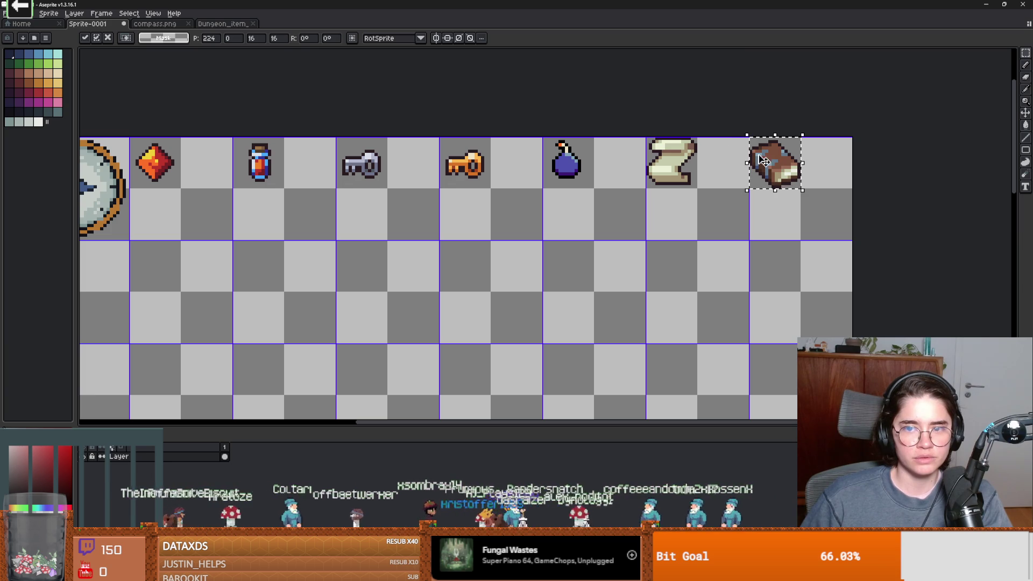
key(Down)
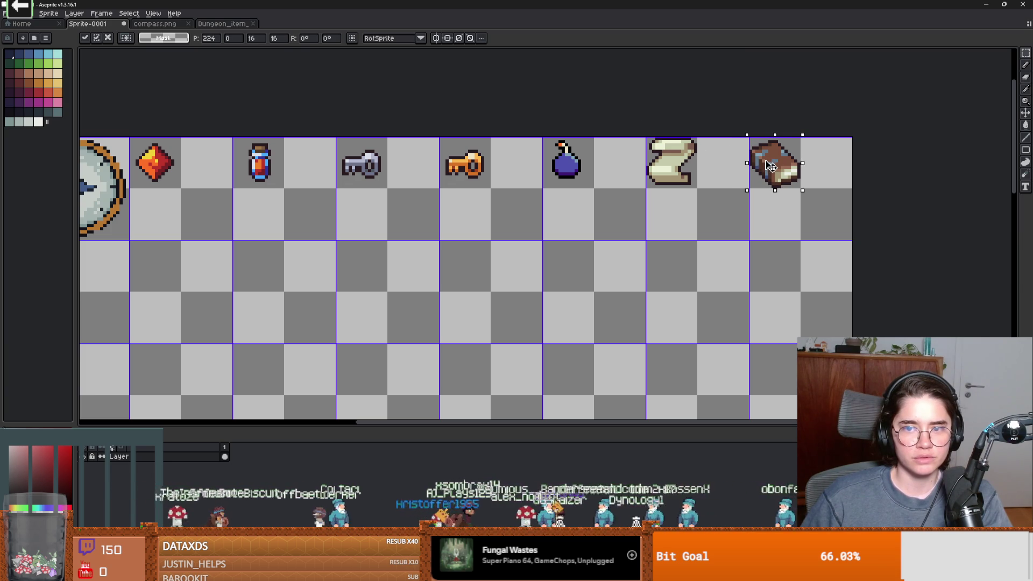
Step: Copy the sausage into the second row below the compass
click(208, 26)
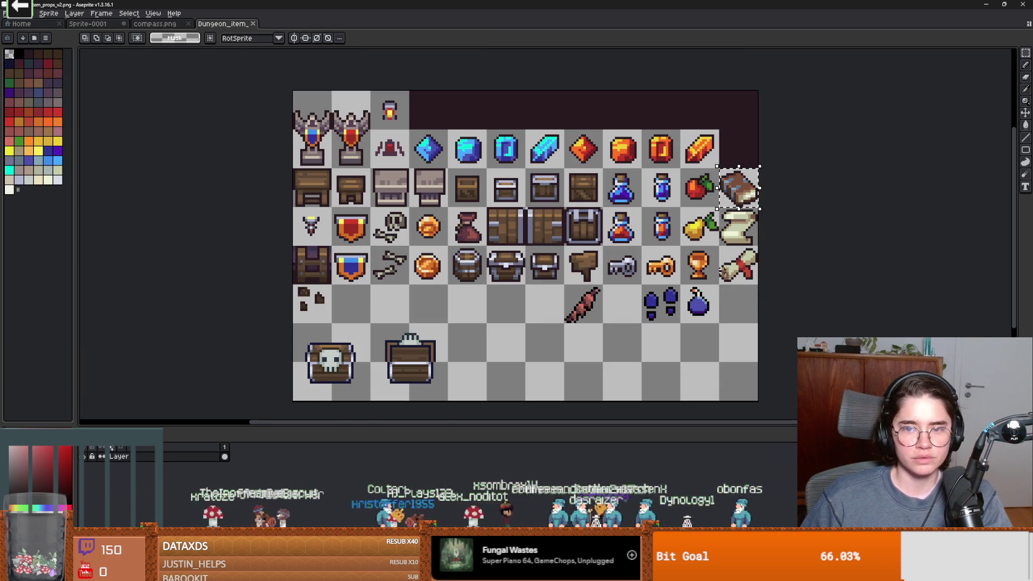
drag(564, 284, 602, 323)
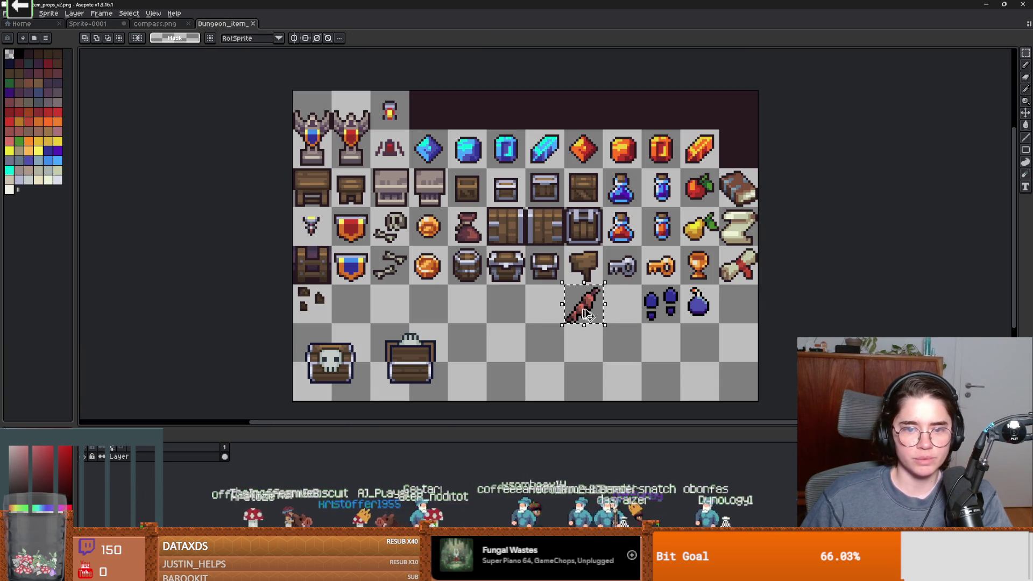
key(ctrl+c)
click(88, 24)
key(ctrl+v)
mouse_move(591, 251)
mouse_down()
mouse_move(209, 287)
mouse_move(221, 293)
mouse_up()
scroll(261, 289, up, 3)
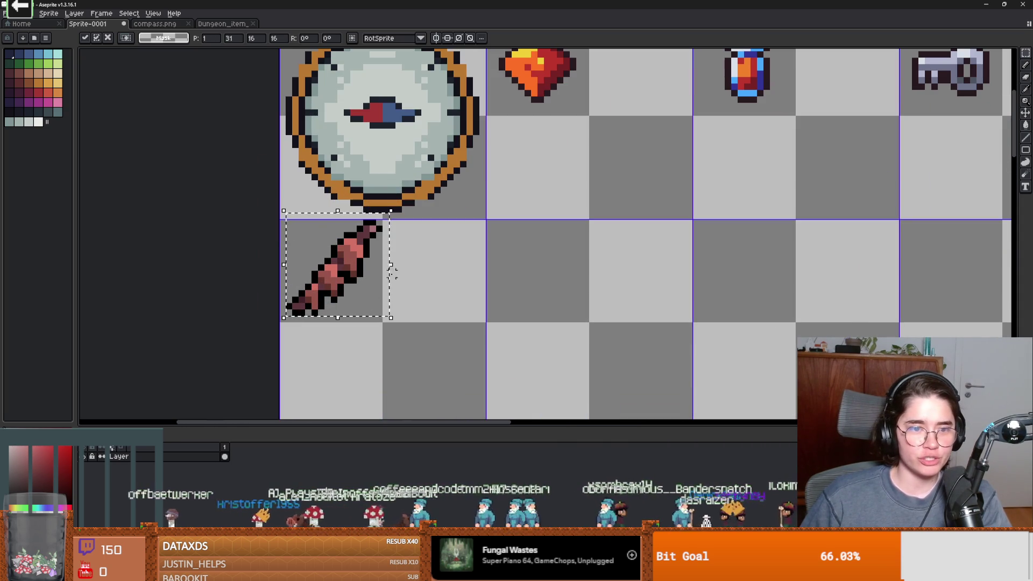
click(430, 312)
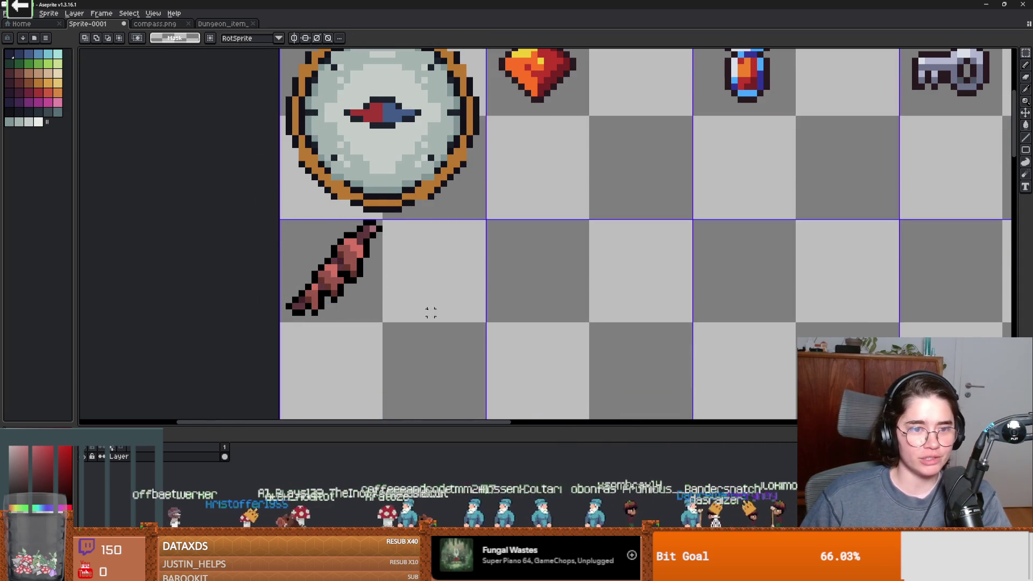
Step: Paste the apple beside the sausage and view the whole sheet
click(210, 25)
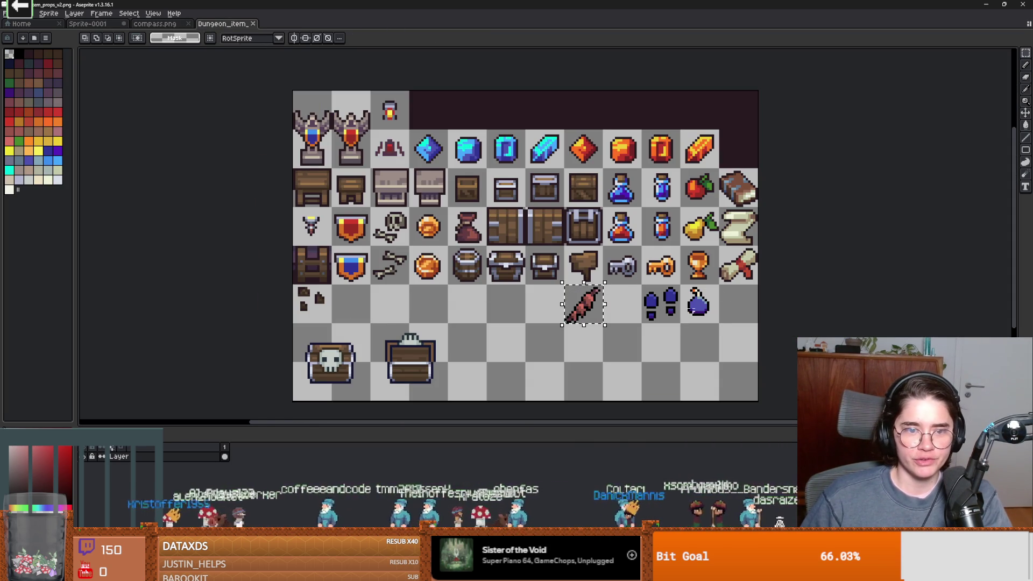
drag(681, 285, 702, 313)
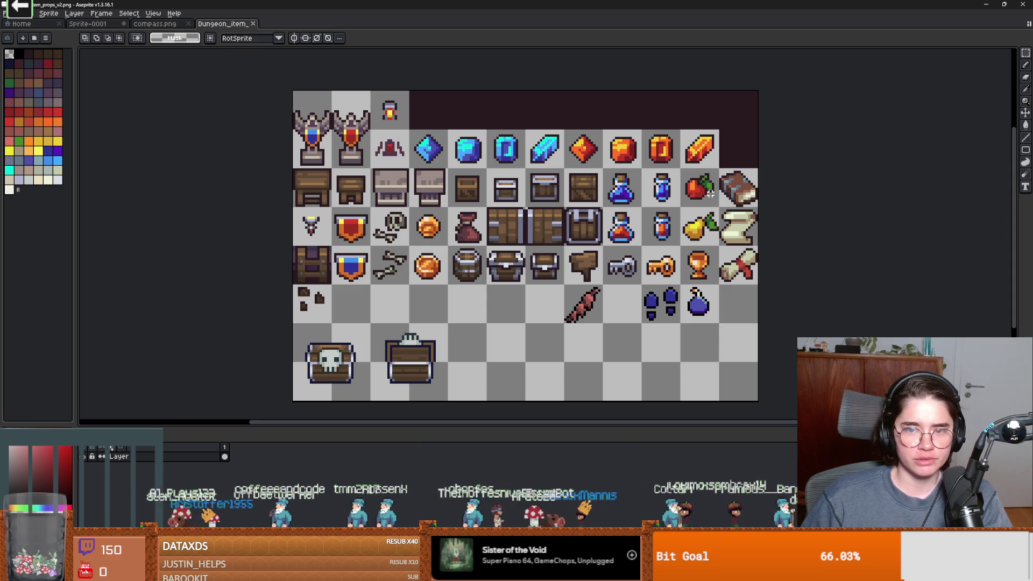
click(86, 24)
key(ctrl+v)
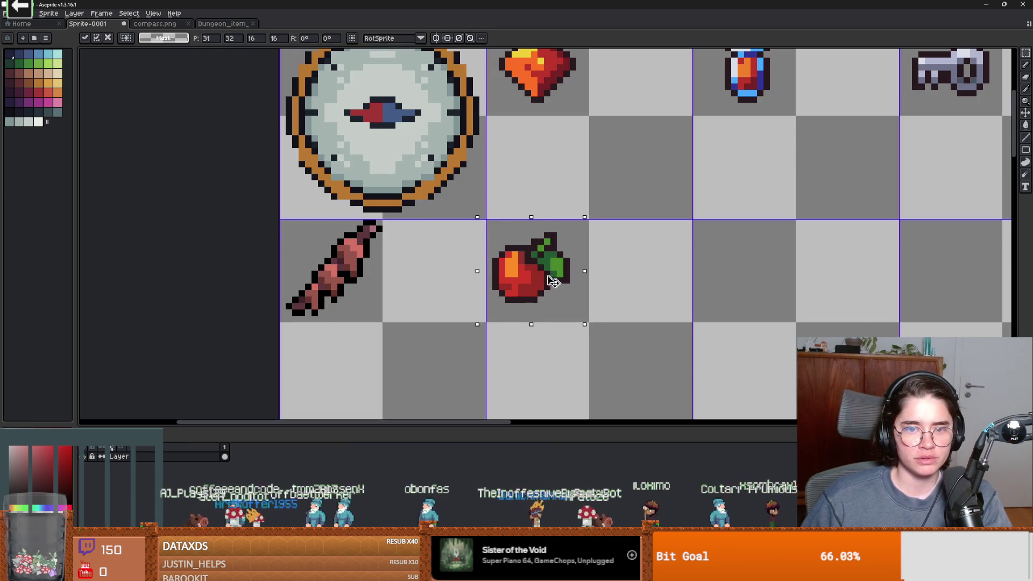
key(Return)
scroll(662, 284, down, 3)
drag(661, 284, 475, 224)
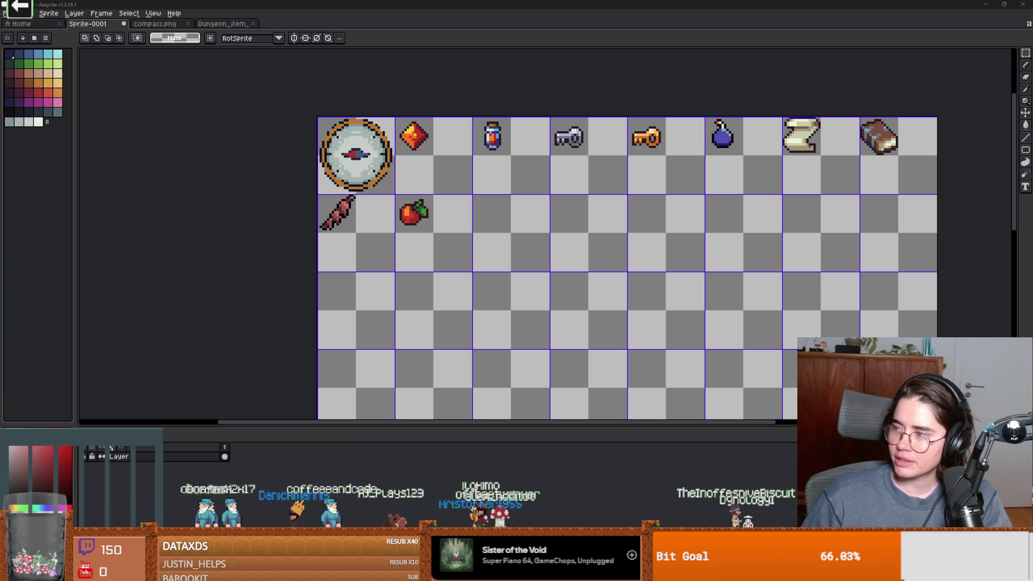
Step: Save the sheet as 'items' in new-game-project's assets folder
key(ctrl+s)
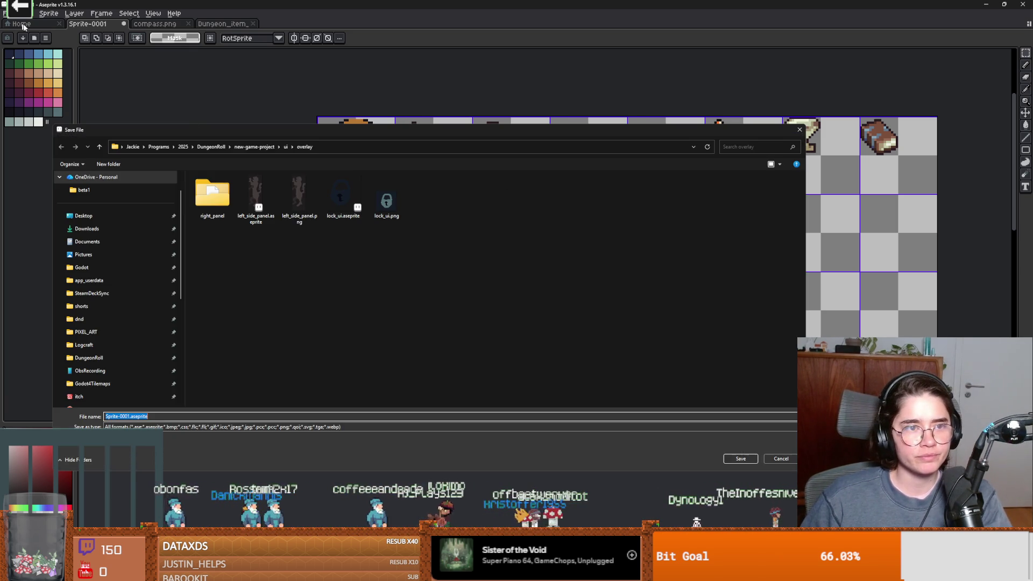
click(285, 147)
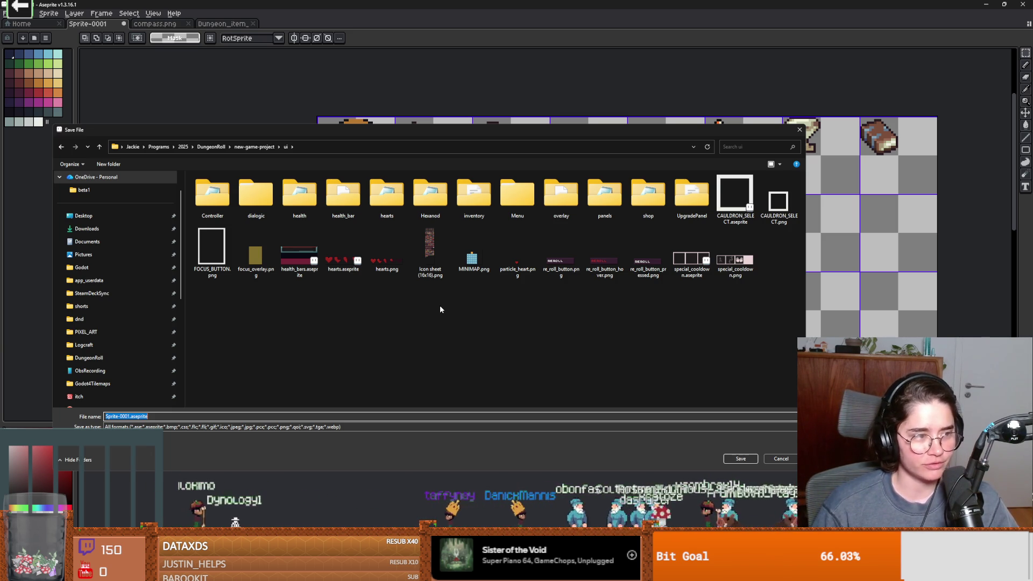
click(254, 147)
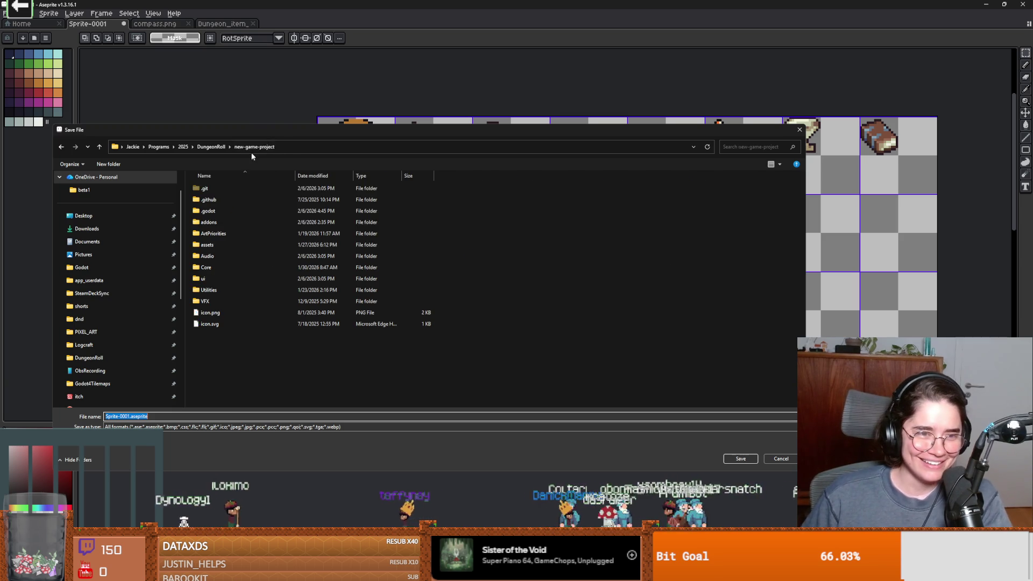
click(217, 221)
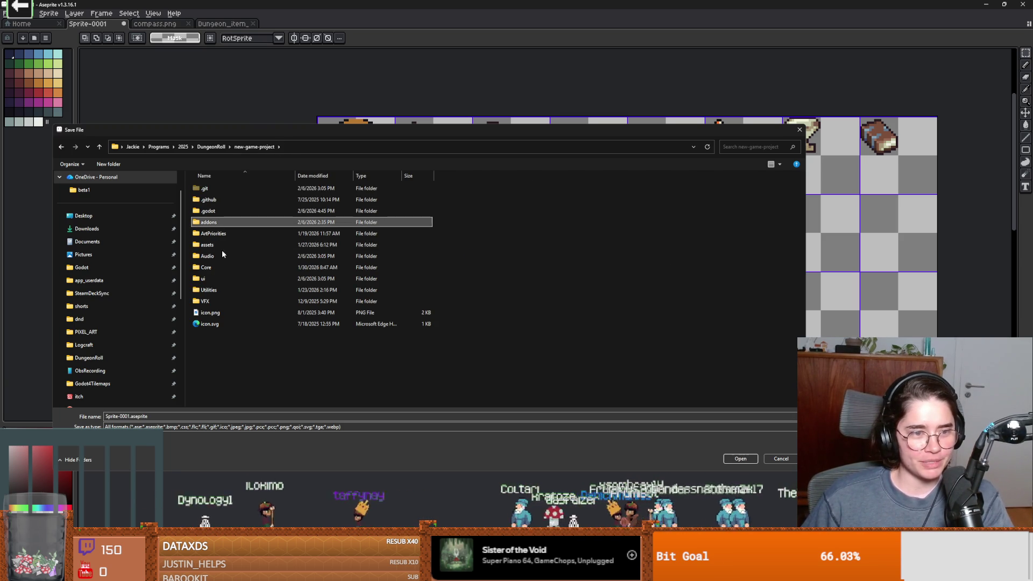
double_click(215, 244)
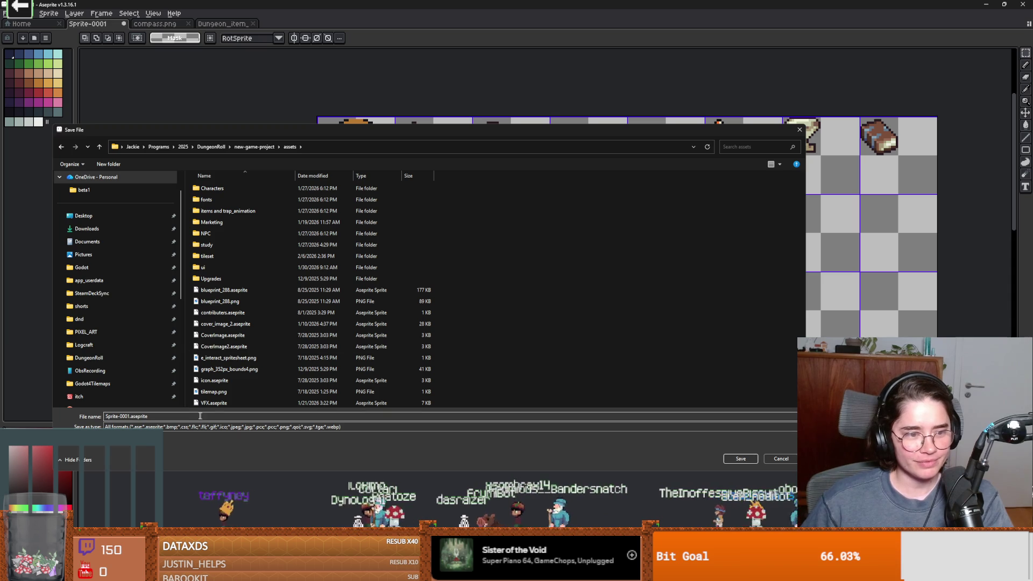
text(items)
key(Return)
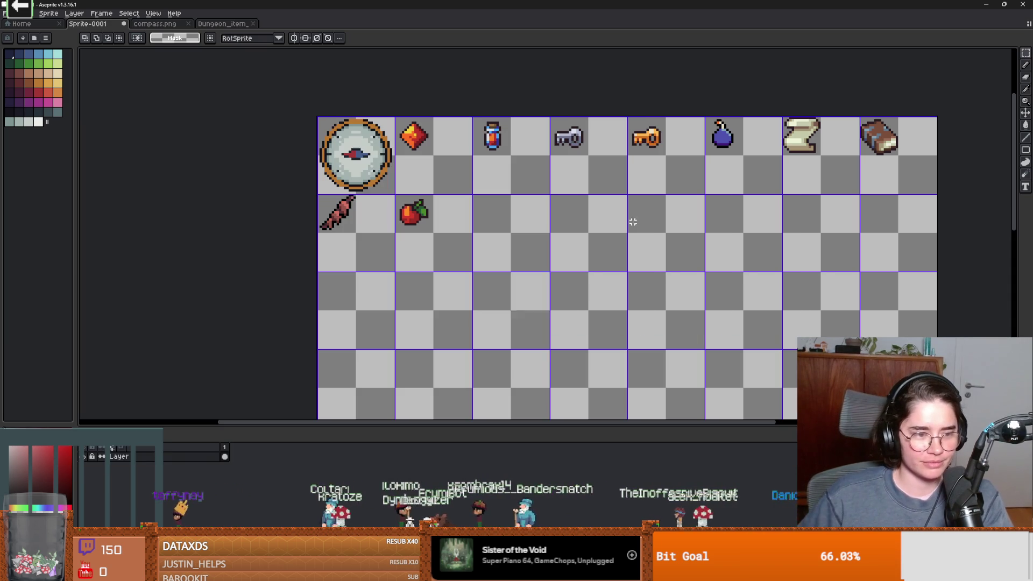
Step: Save a PNG copy of the sheet as items.png in new-game-project/Core/Items
click(4, 13)
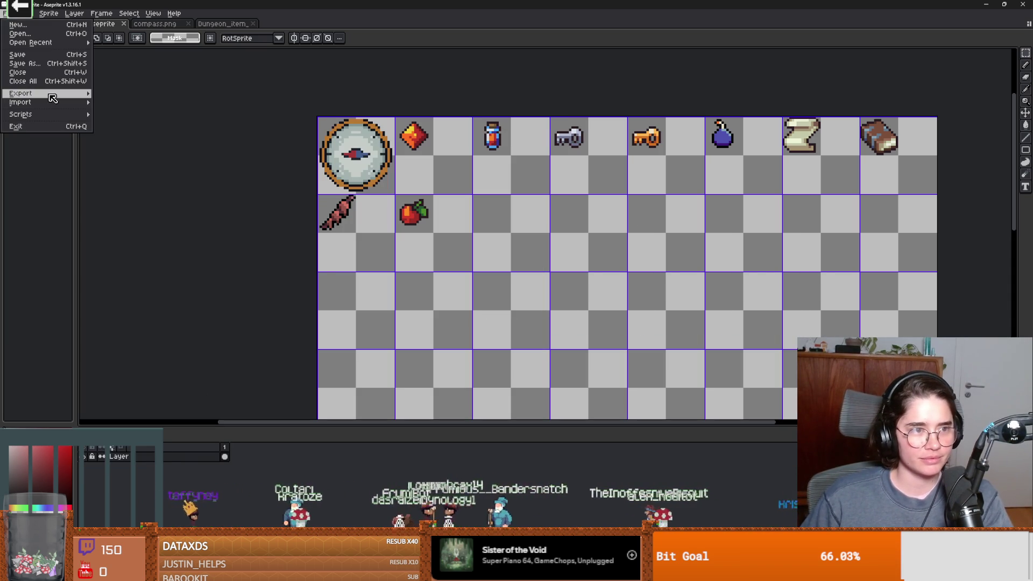
click(24, 63)
click(255, 147)
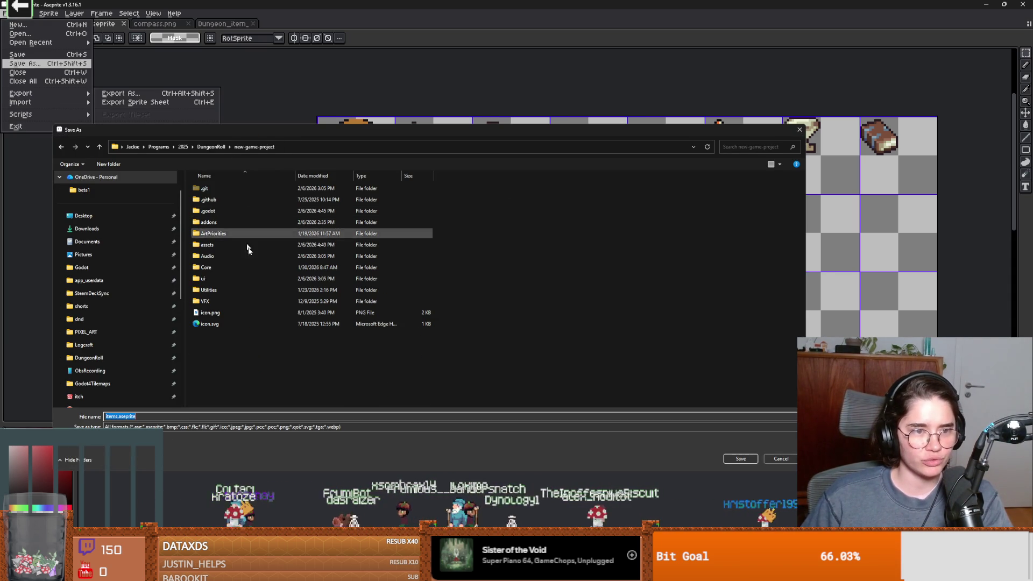
double_click(226, 267)
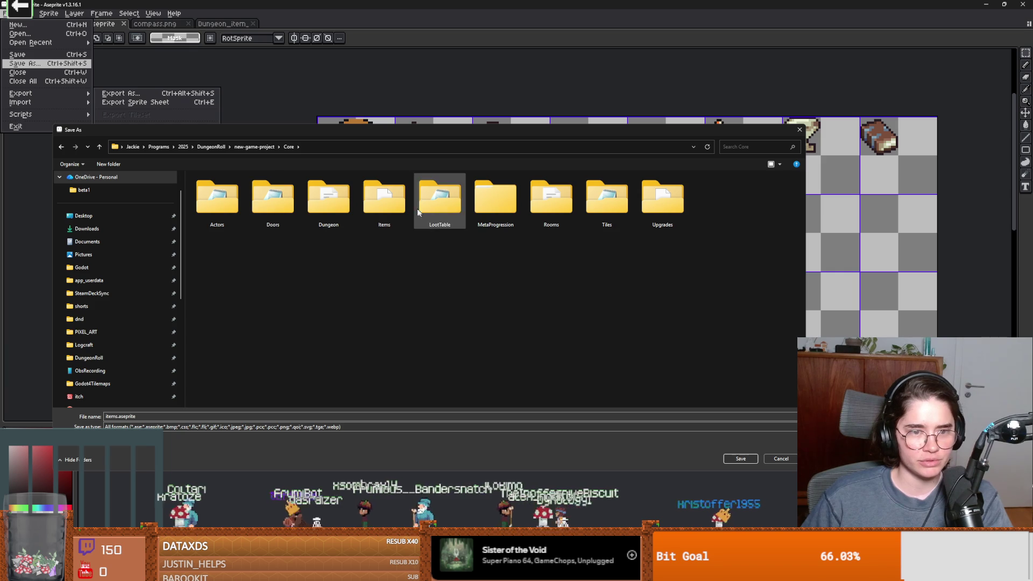
double_click(377, 205)
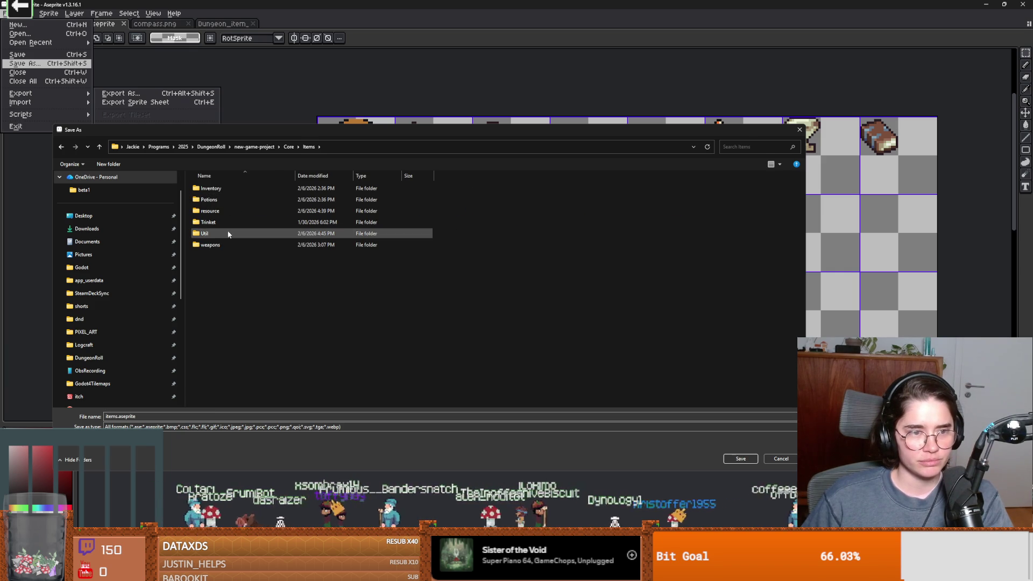
click(421, 426)
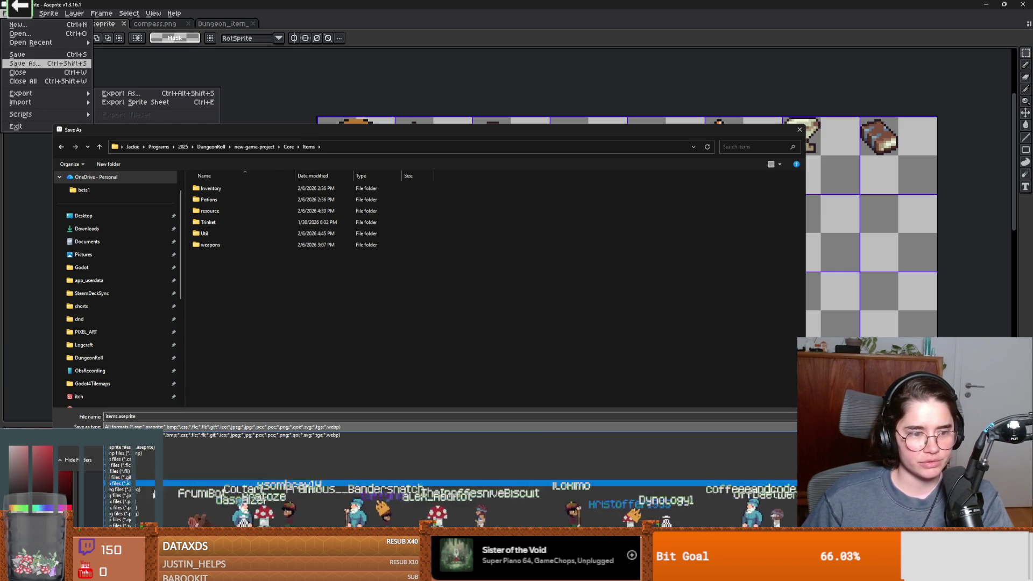
click(421, 409)
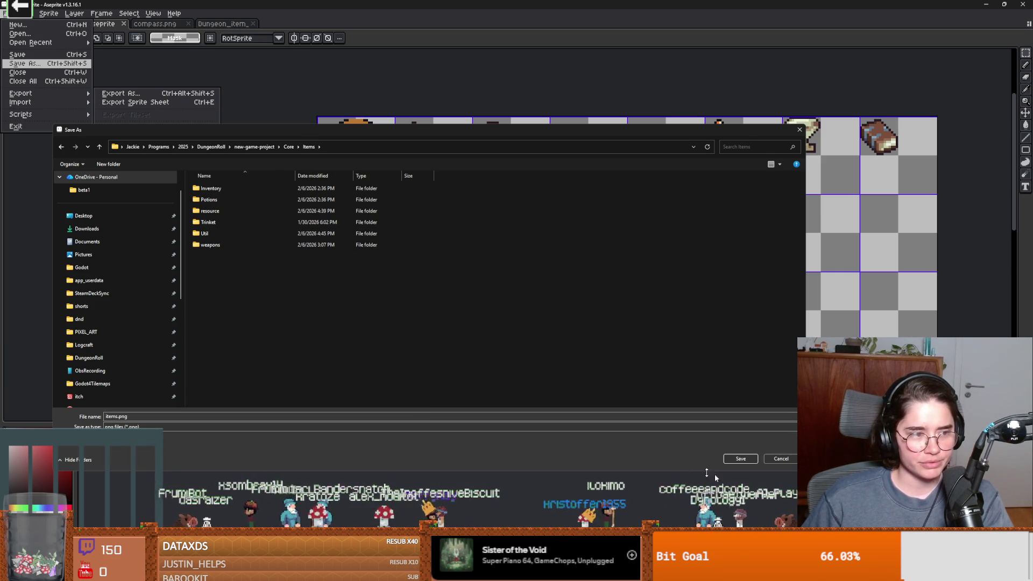
click(741, 458)
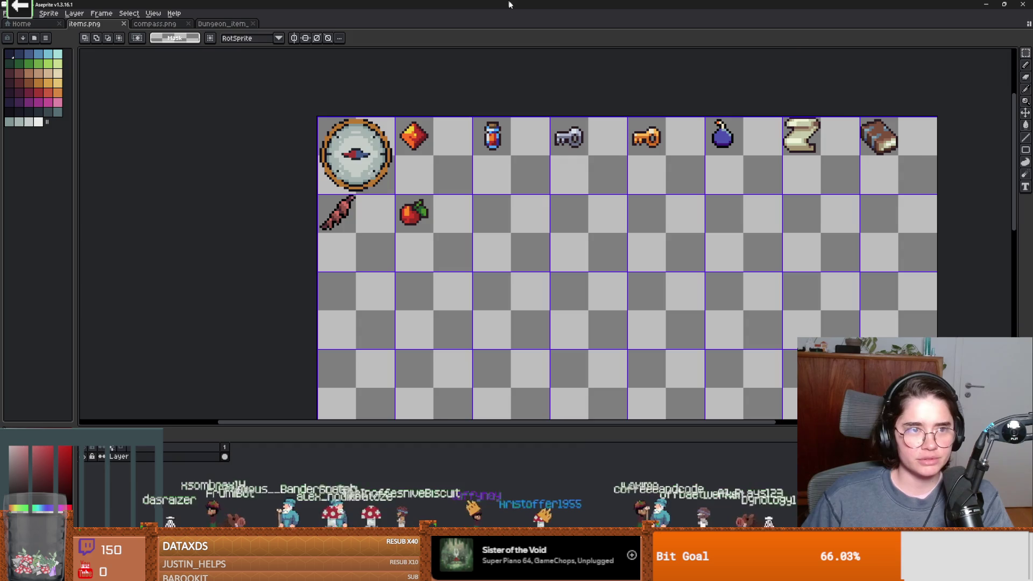
key(alt+Tab)
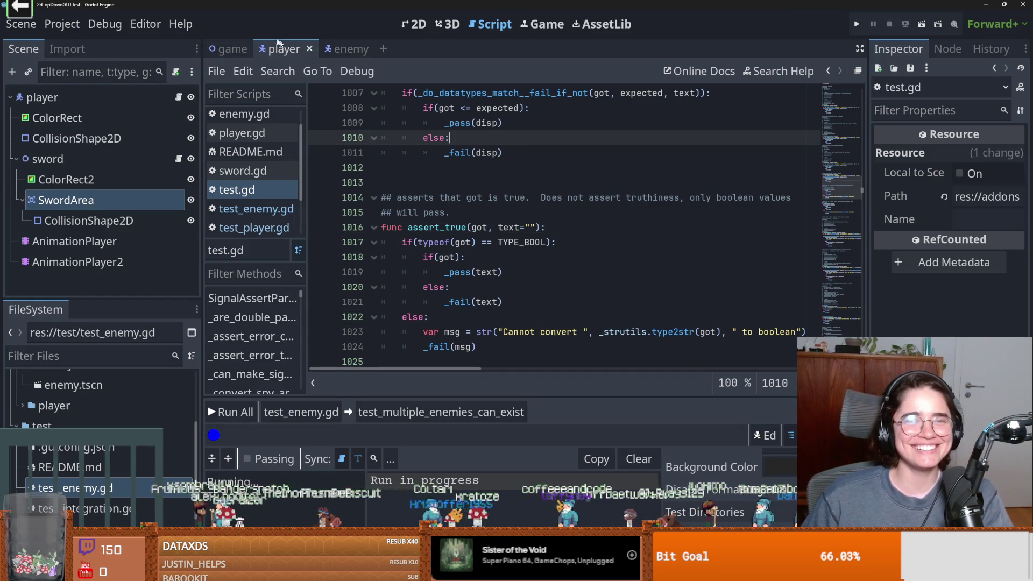
Step: Close the unit-testing project window and bring the Dungeon Roll editor forward
click(230, 49)
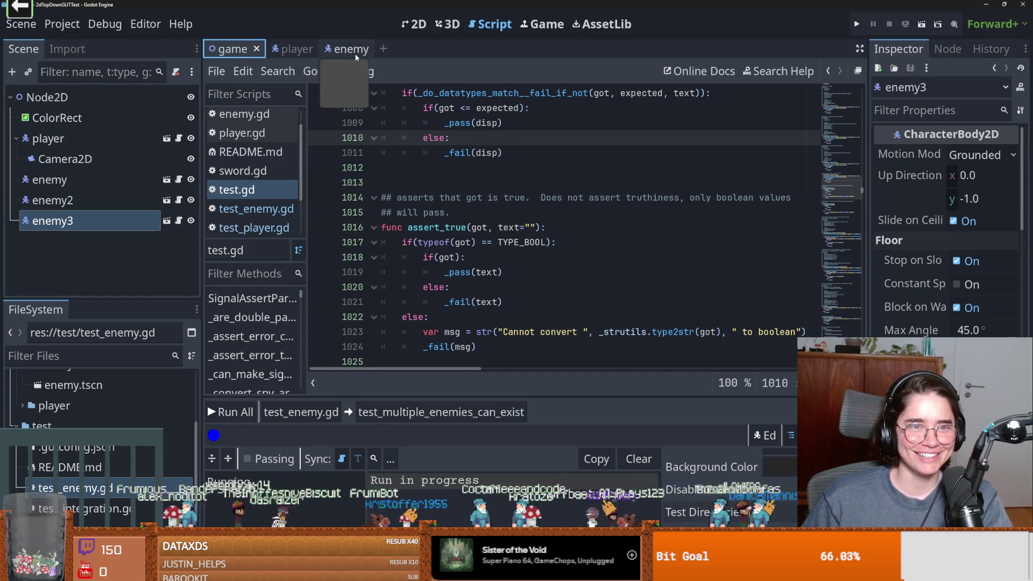
key(super+Down)
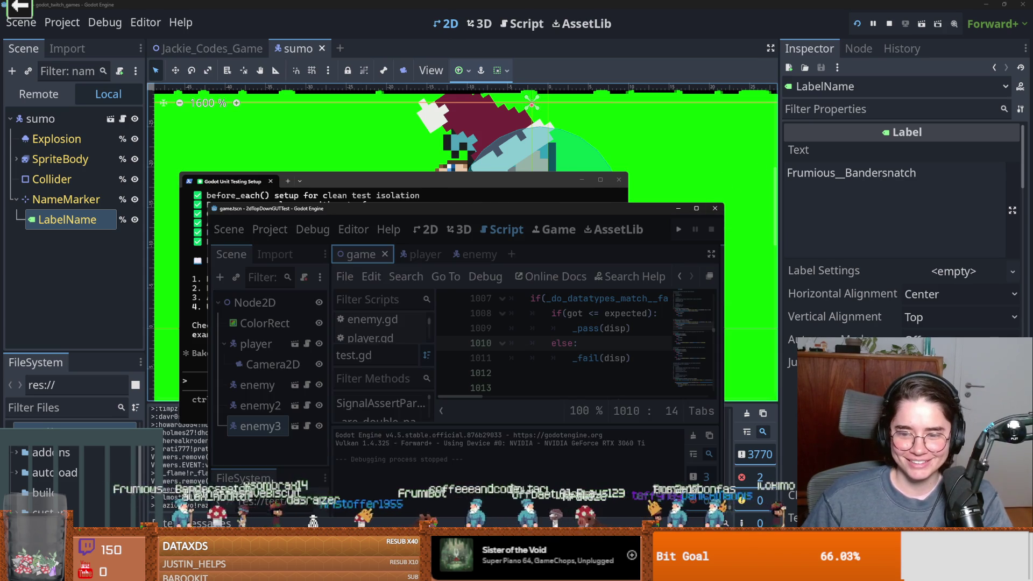
click(715, 209)
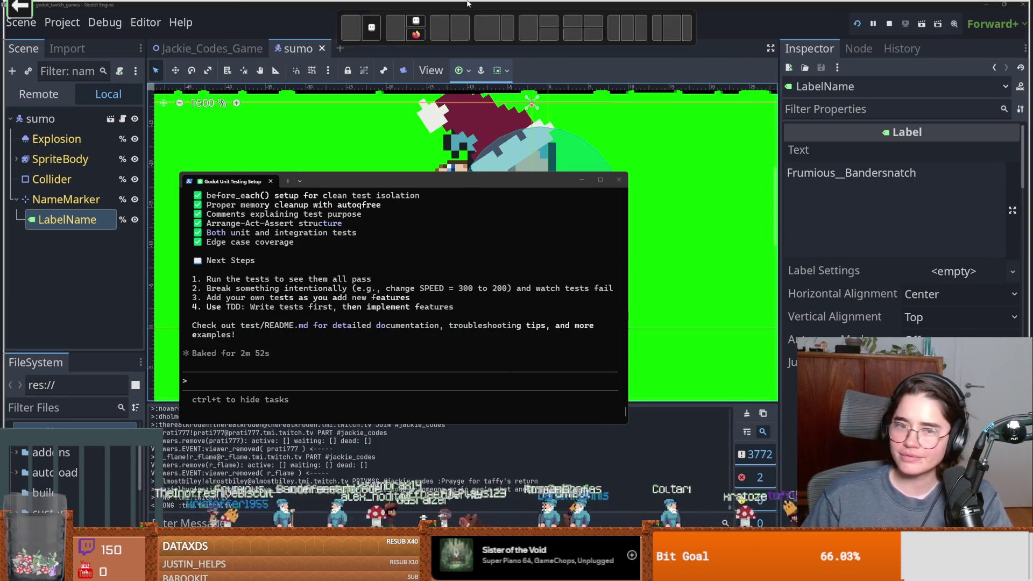
key(alt+Tab)
Step: Save the scene and check the compass, Gem and HealthPotion2 Rds Contents entries
key(ctrl+s)
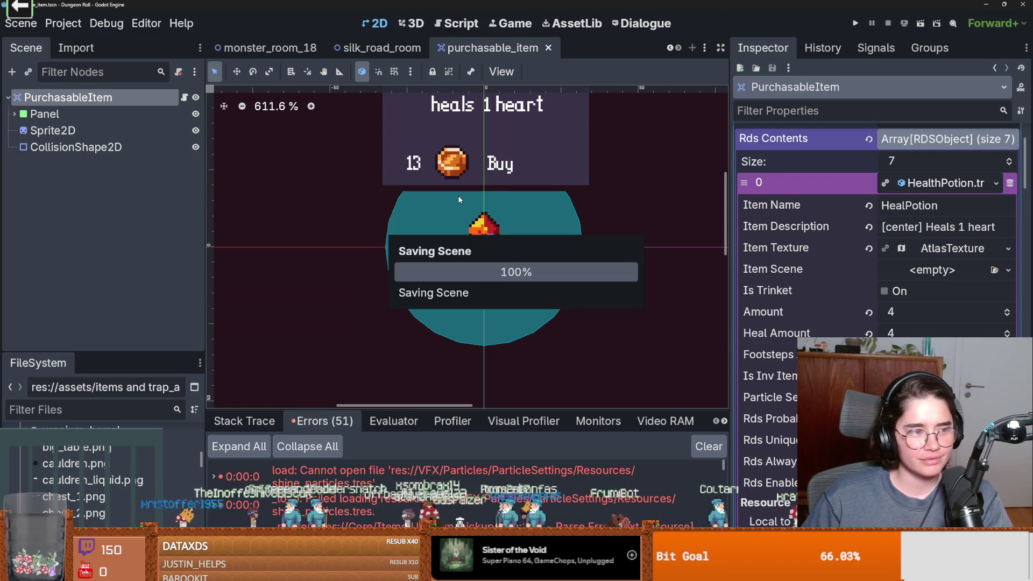
click(944, 183)
click(944, 204)
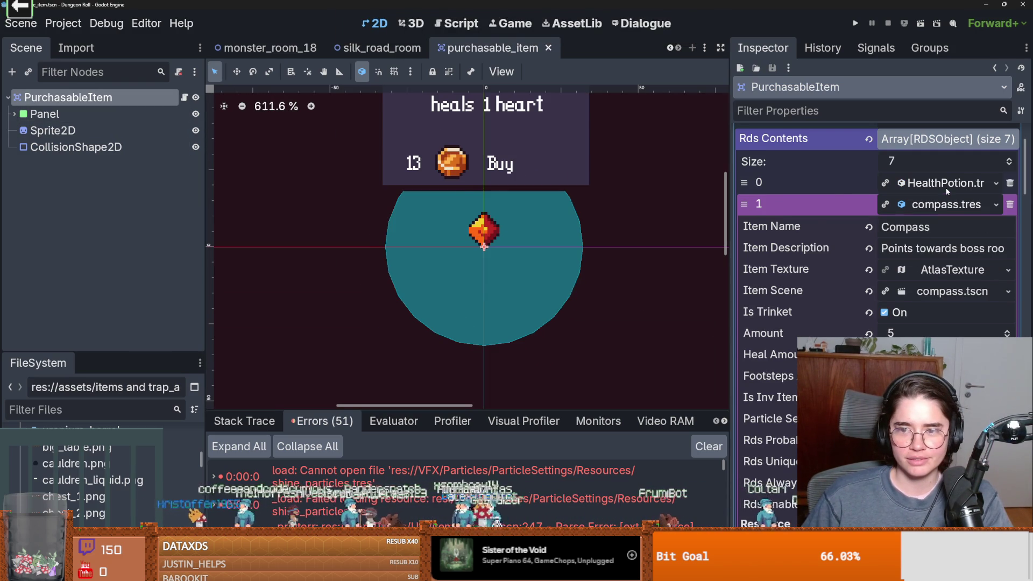
click(944, 204)
click(944, 226)
click(944, 226)
click(944, 247)
click(934, 253)
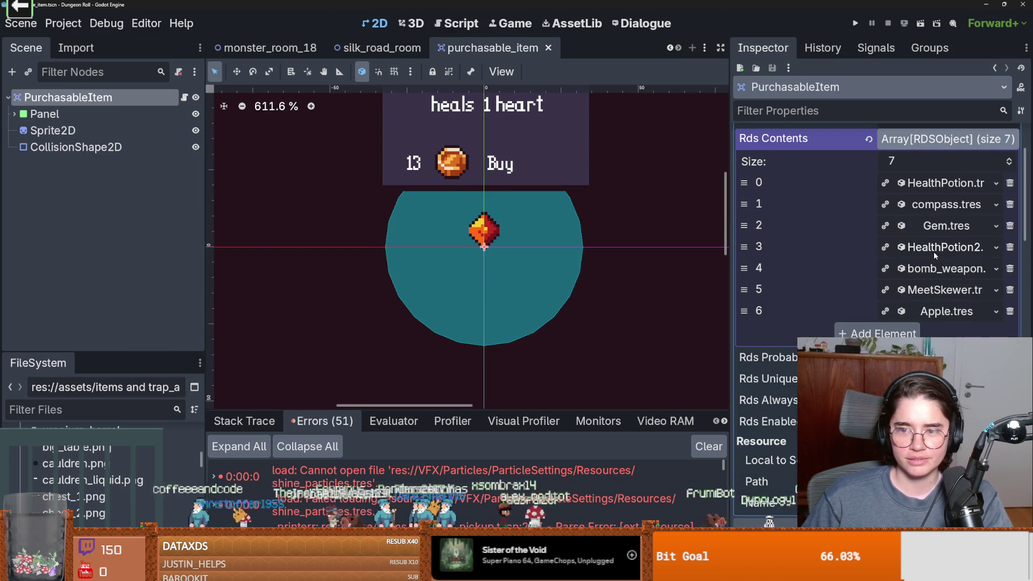
Step: Expand HealthPotion's atlas Item Texture and open its texture source options
click(951, 183)
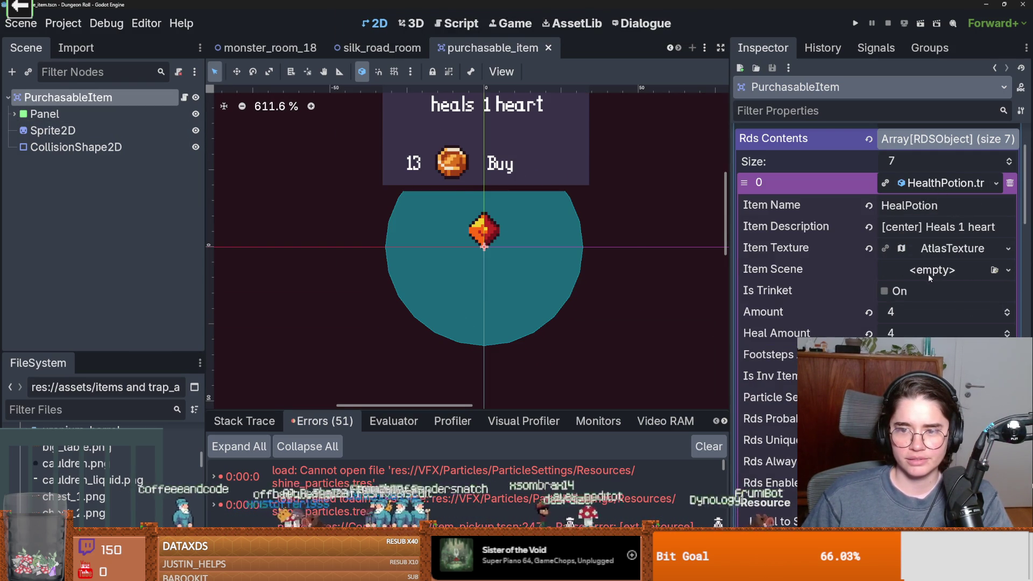
click(946, 256)
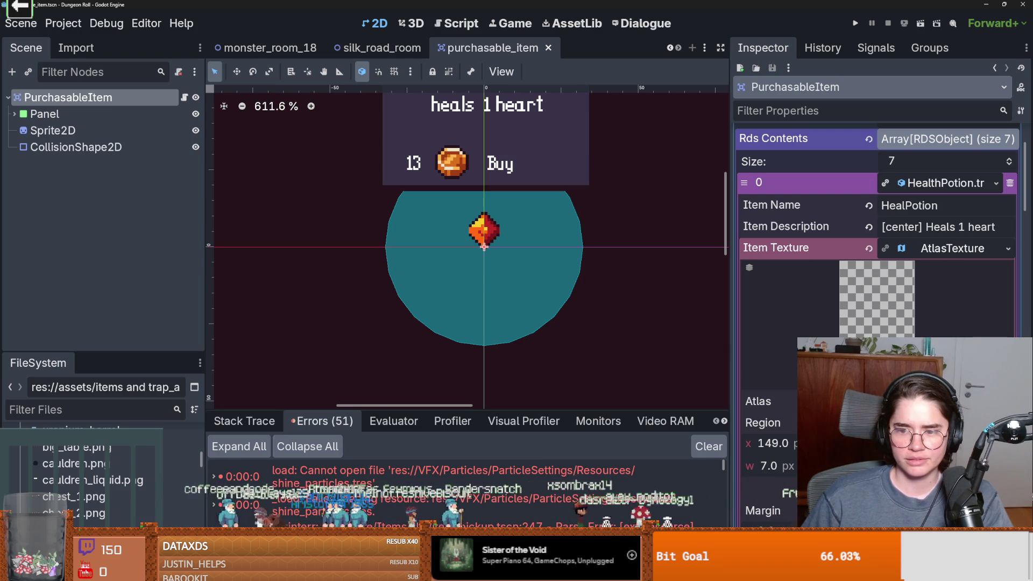
click(1007, 248)
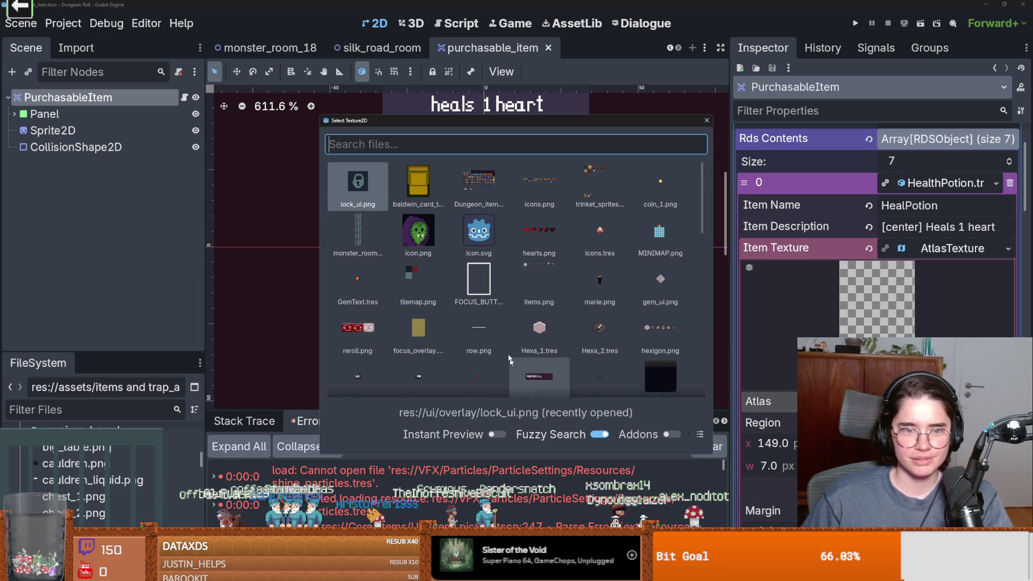
Step: Set the HealPotion atlas image to items.png and frame the health potion cell (x 64, width 16)
text(item)
key(Return)
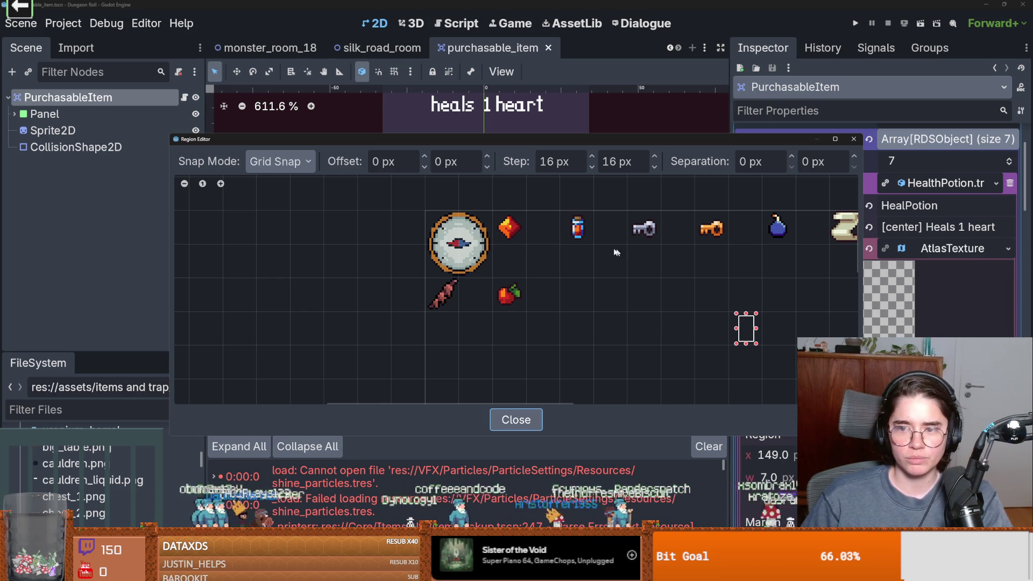
drag(587, 238, 561, 211)
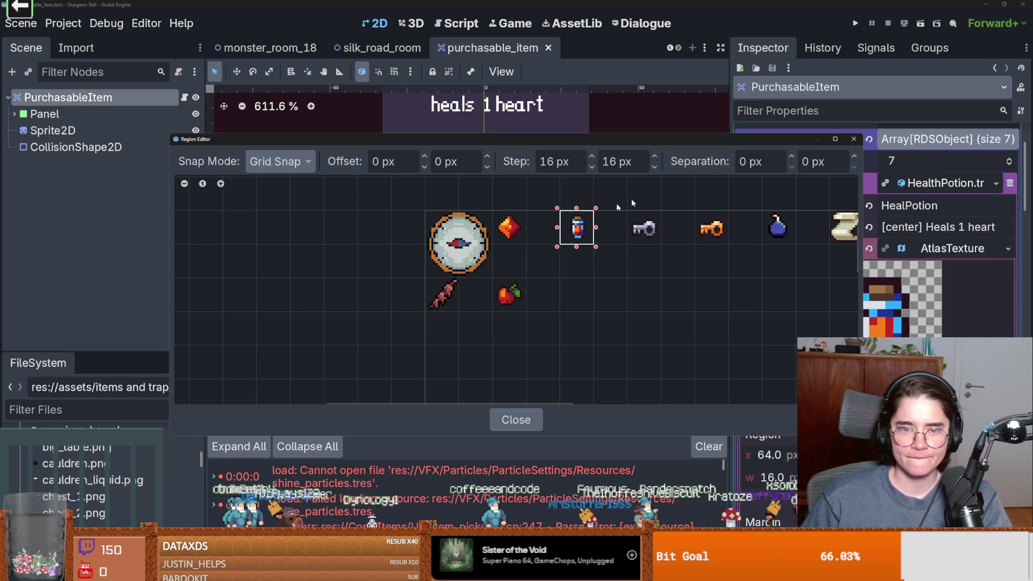
click(855, 139)
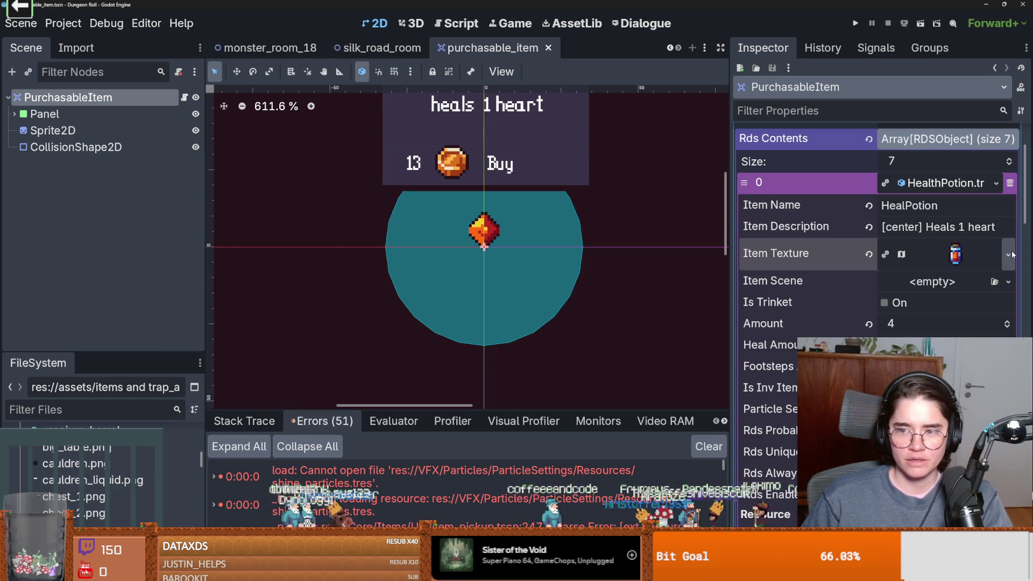
click(1009, 255)
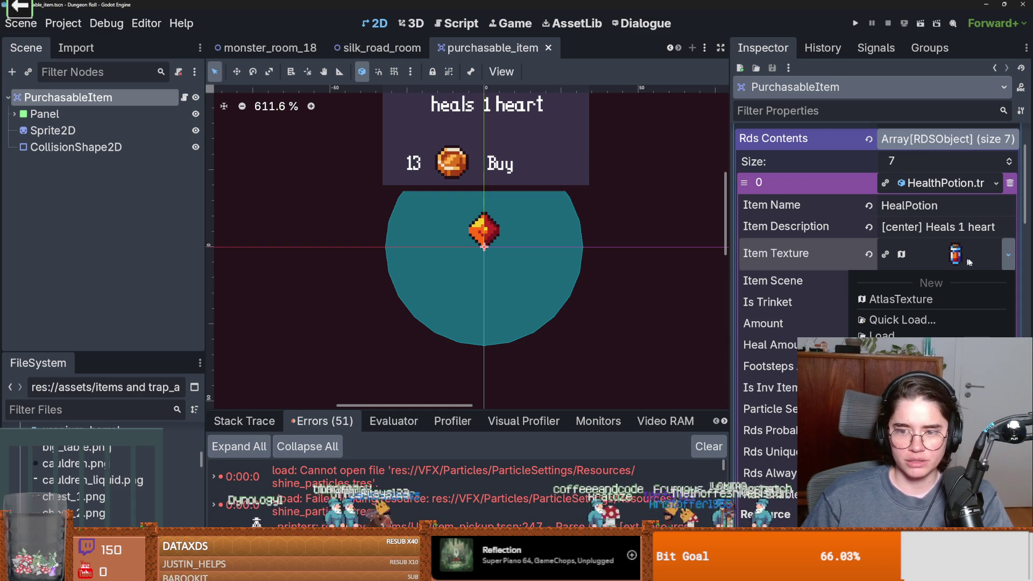
key(Escape)
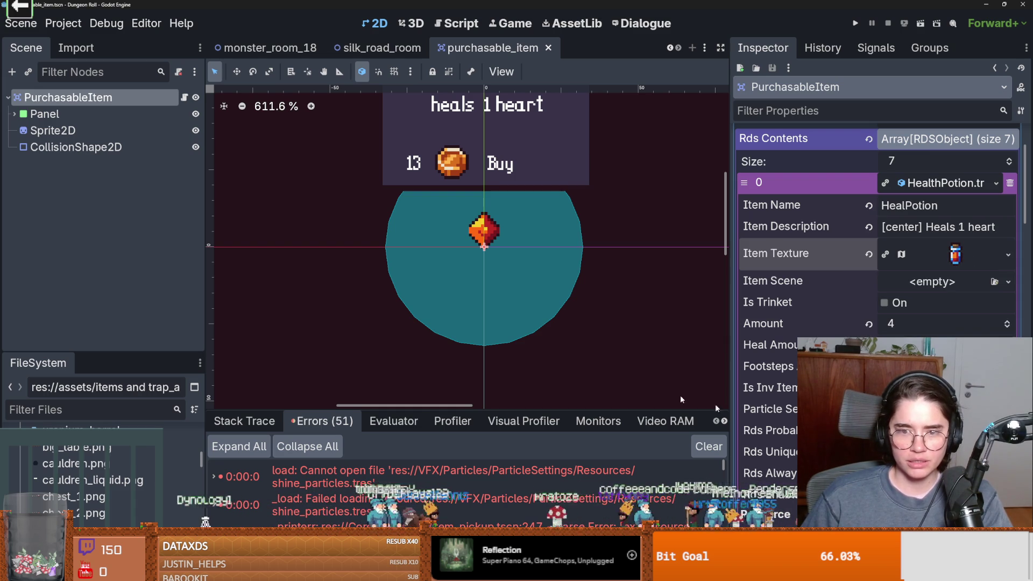
Step: Make the Compass item's atlas texture a unique copy
click(943, 186)
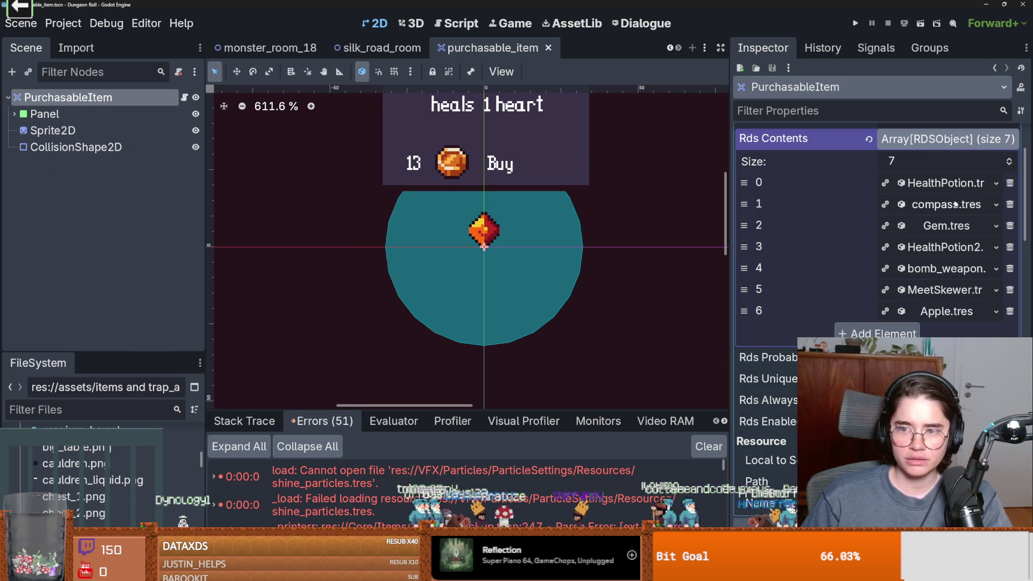
click(943, 204)
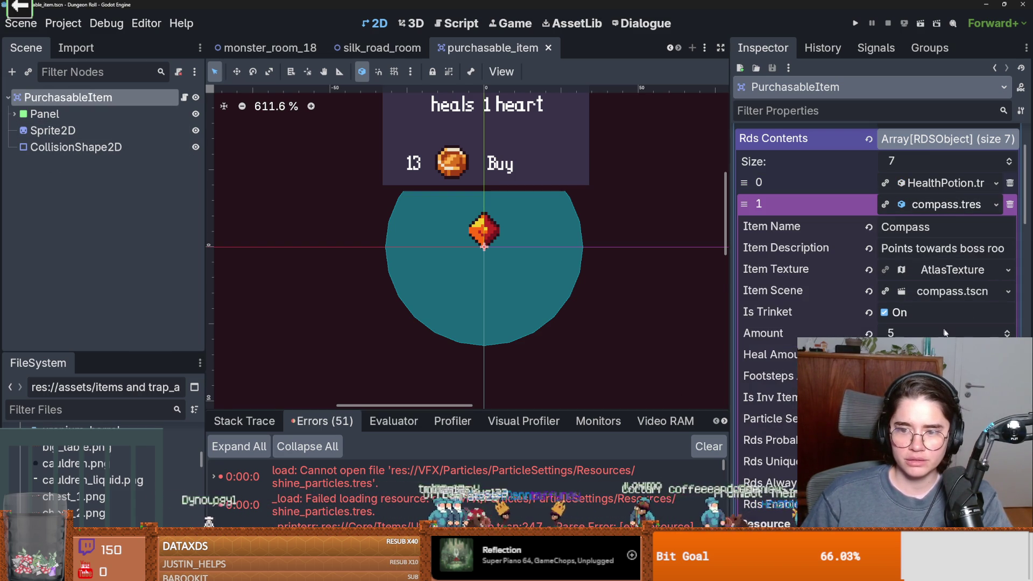
click(948, 273)
click(1009, 274)
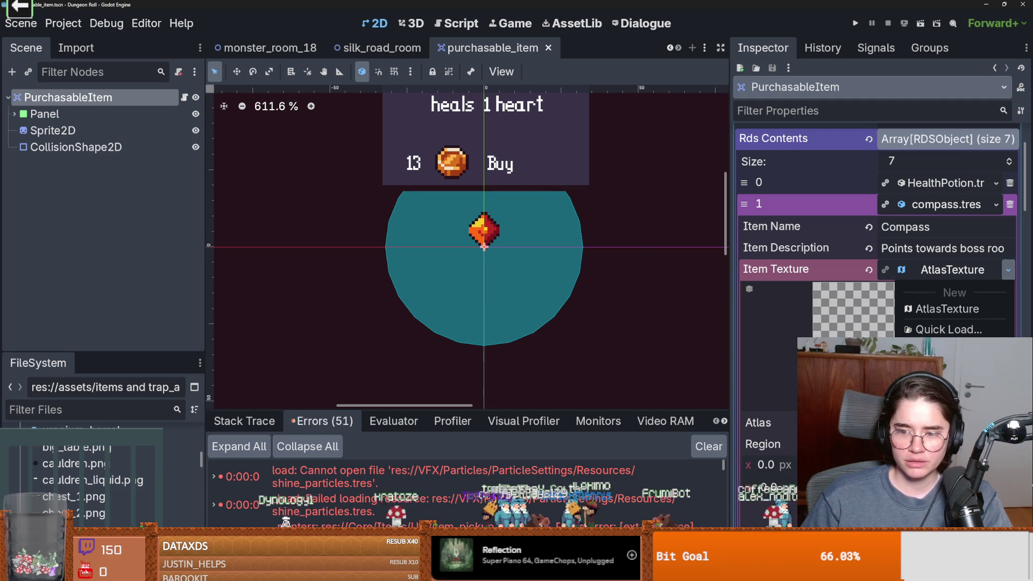
click(960, 295)
click(466, 376)
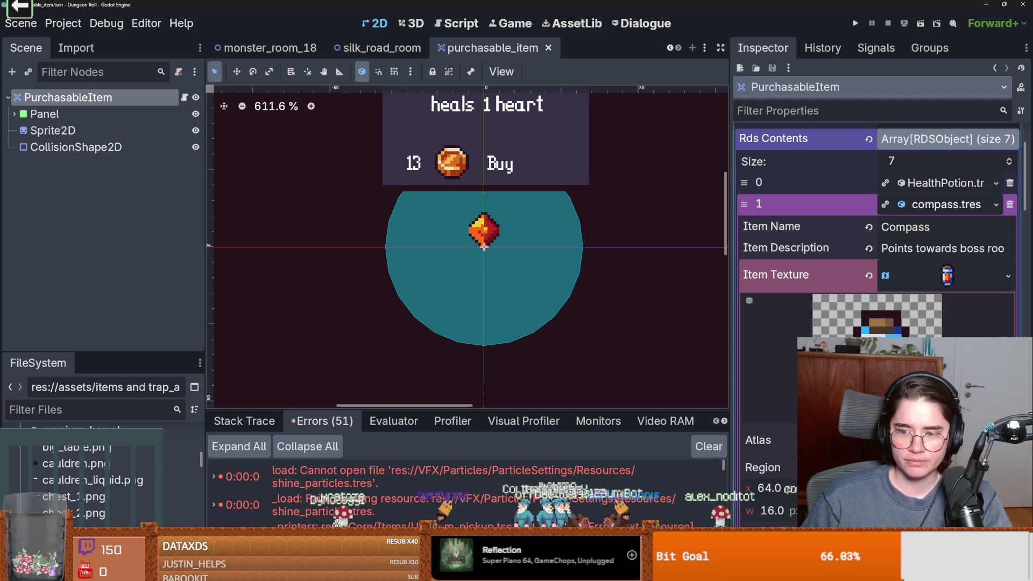
Step: Set the Compass texture's region to the compass sprite and save the scene
click(1008, 275)
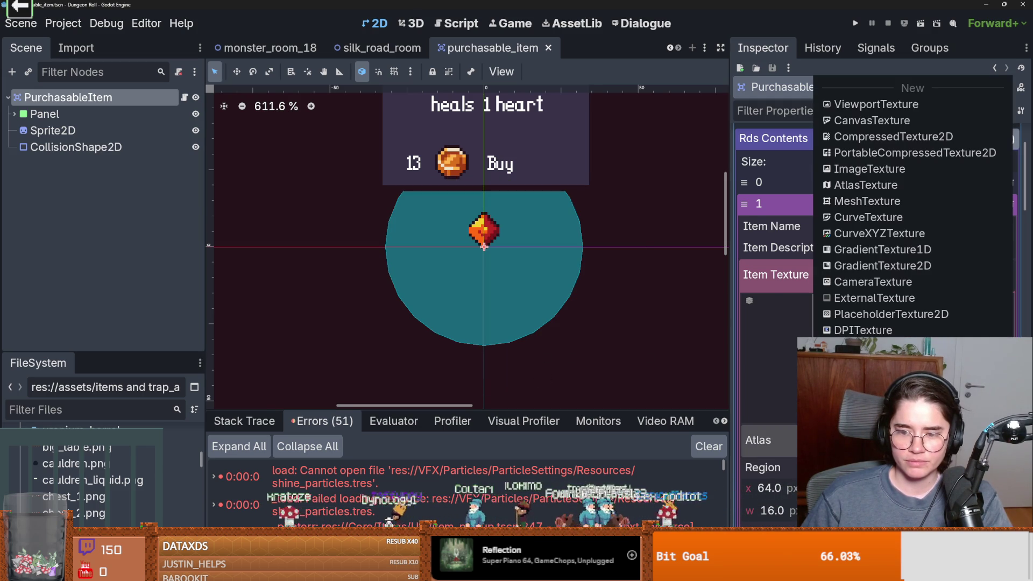
click(771, 418)
click(772, 418)
scroll(409, 280, up, 5)
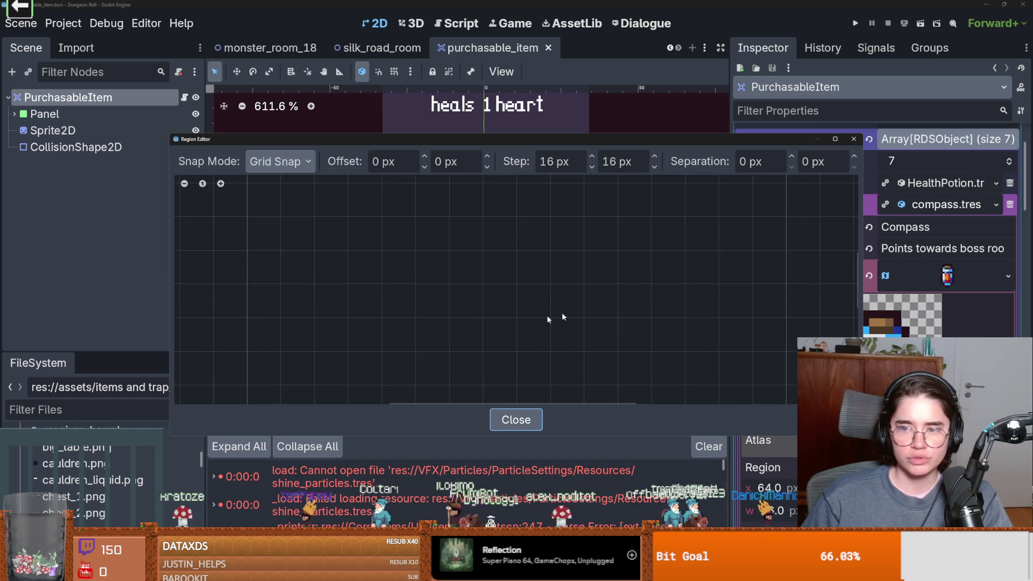
scroll(403, 268, up, 2)
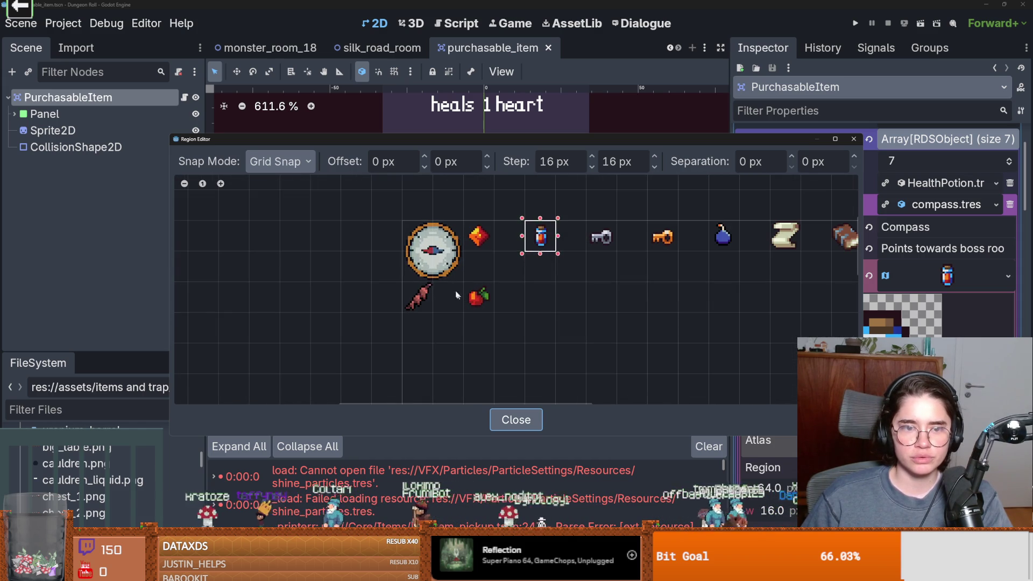
click(430, 250)
click(852, 138)
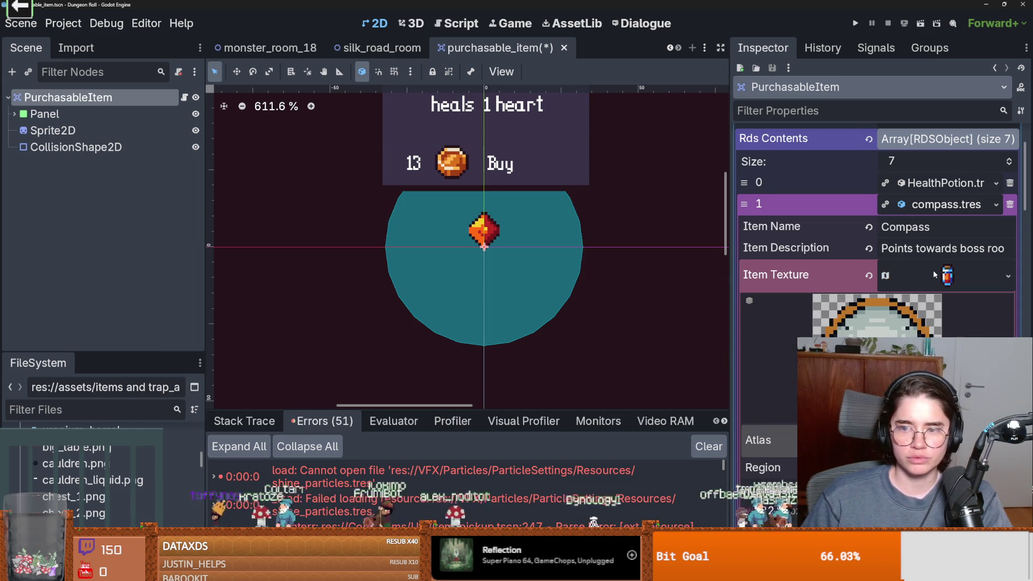
key(ctrl+s)
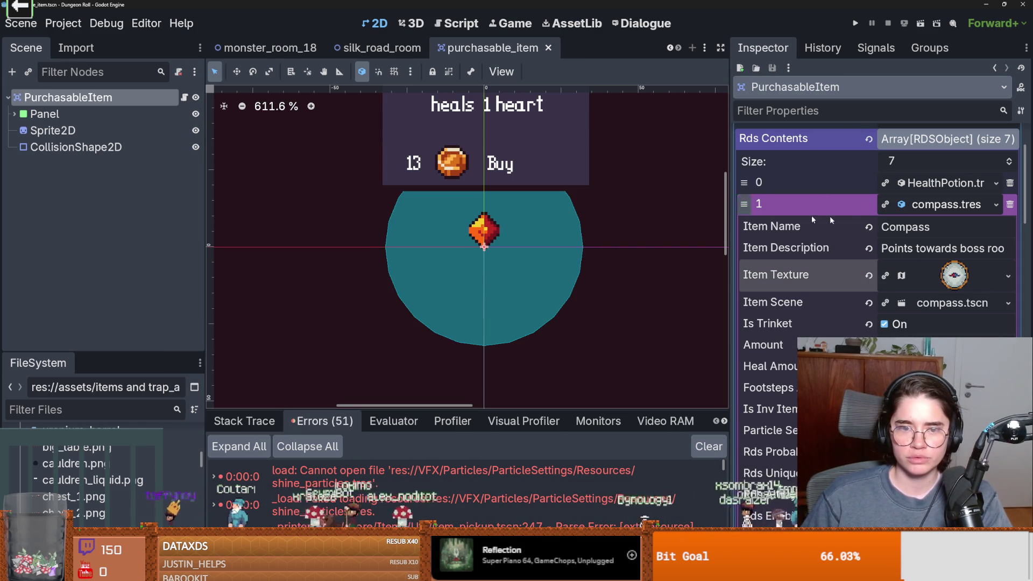
Step: Check the Gem item's texture properties in the item list
click(943, 183)
click(943, 183)
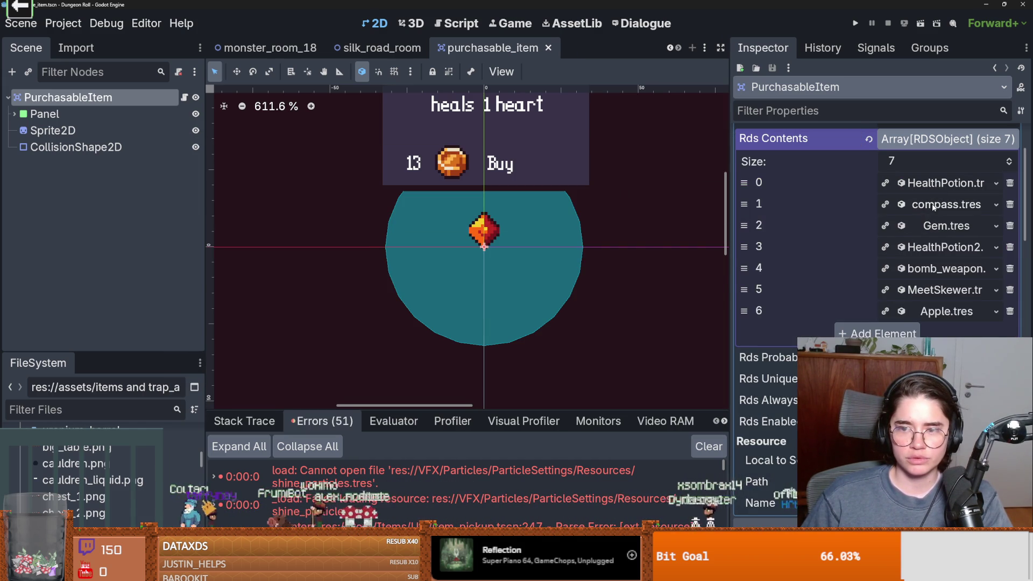
click(947, 226)
click(966, 290)
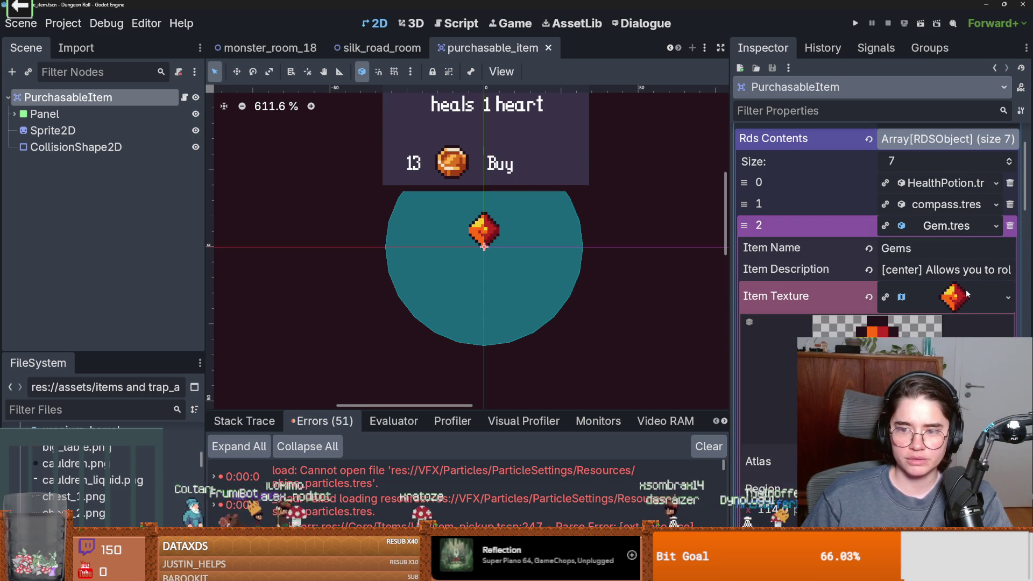
click(966, 295)
click(947, 226)
Step: Inspect the second HealPotion's atlas region, then switch over to Aseprite
click(946, 247)
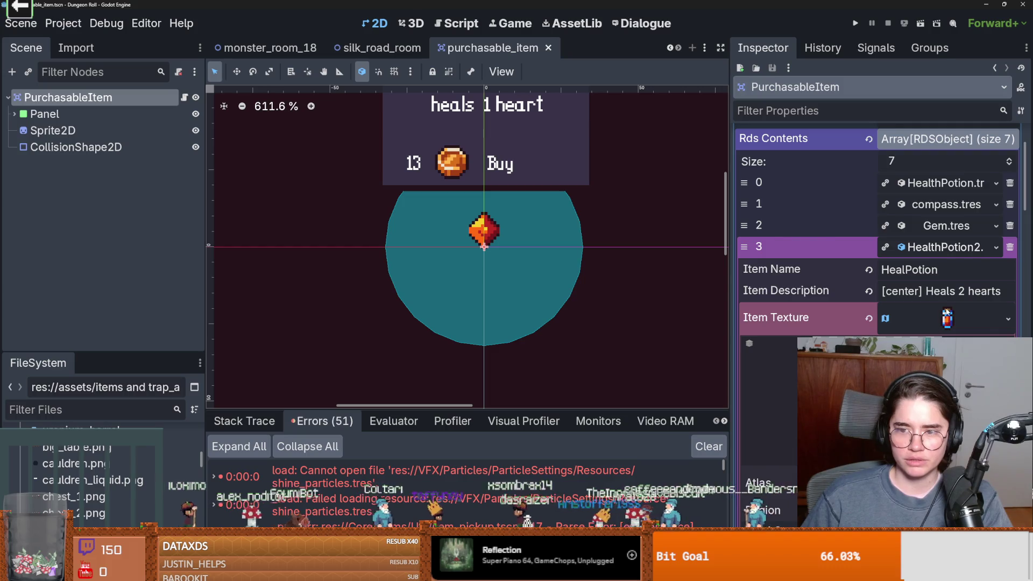
click(946, 315)
scroll(914, 269, down, 2)
click(914, 402)
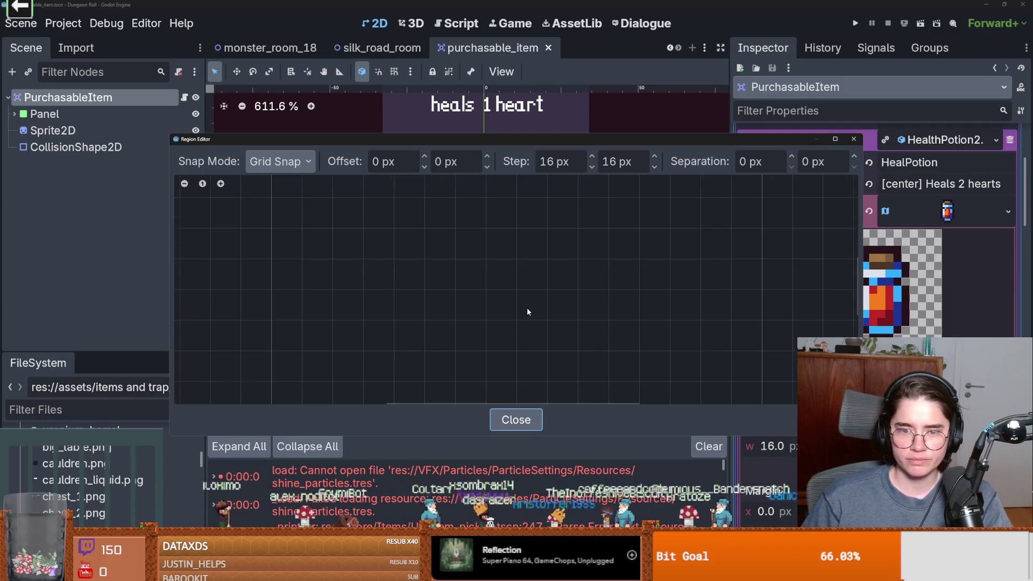
scroll(538, 274, up, 2)
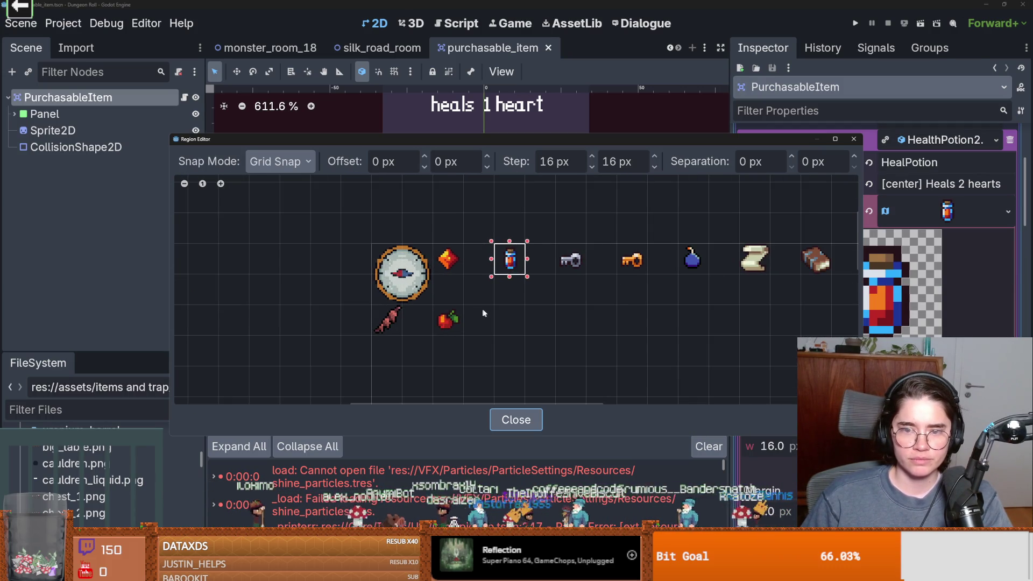
scroll(483, 313, right, 3)
click(853, 140)
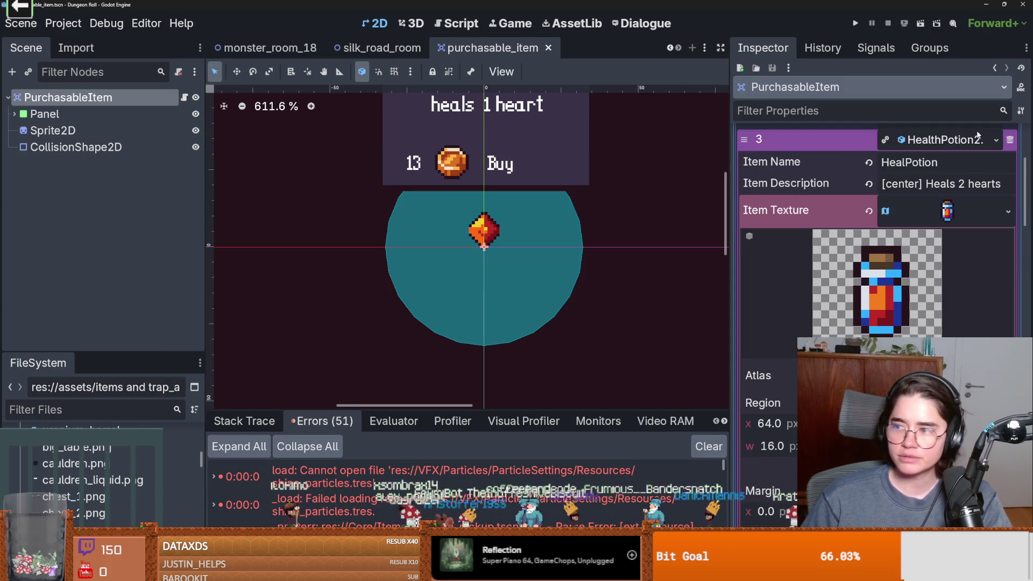
key(alt+Tab)
Step: Paste the red potion into items.png's second row beside the apple, then return to Godot
click(217, 25)
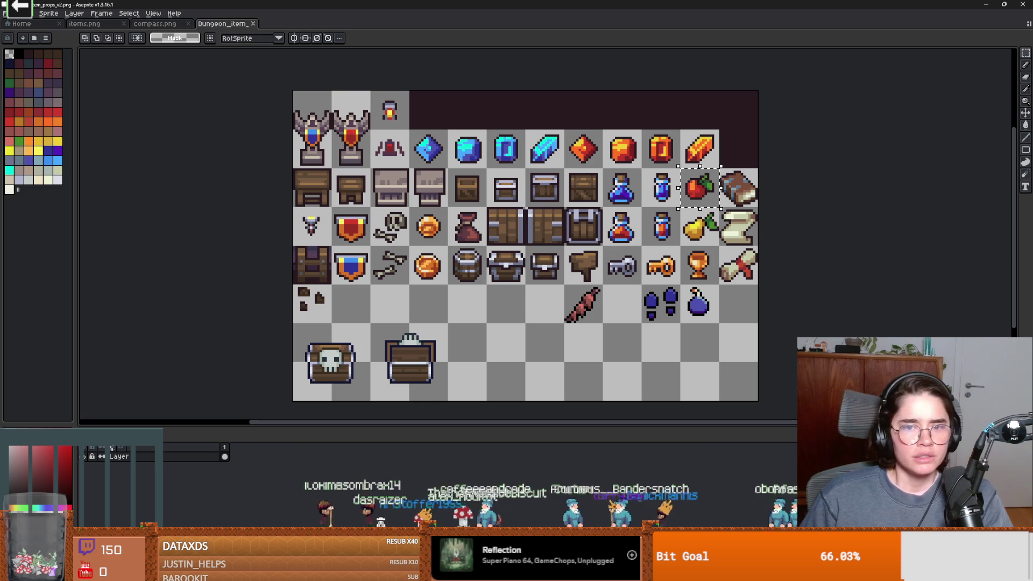
click(75, 27)
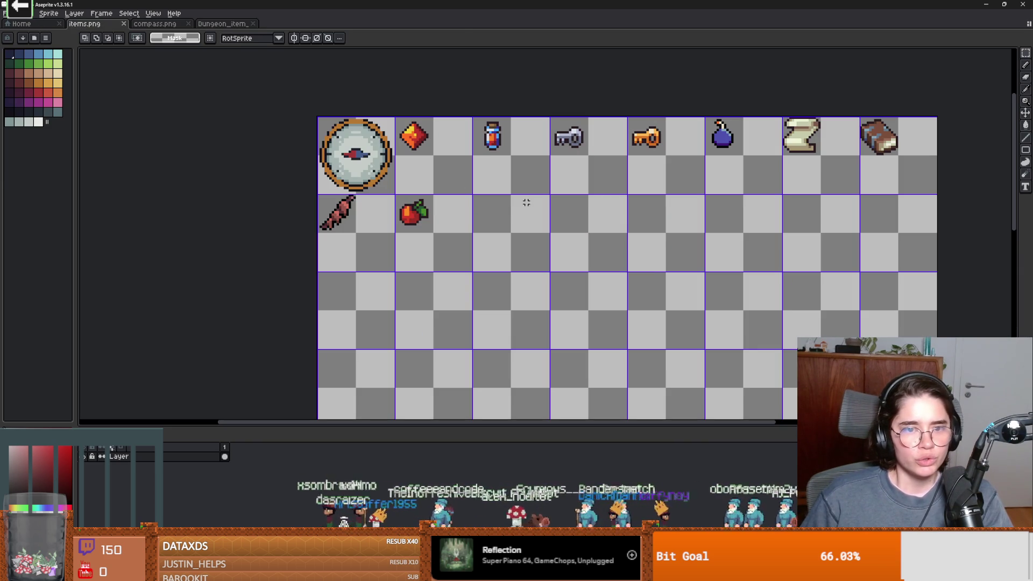
key(ctrl+v)
mouse_move(651, 253)
mouse_down()
mouse_move(485, 214)
mouse_move(500, 221)
mouse_up()
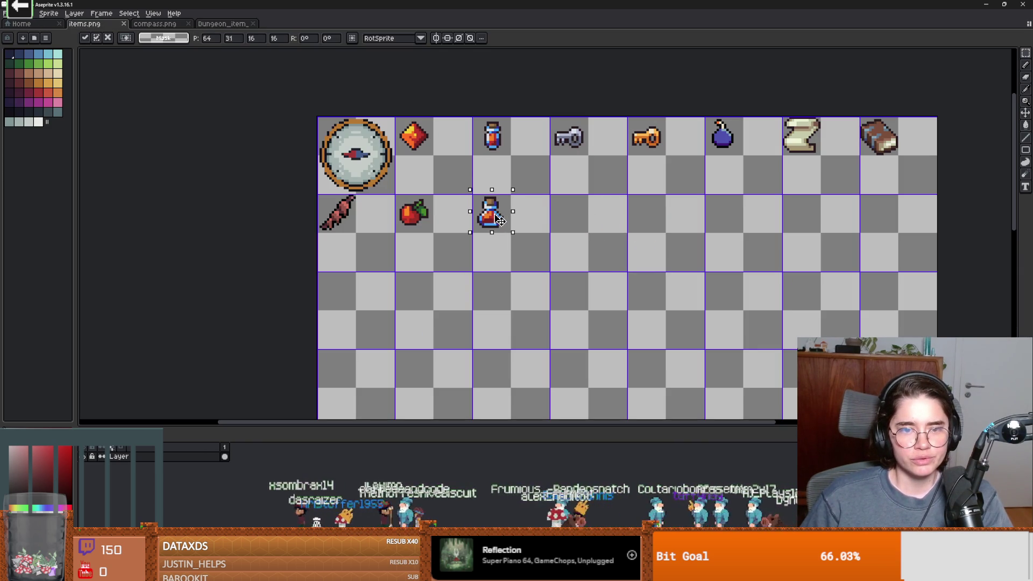
click(548, 224)
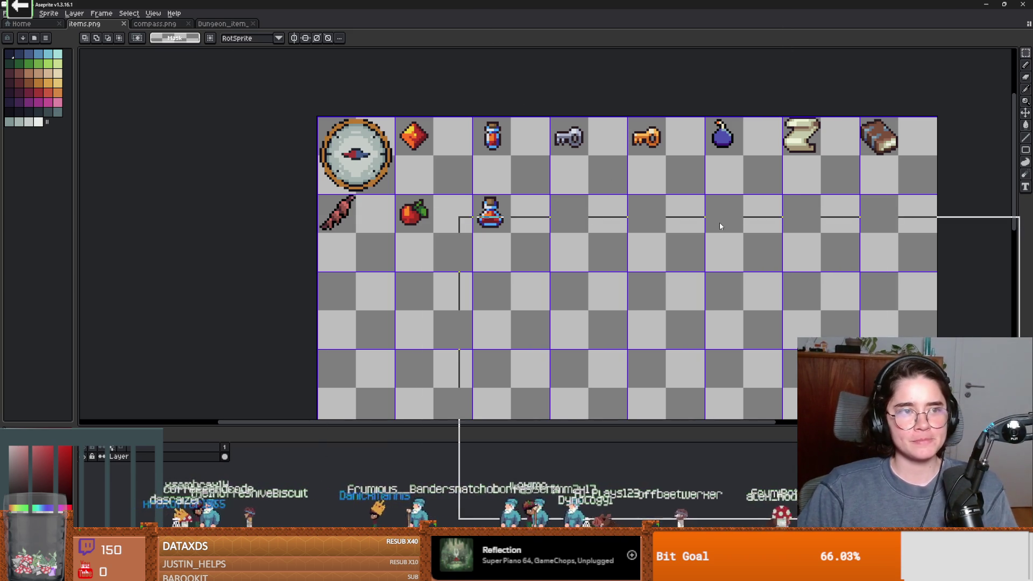
key(alt+Tab)
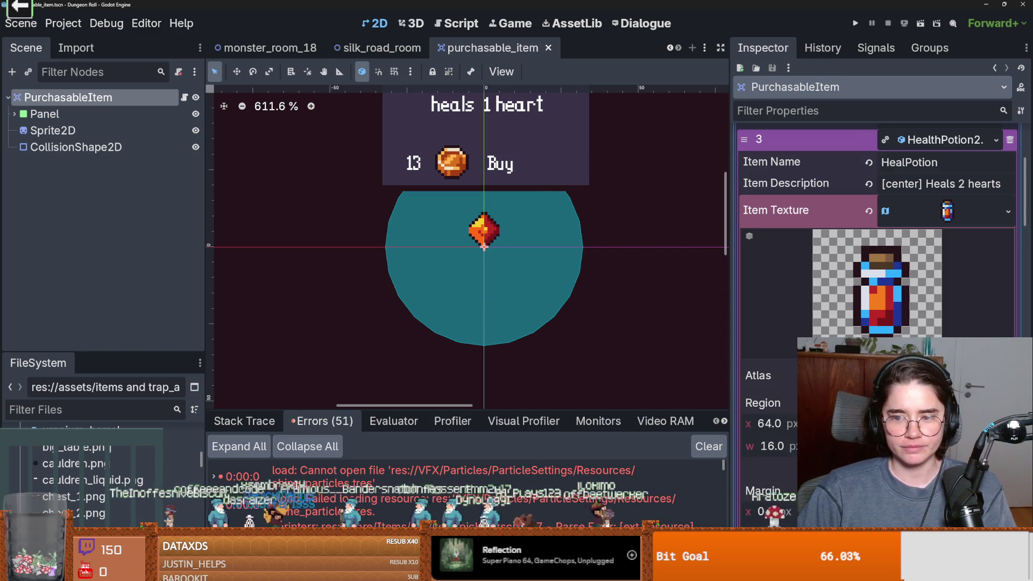
Step: Load items.png as the item texture's atlas image and check its region
click(1008, 211)
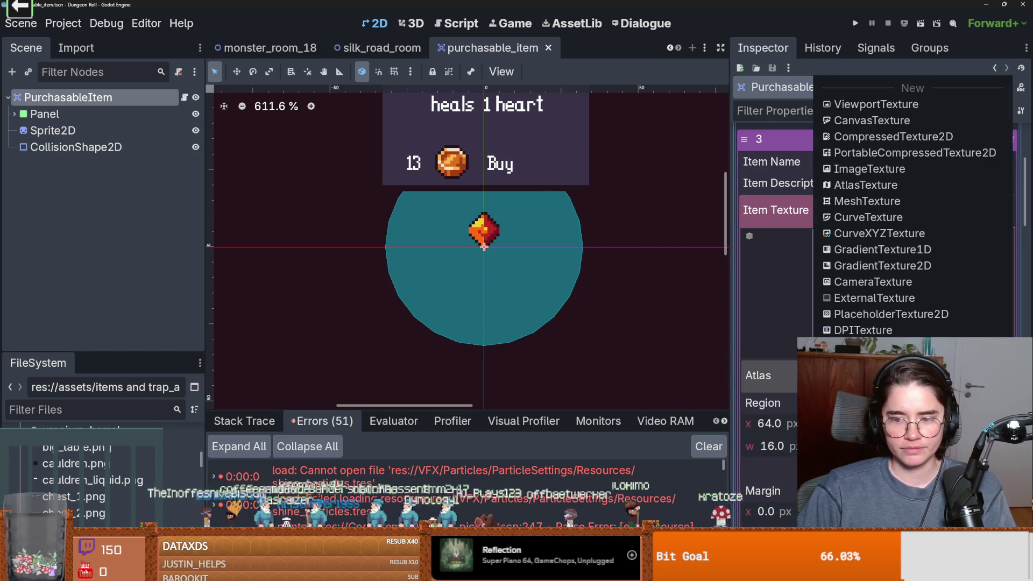
click(861, 350)
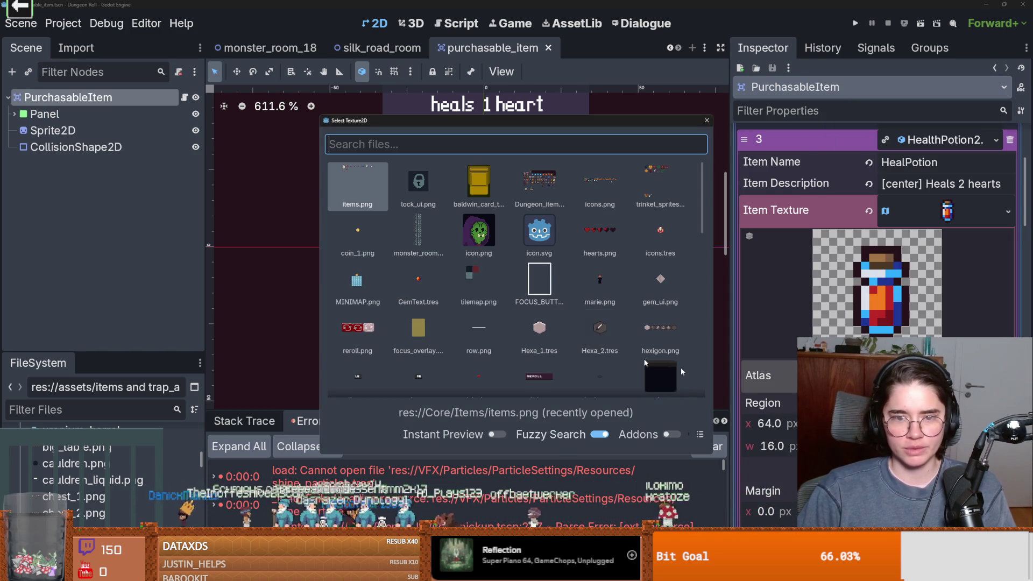
click(710, 121)
click(777, 446)
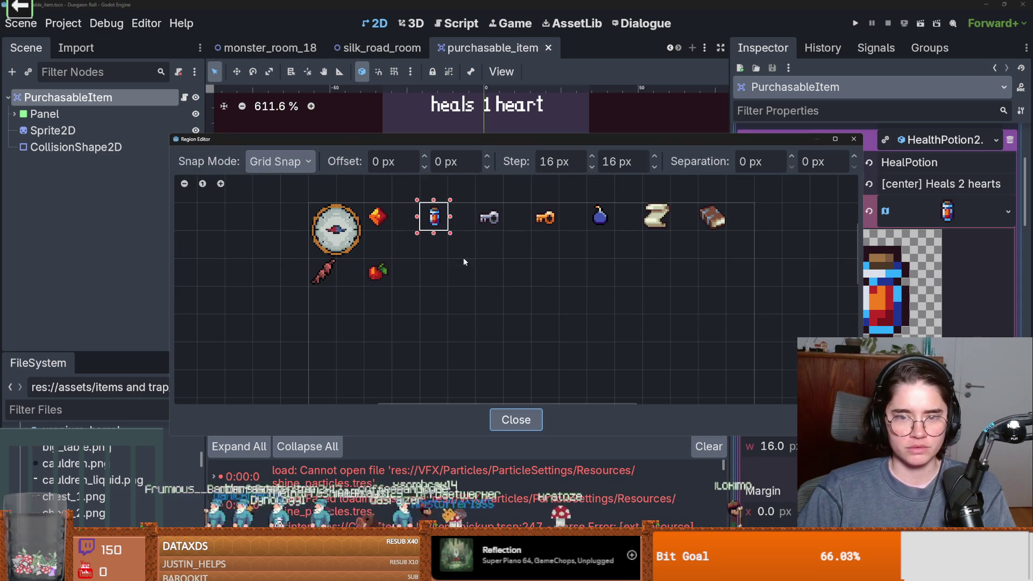
click(853, 140)
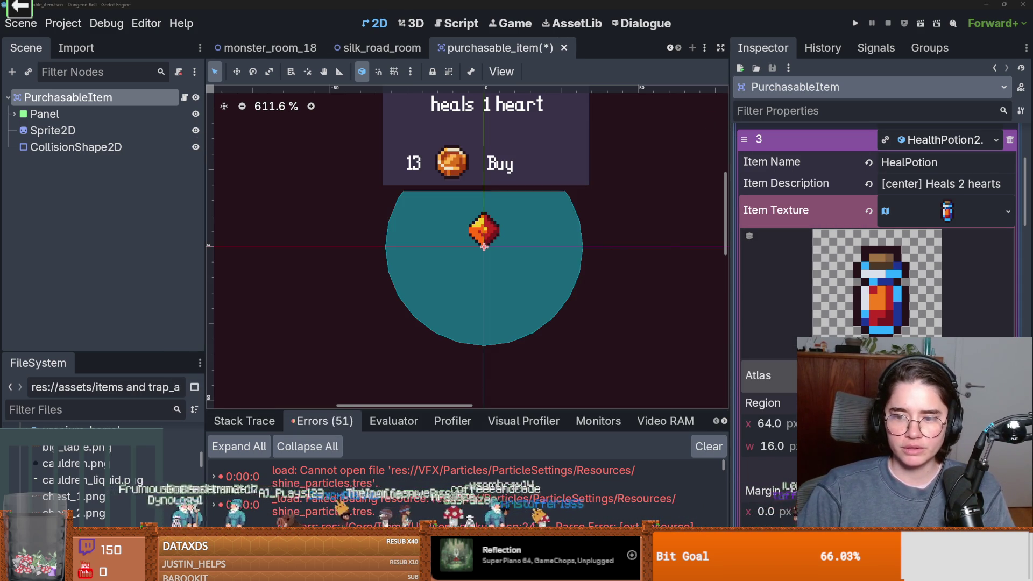
Step: Make the second health potion's atlas texture unique, frame the lower potion tile, and save
click(1008, 211)
click(903, 358)
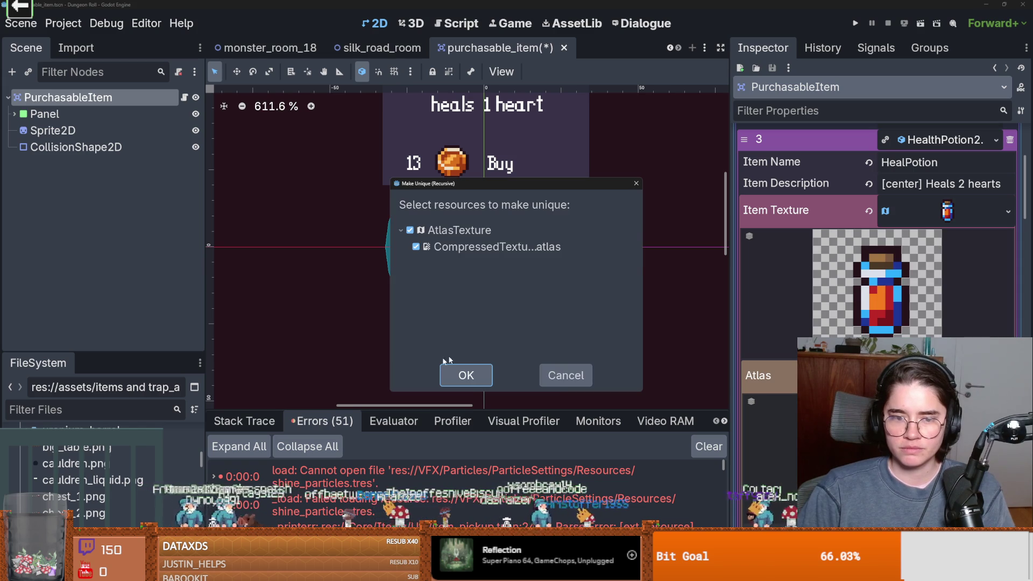
click(463, 373)
click(915, 358)
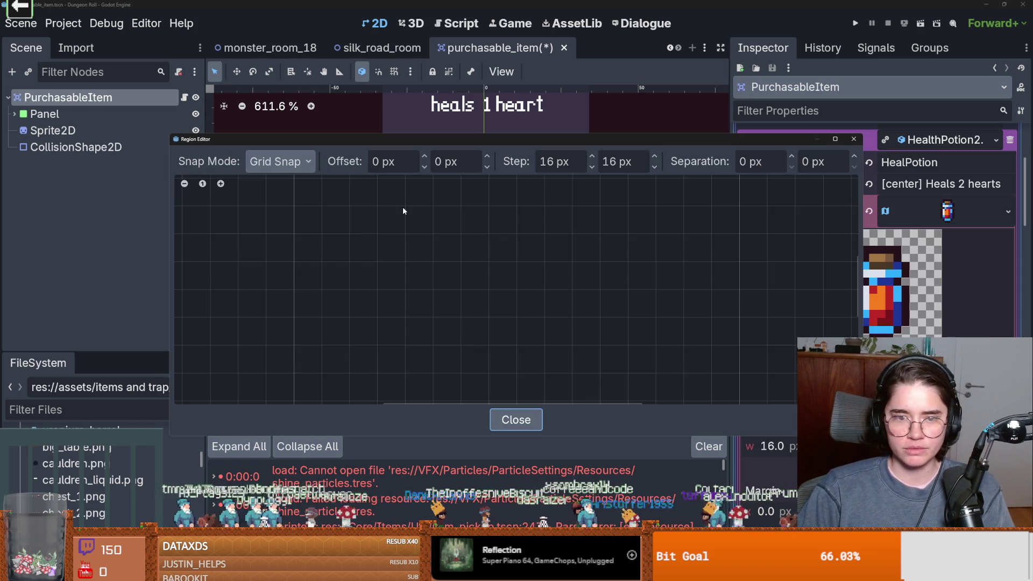
click(453, 278)
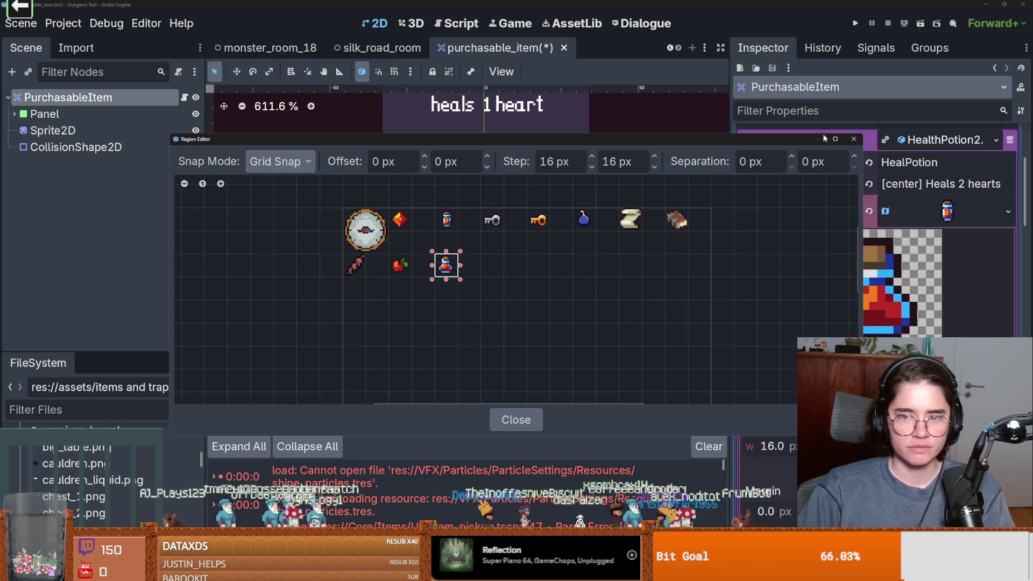
click(852, 140)
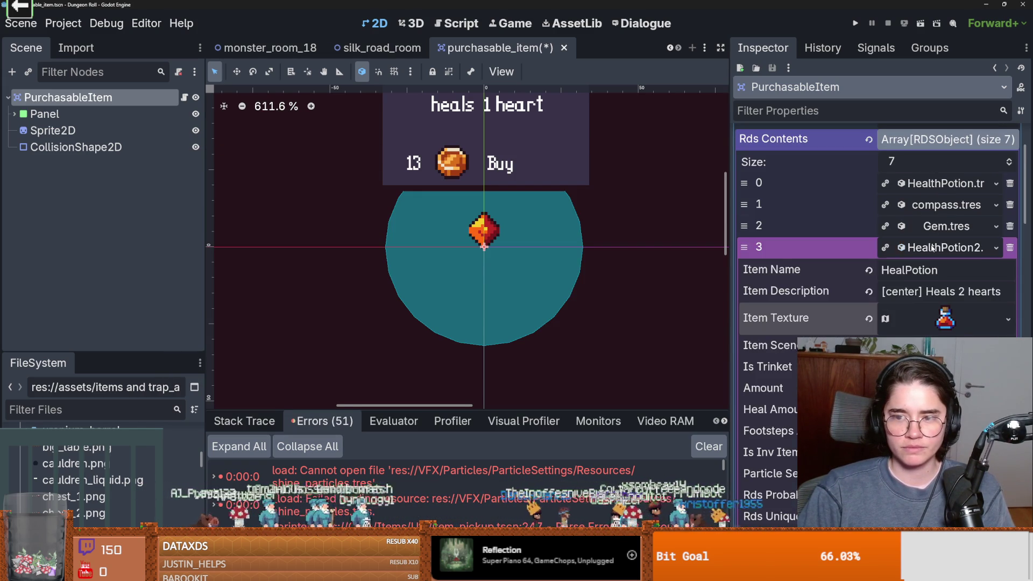
click(933, 248)
key(ctrl+s)
Step: Make the Bombs item's atlas texture a unique copy
click(932, 269)
scroll(926, 329, down, 2)
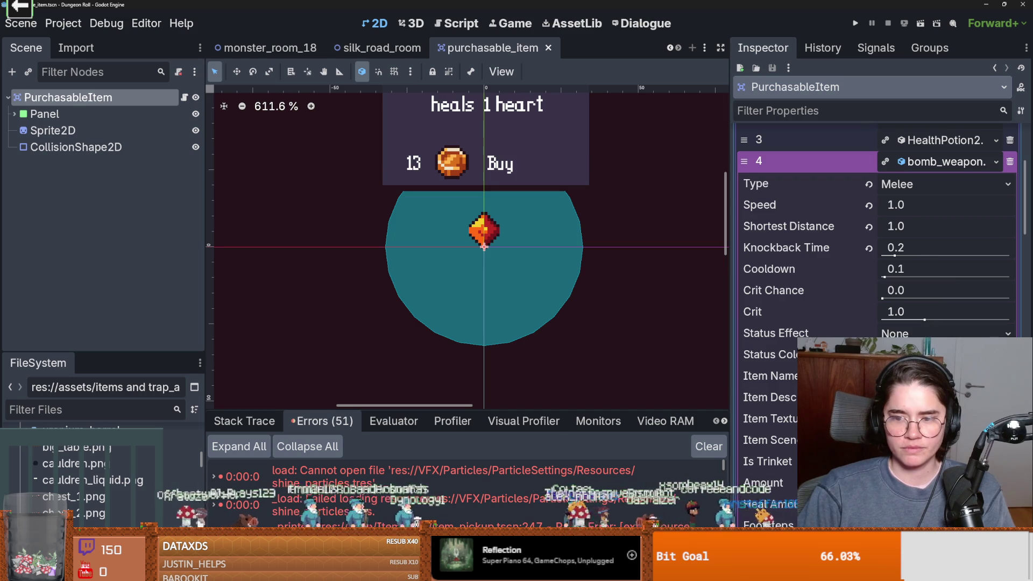
click(915, 418)
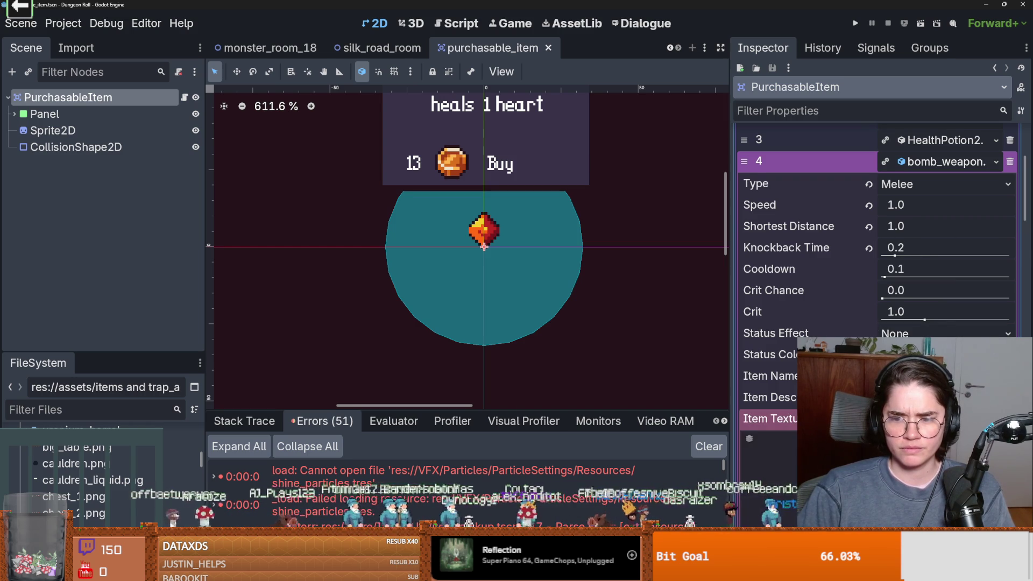
click(1007, 204)
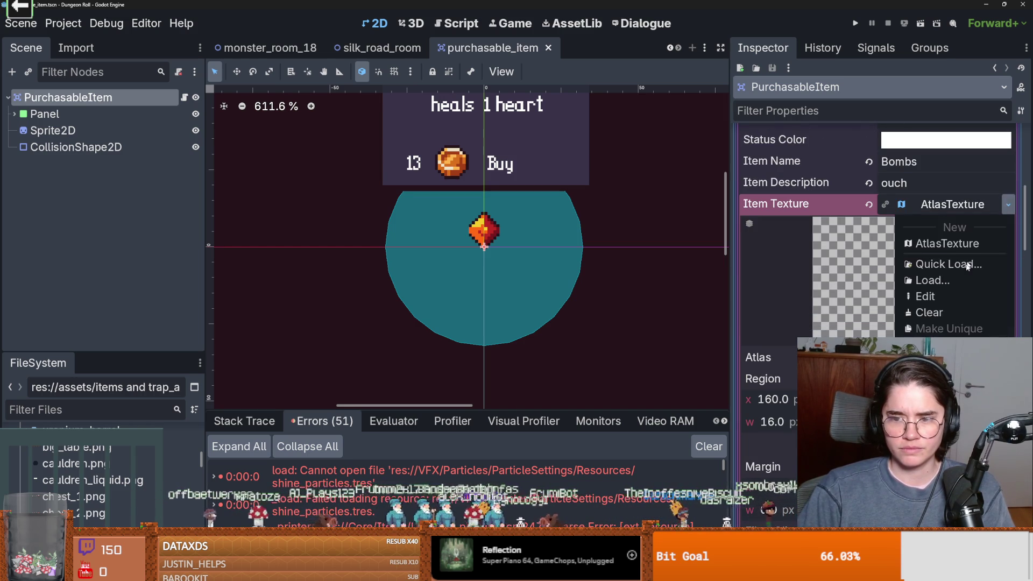
click(948, 329)
click(465, 375)
Step: Set the bomb texture's region to the blue bomb tile at x 160
scroll(877, 243, down, 2)
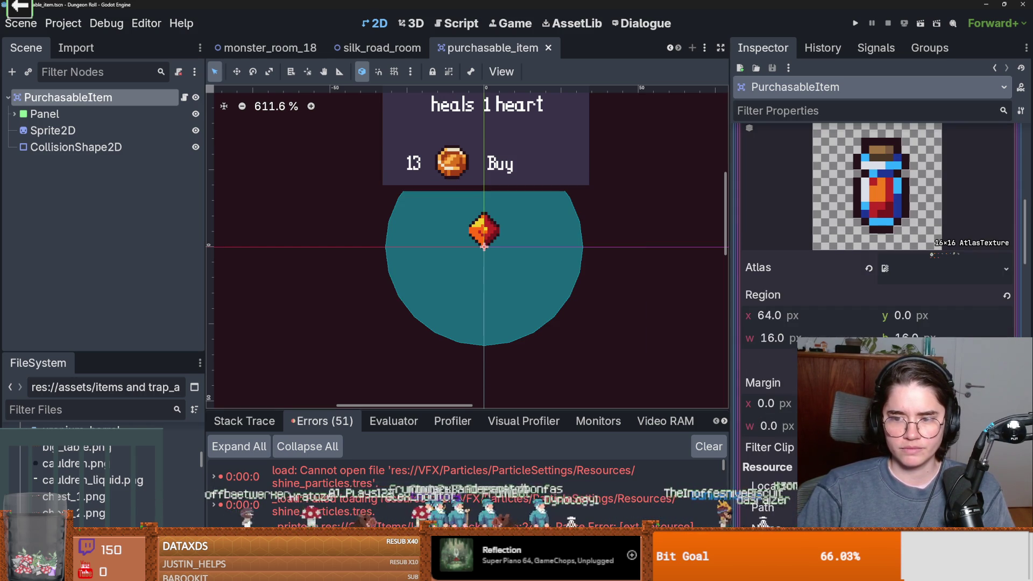
click(926, 344)
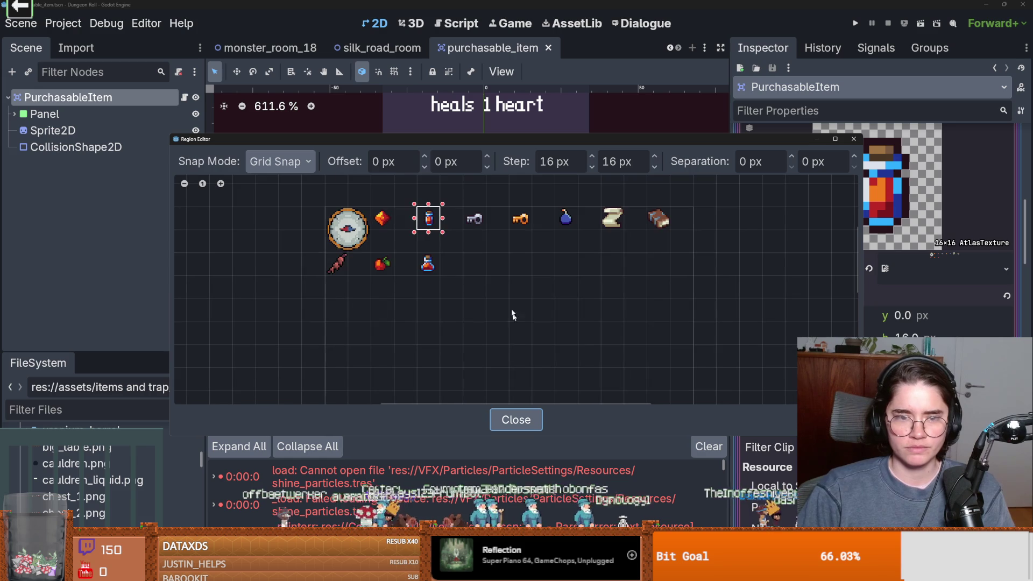
click(557, 211)
click(854, 139)
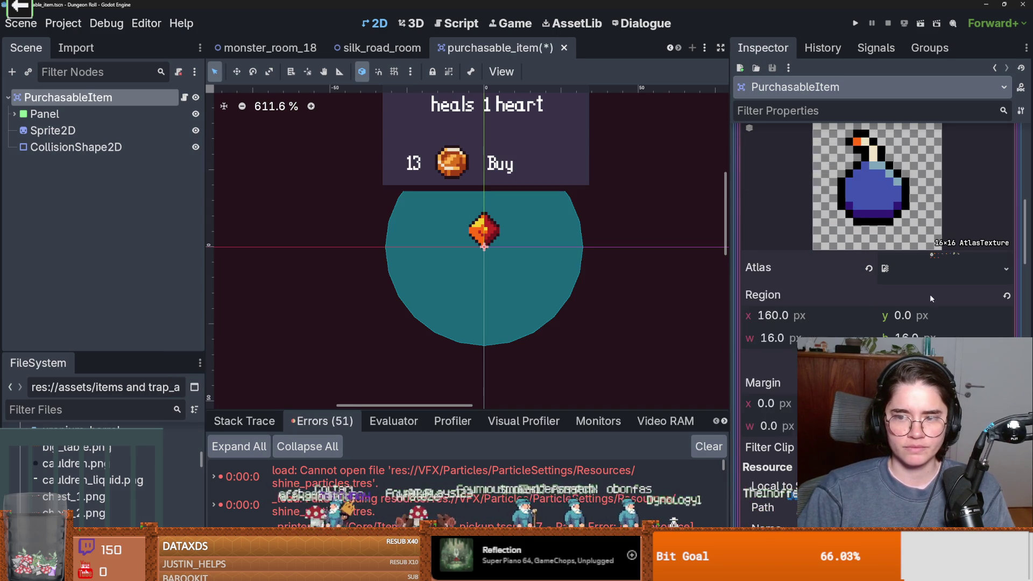
scroll(929, 294, up, 3)
click(943, 215)
scroll(848, 288, up, 6)
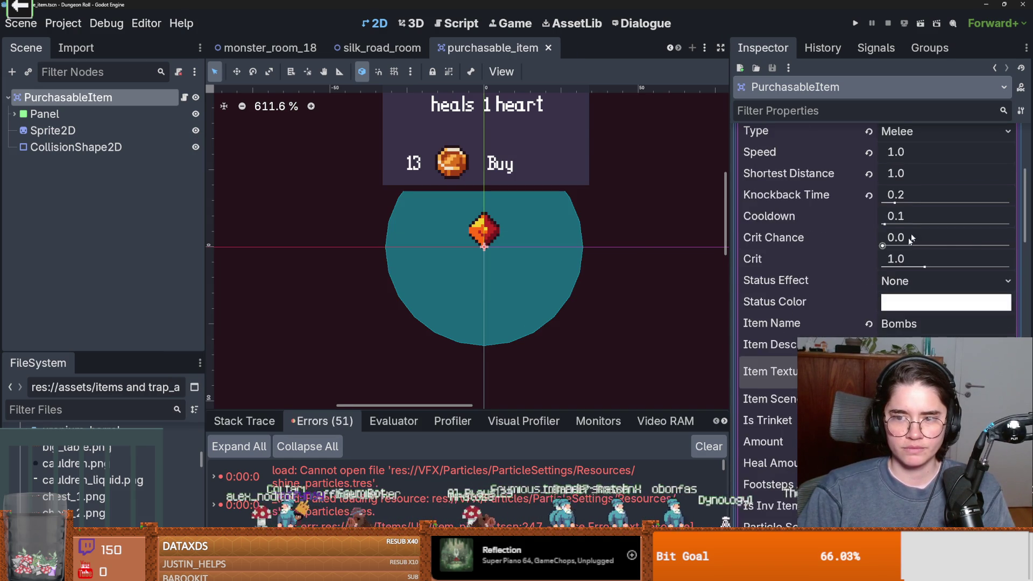
click(921, 269)
scroll(922, 269, down, 2)
Step: Delete the extra Apple entry from the Rds Contents list
click(939, 239)
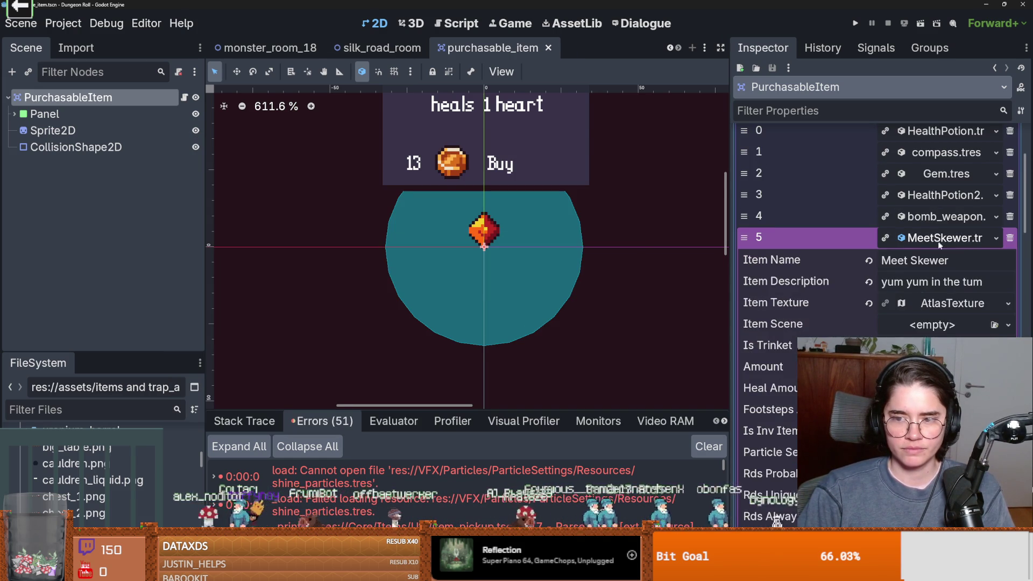
scroll(981, 260, down, 2)
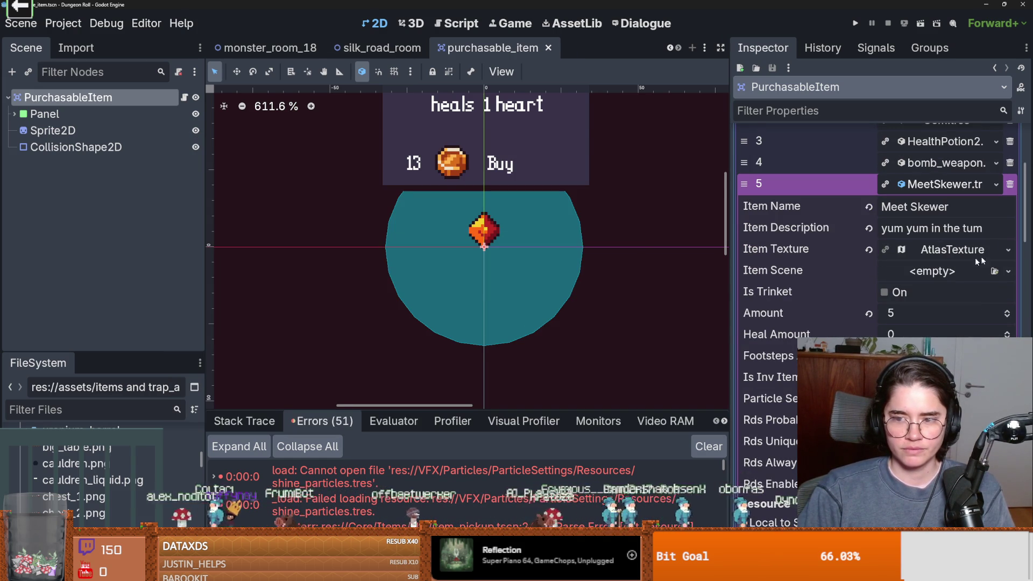
click(951, 185)
click(1009, 206)
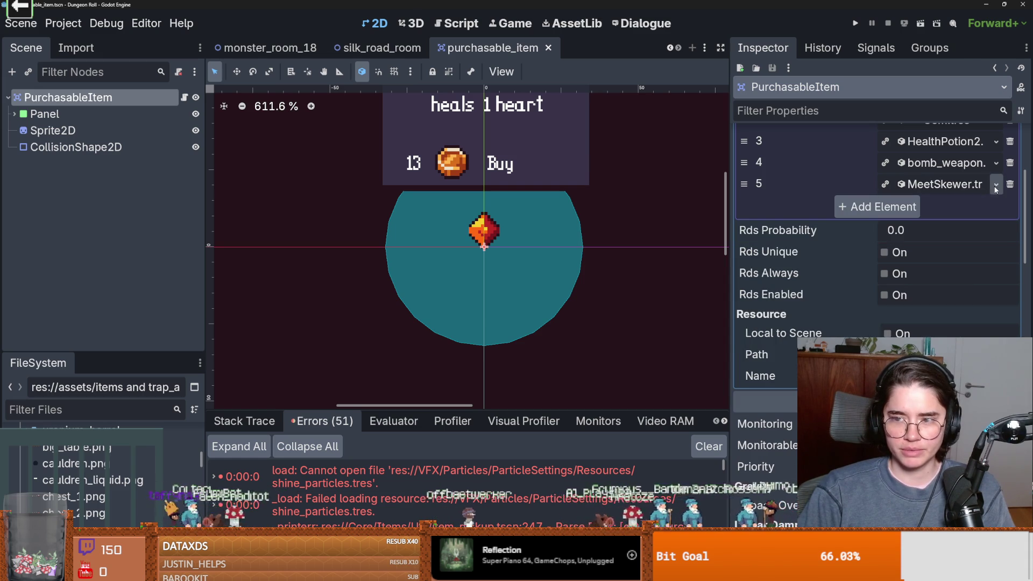
click(996, 187)
key(Escape)
Step: Give Meet Skewer a unique atlas texture framed on the skewer tile, then run the project
click(946, 184)
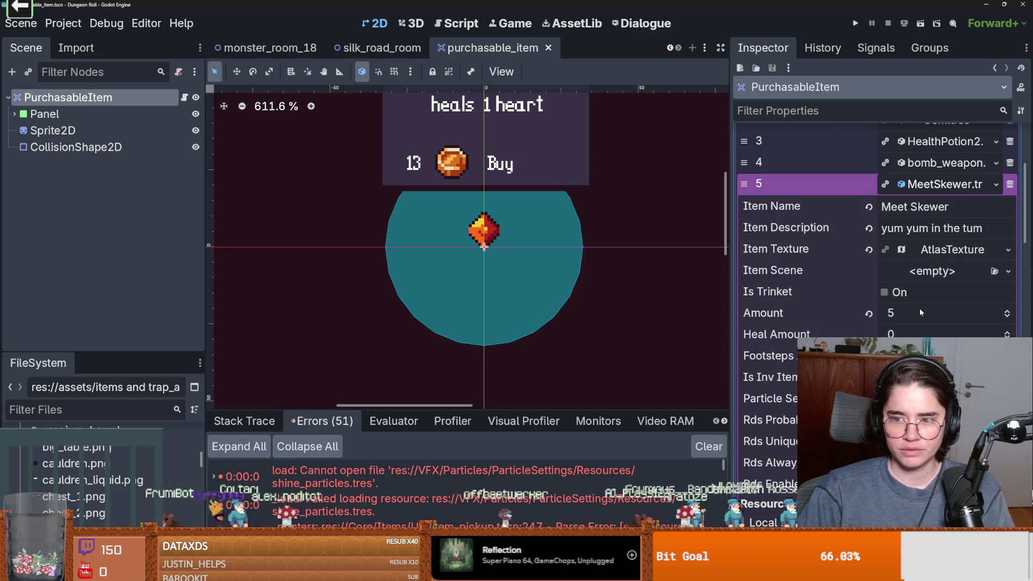
click(1007, 251)
click(947, 390)
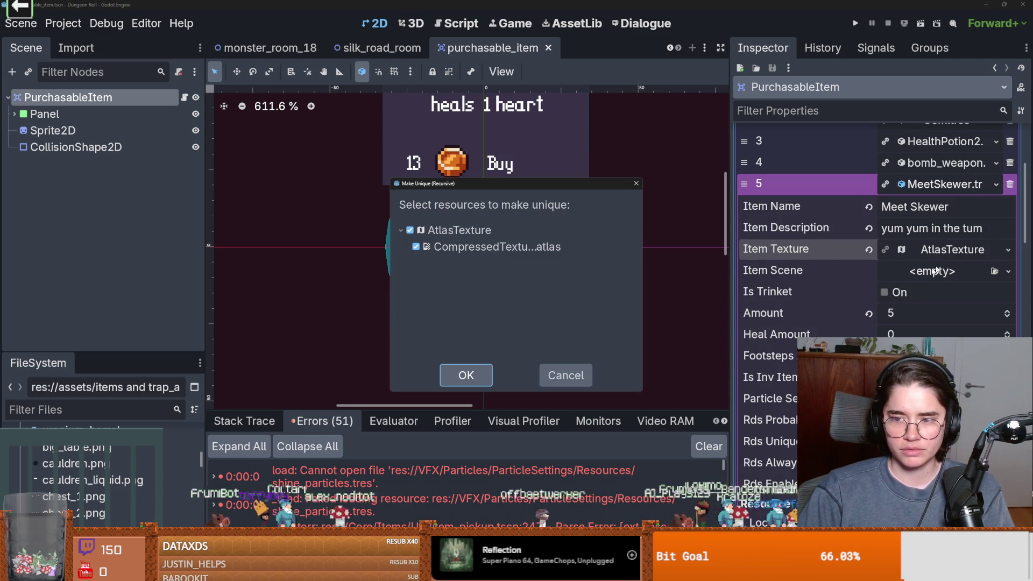
click(490, 377)
click(967, 261)
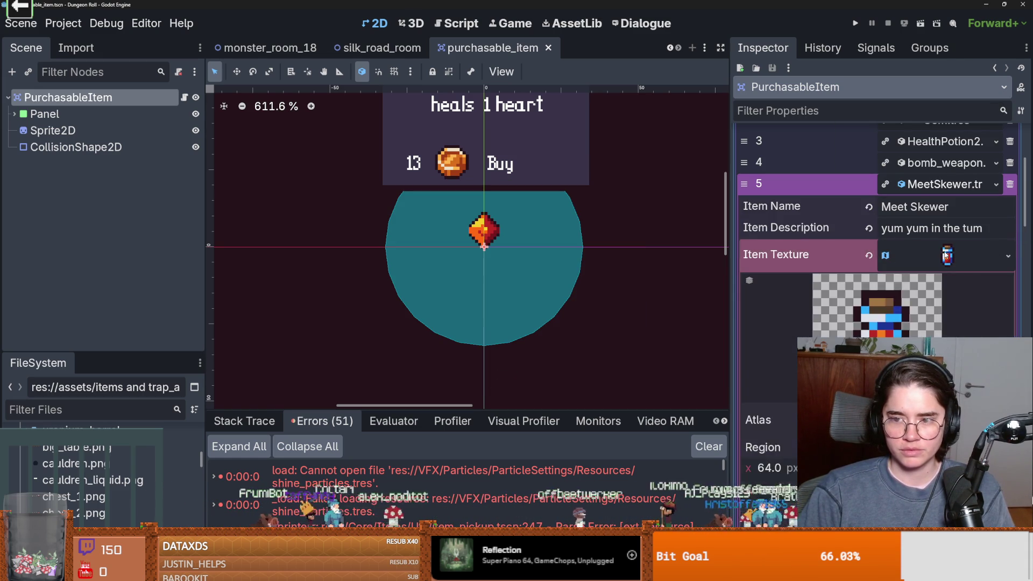
click(760, 369)
scroll(347, 265, up, 5)
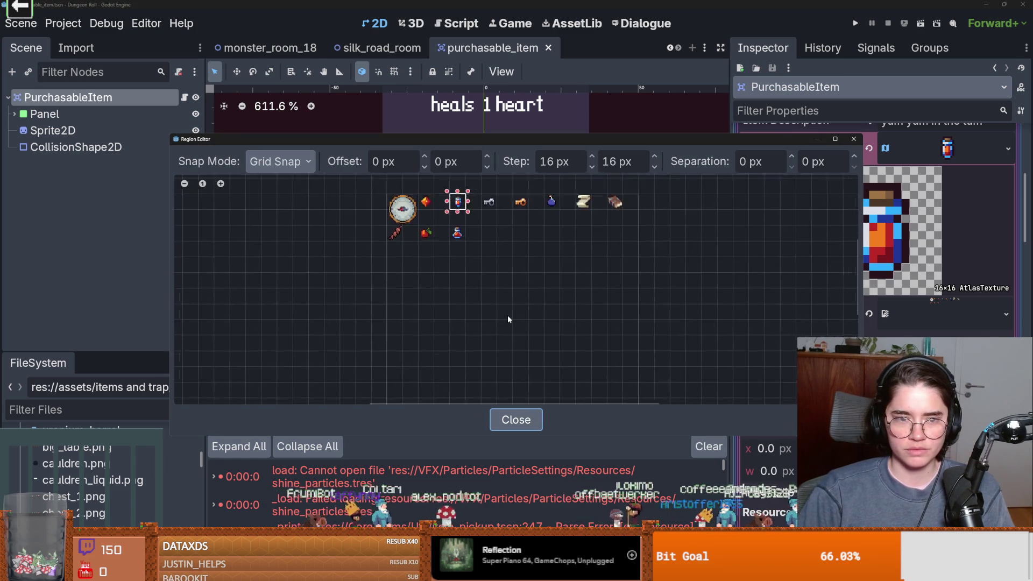
click(351, 266)
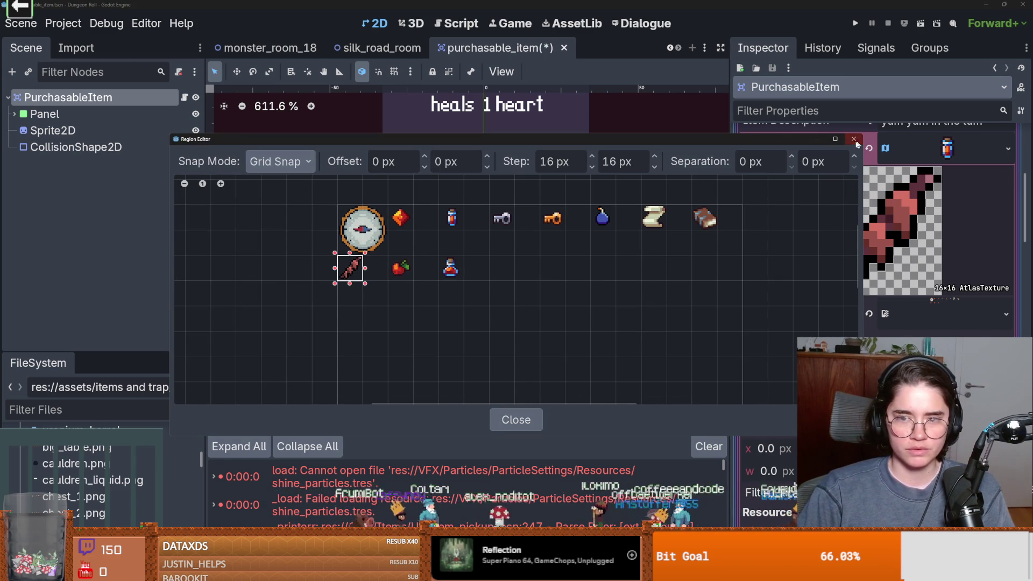
click(853, 139)
click(955, 144)
click(855, 23)
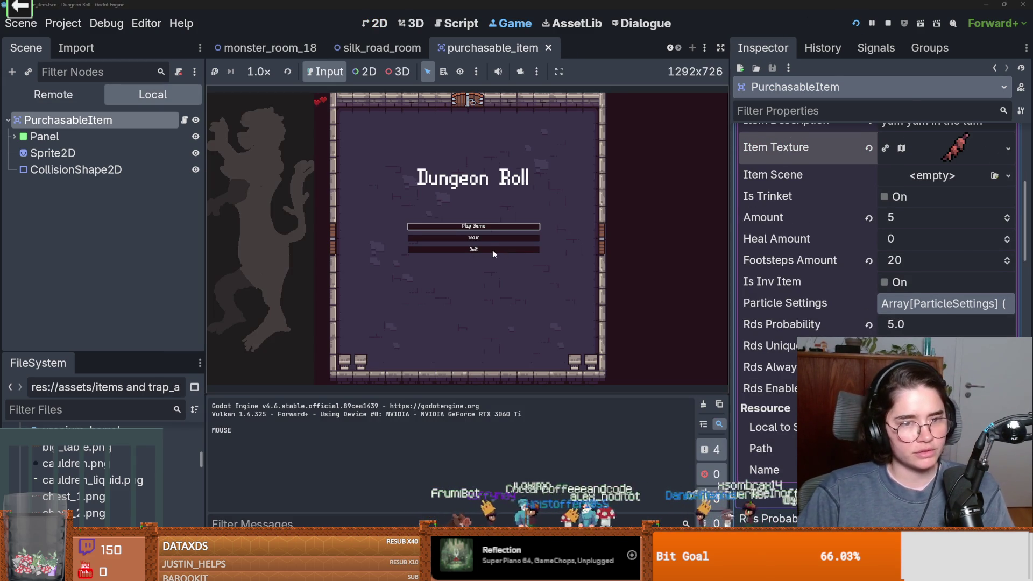
Step: Start a game as the Crusader, enter a room, and walk to the Meet Skewer item to try buying it
click(473, 226)
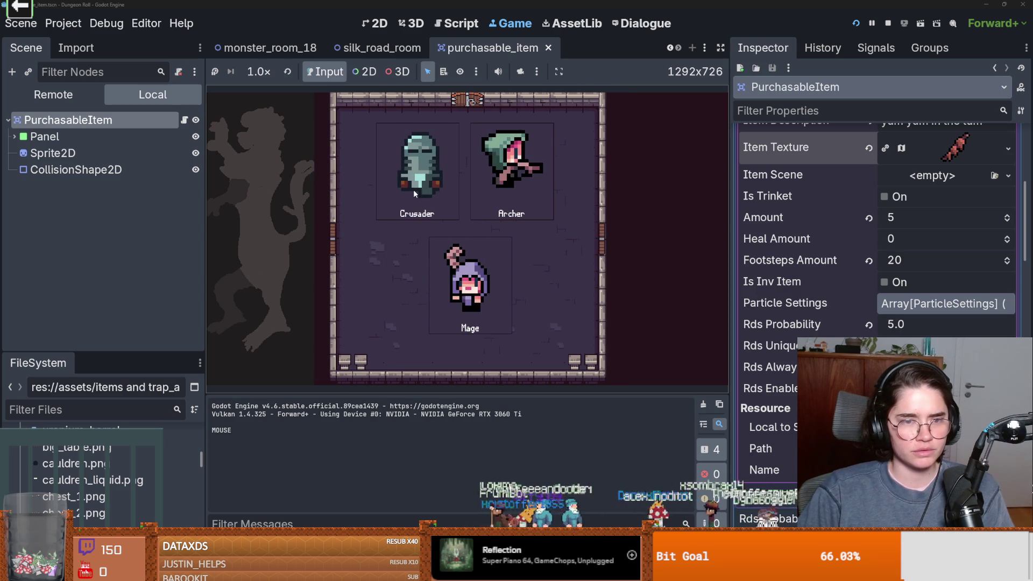
click(413, 190)
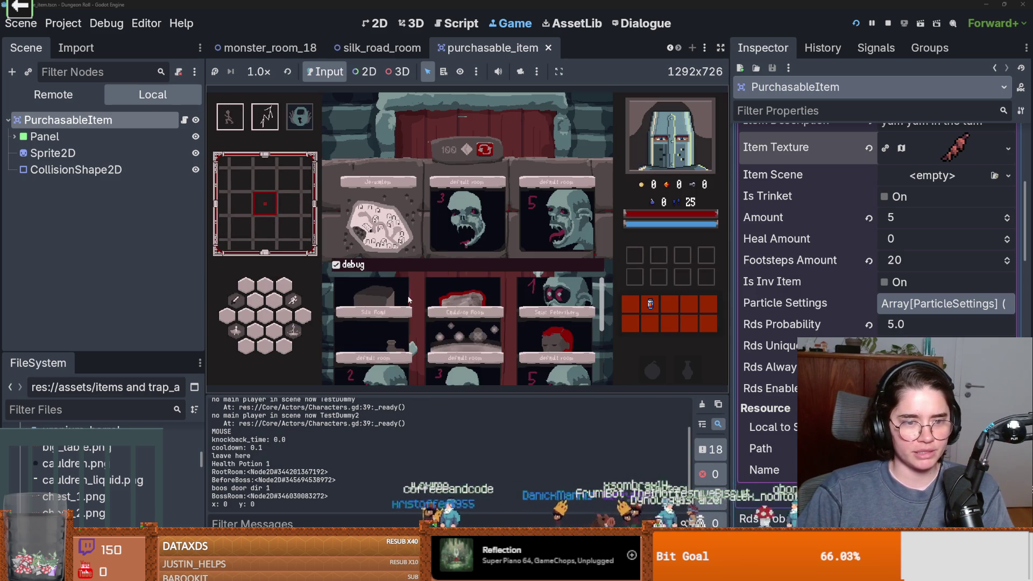
click(469, 279)
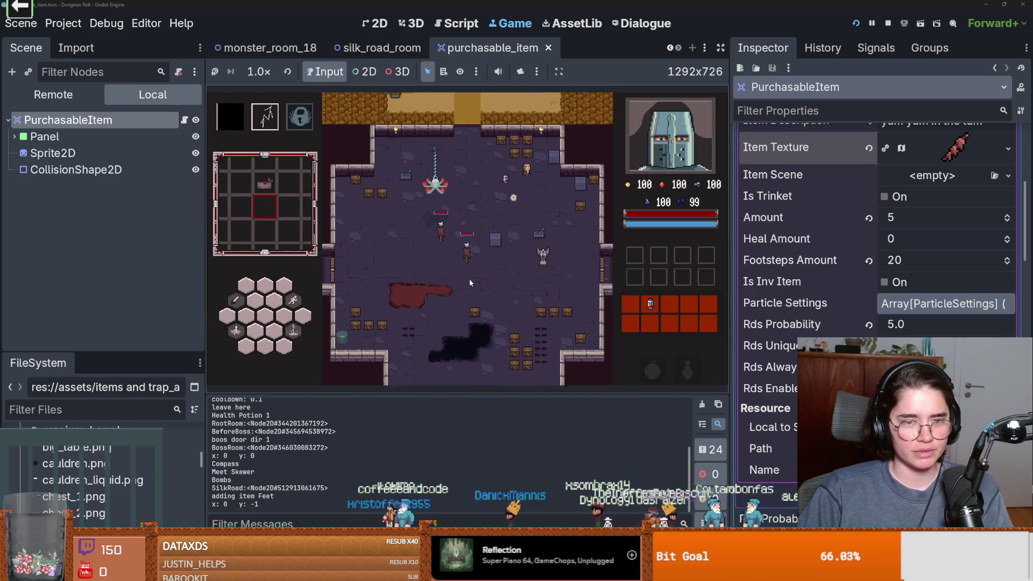
key(s)
key(d)
key(d)
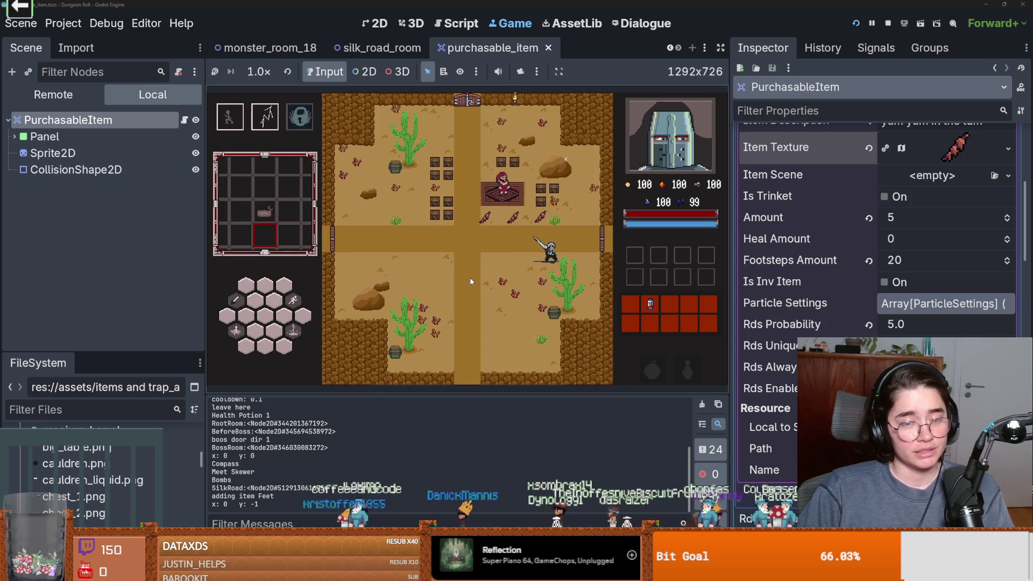
key(a)
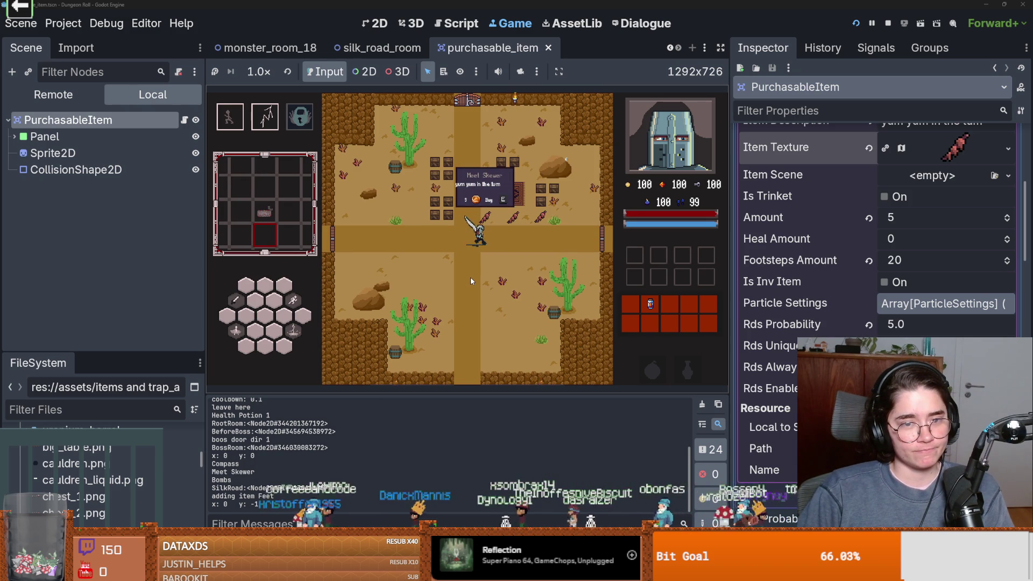
key(d)
key(a)
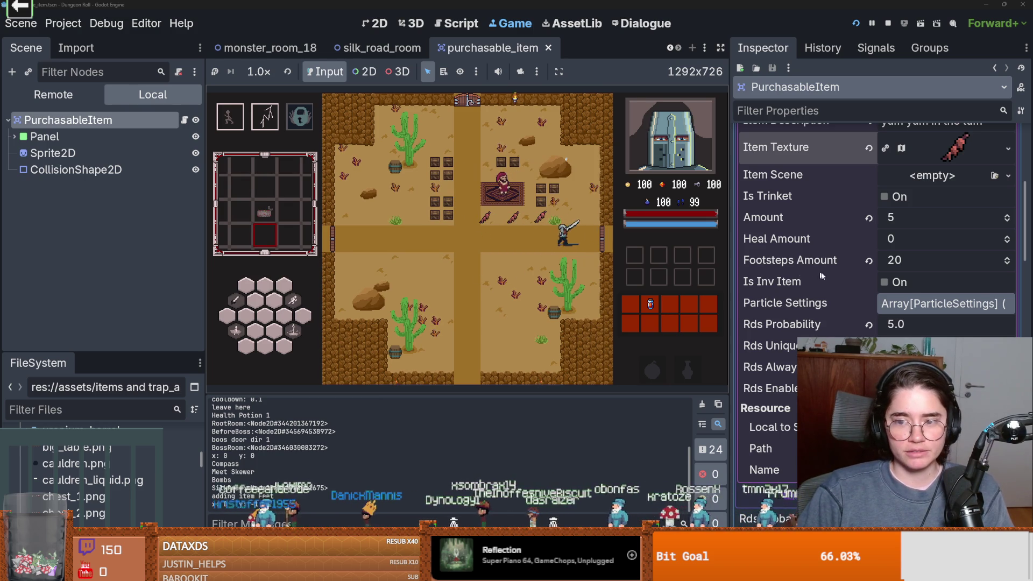
key(a)
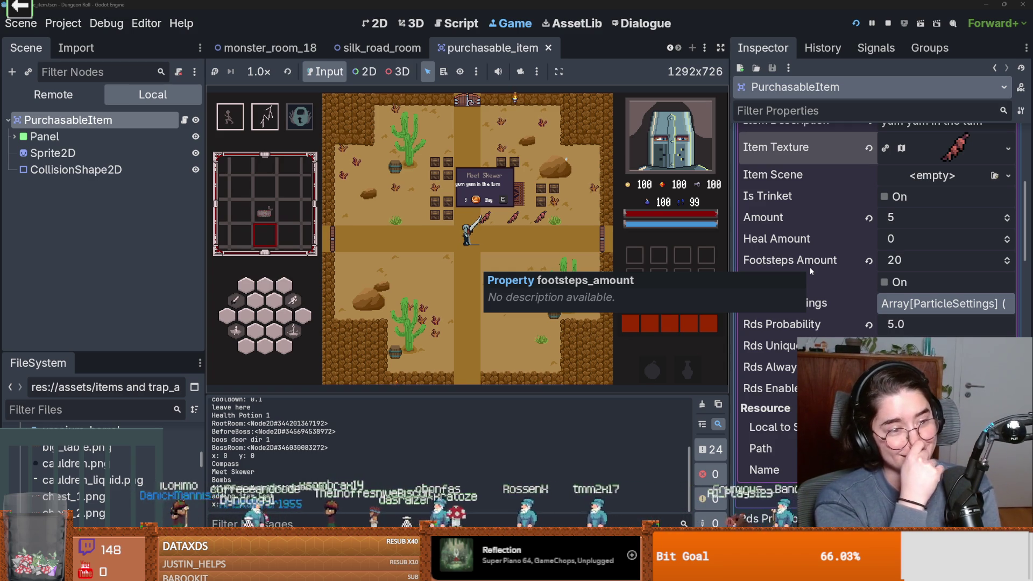
key(e)
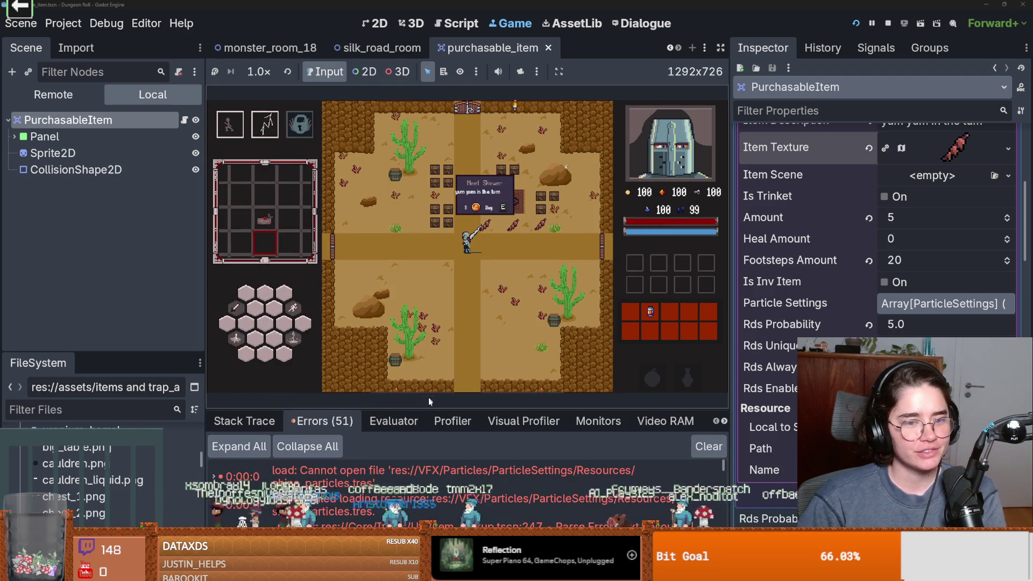
Step: Enlarge the error list and open shine_particles.tres by filtering files for 'shine_pa'
drag(430, 408, 504, 90)
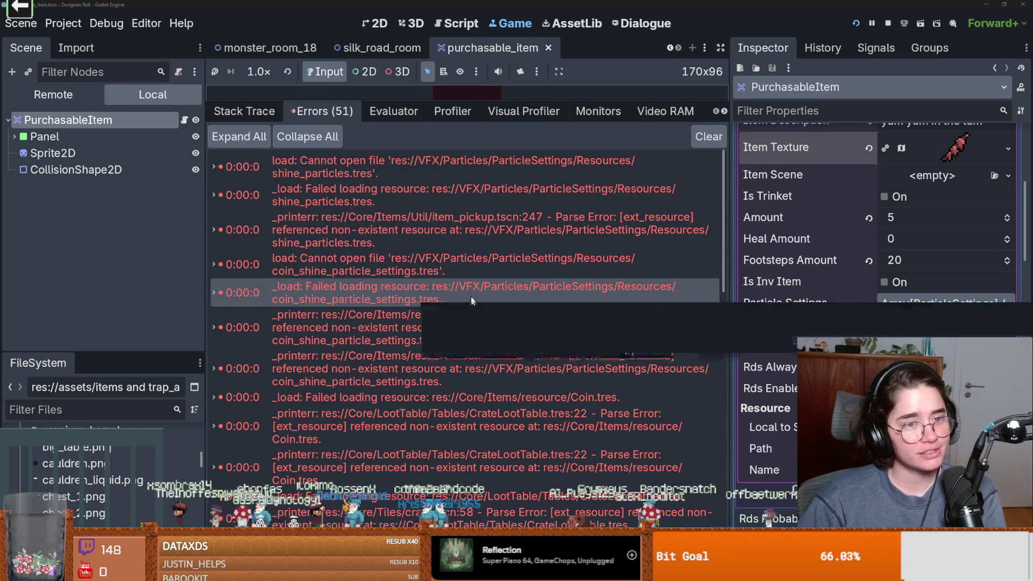
mouse_move(408, 169)
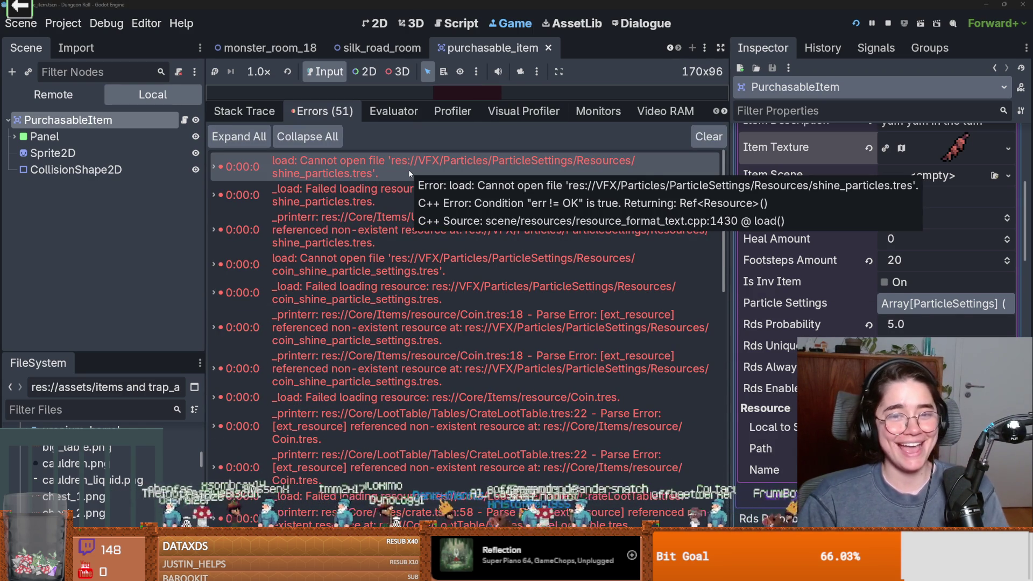
click(91, 409)
text(shine_pa)
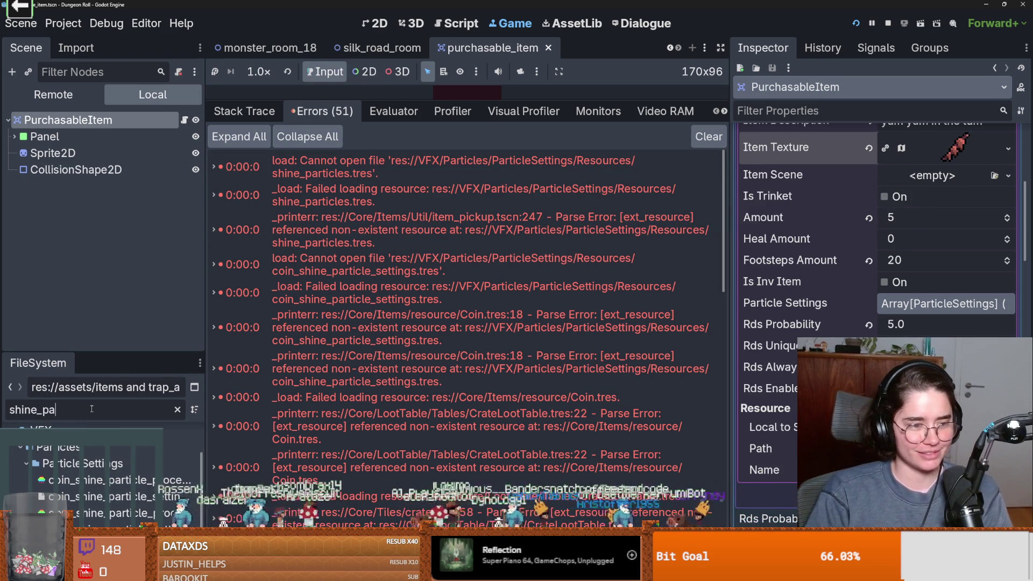
click(108, 513)
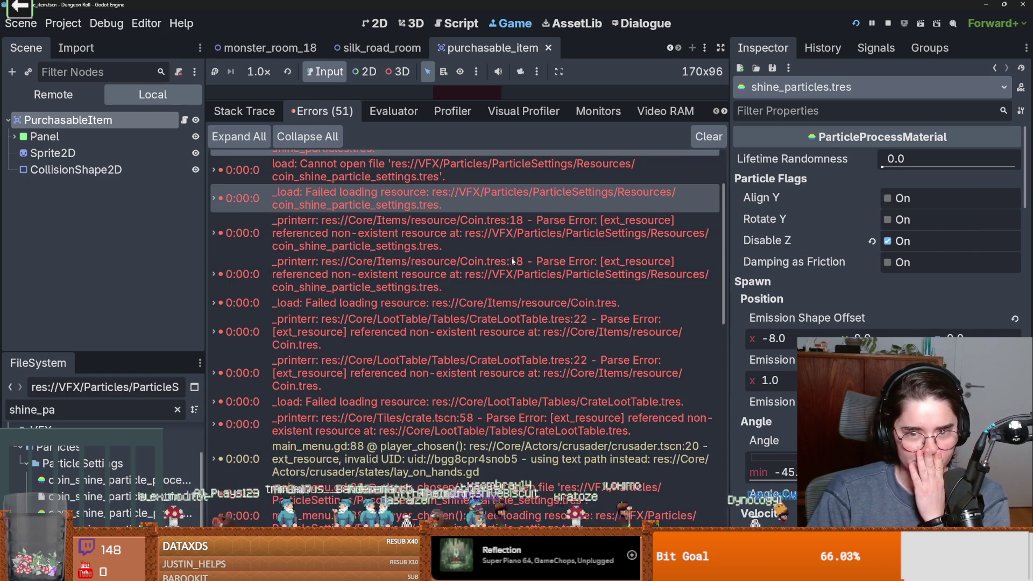
Step: Check which files own shine_particles.tres; none are found
click(135, 118)
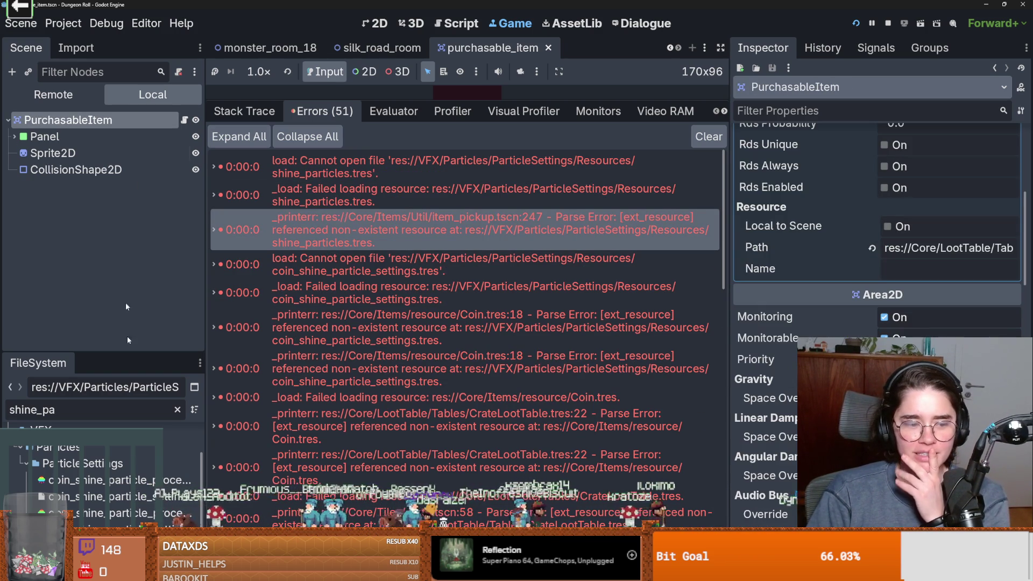
right_click(124, 496)
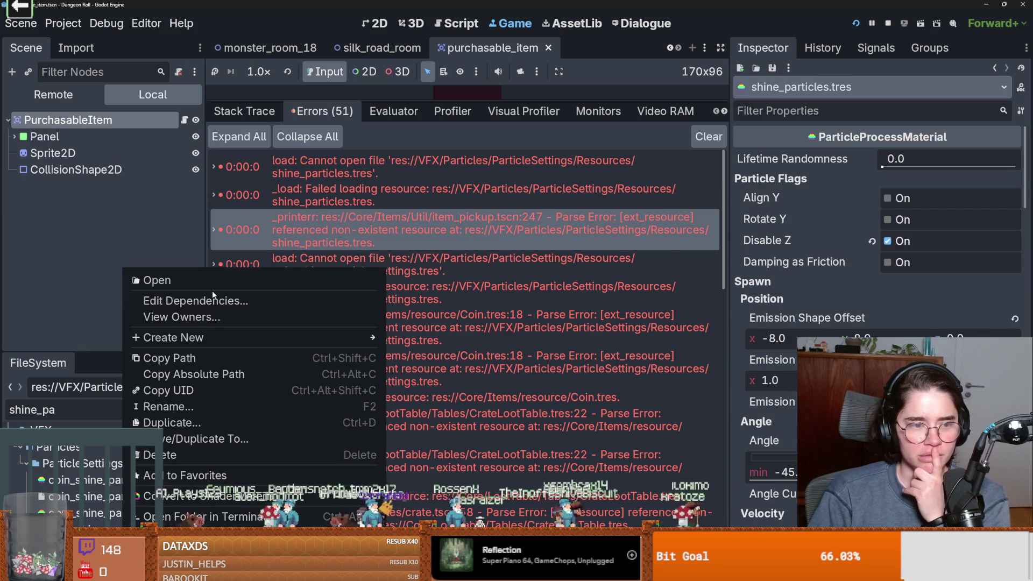
click(181, 317)
click(518, 357)
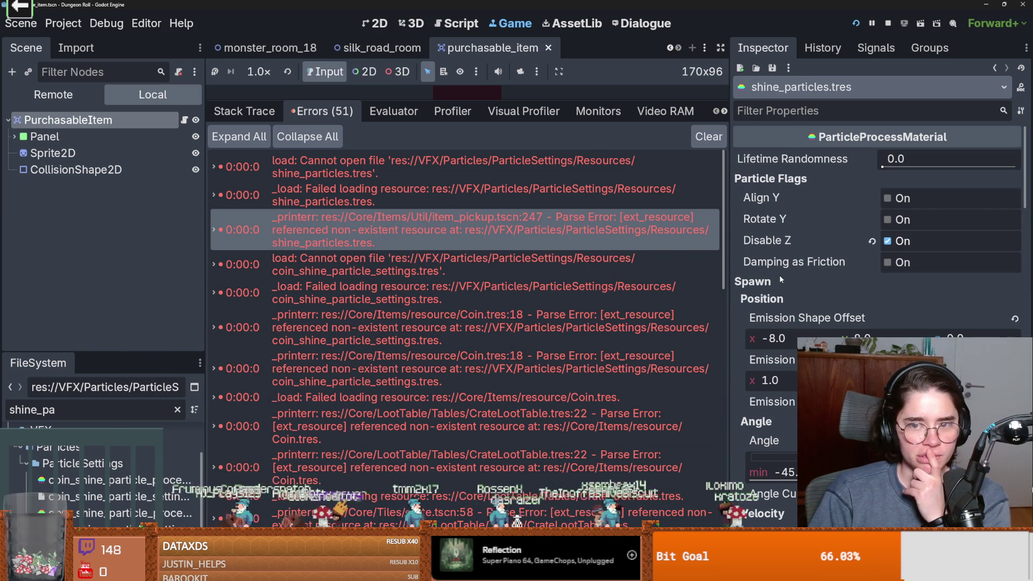
Step: View BabatLootTable.tres, listing Item, Coin.tres and BatWing.tres, with main_menu.gd open
mouse_move(822, 165)
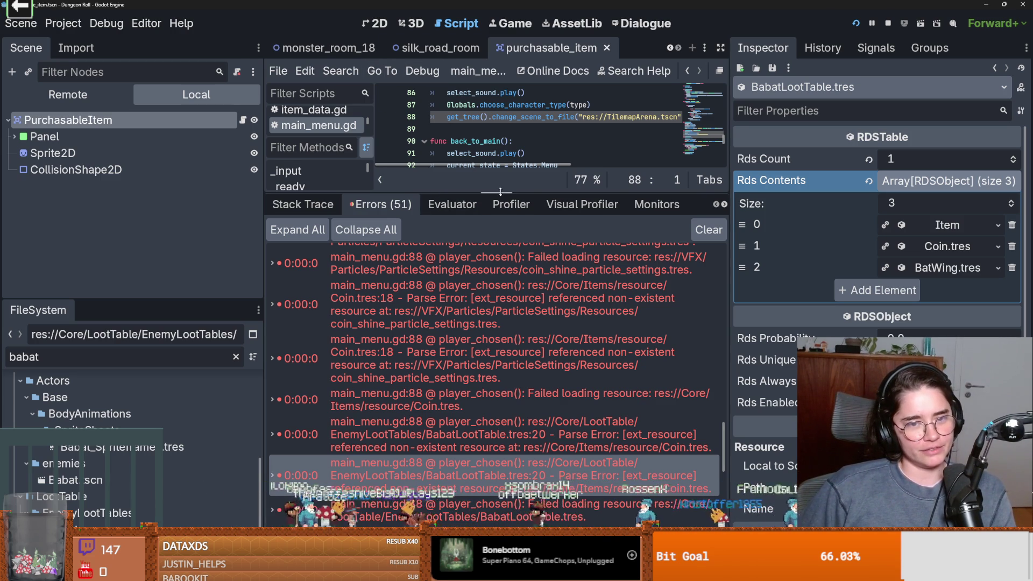
Step: Enlarge and widen the script editor over the error list, then save
drag(500, 191, 554, 472)
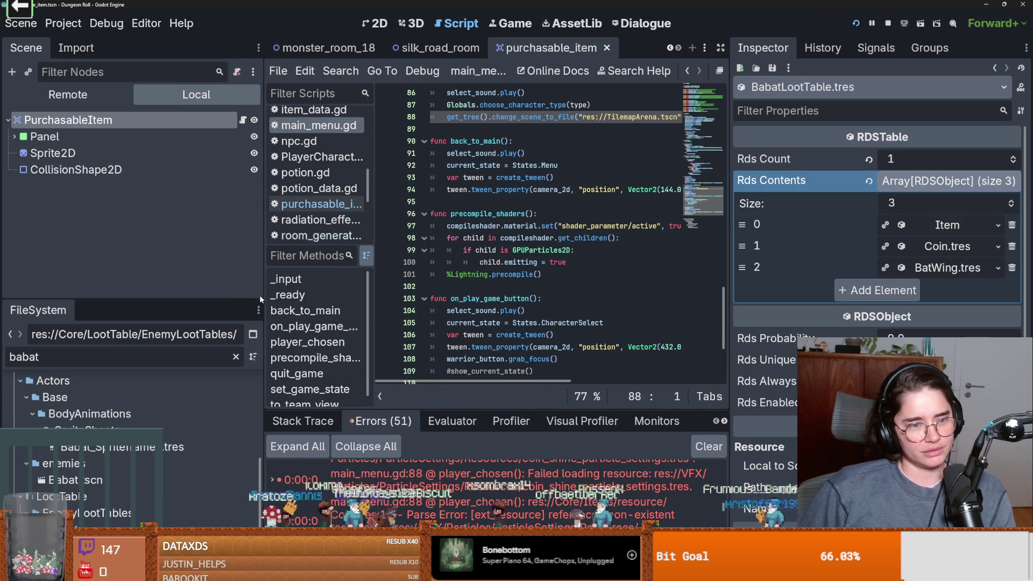
drag(262, 296, 114, 296)
click(365, 287)
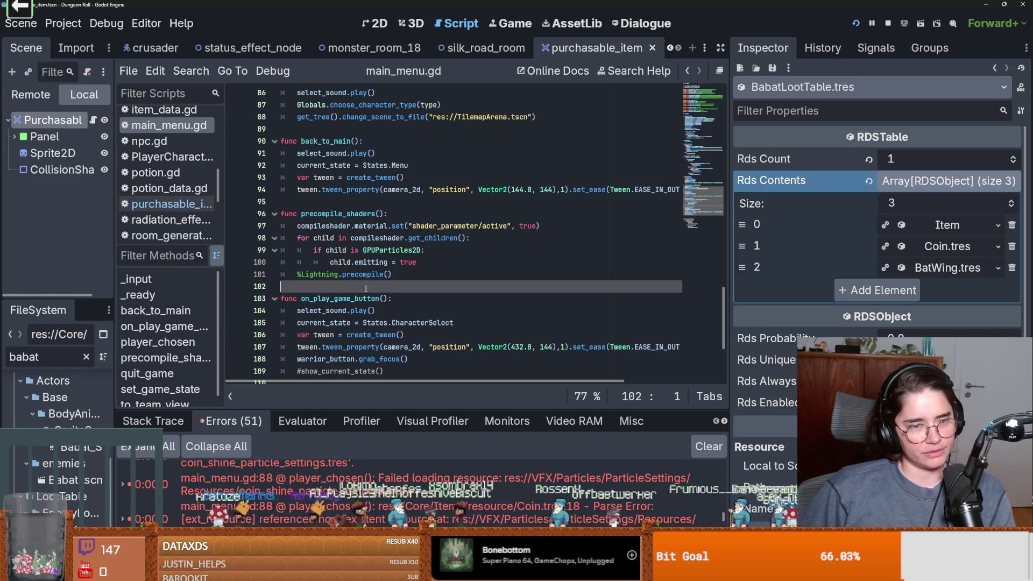
key(ctrl+s)
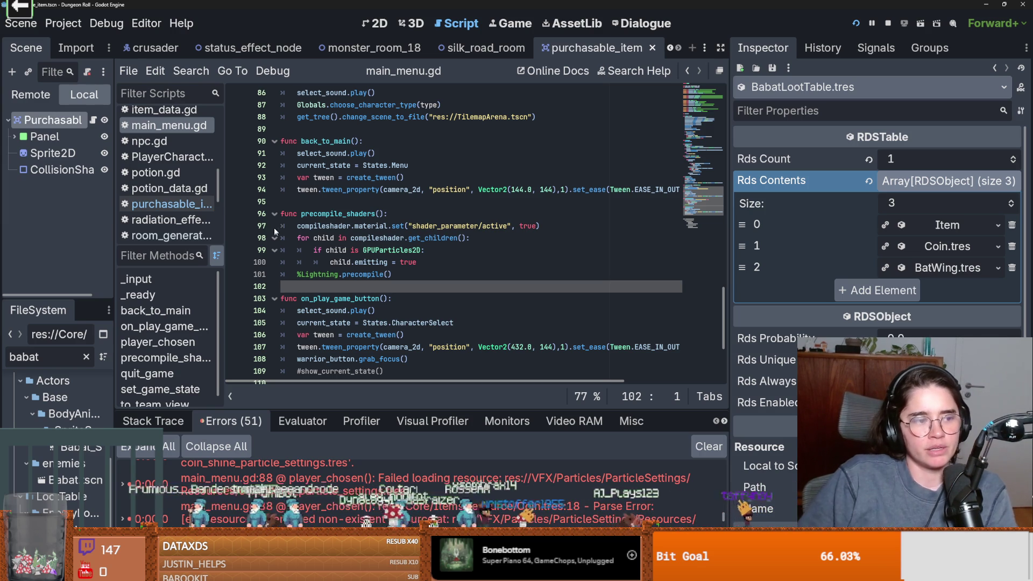
Step: Review main_menu.gd around lines 101 and 57, widen the docks, and save
click(450, 274)
scroll(431, 291, up, 10)
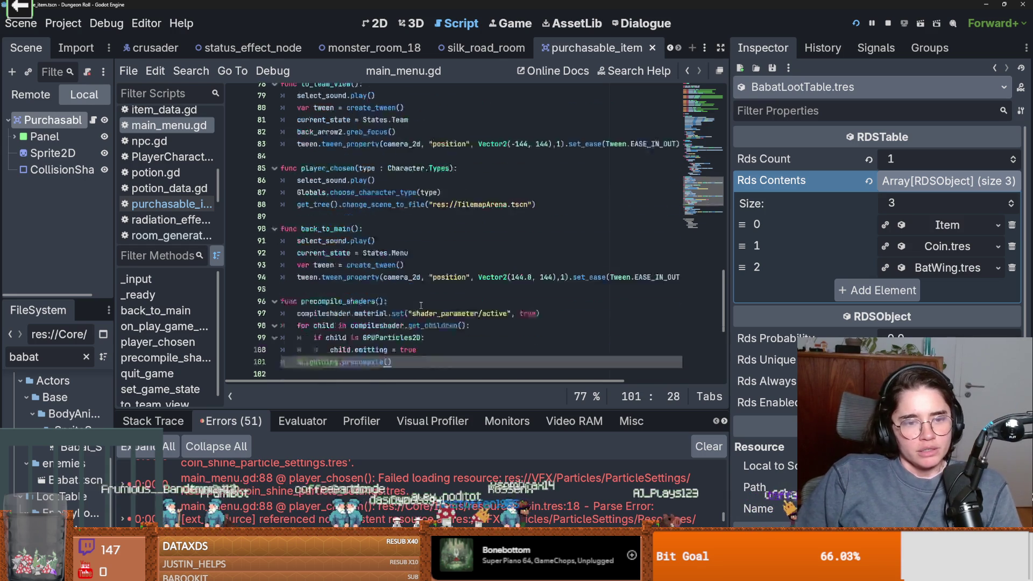
scroll(428, 308, up, 5)
key(ctrl+s)
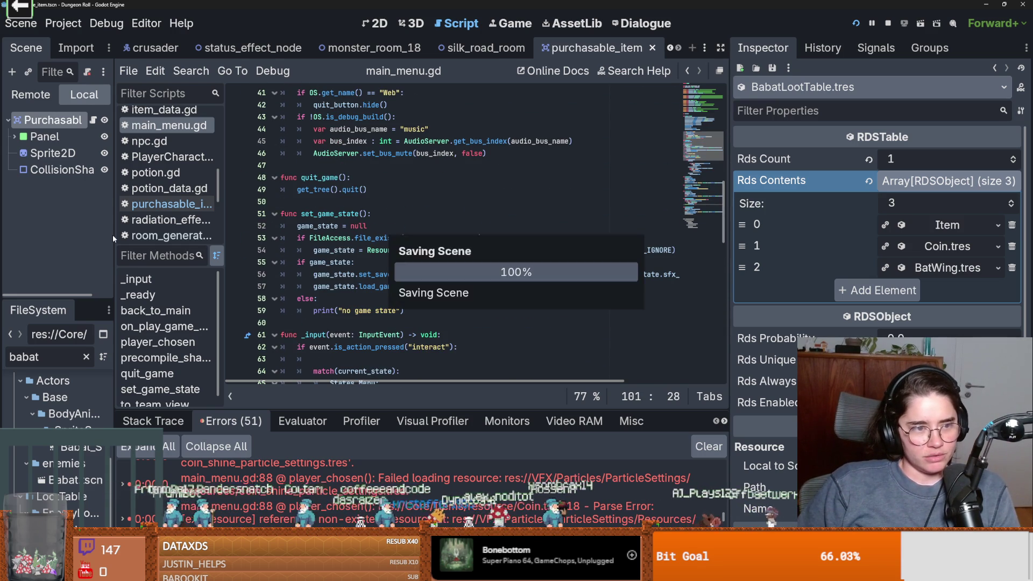
drag(116, 236, 139, 237)
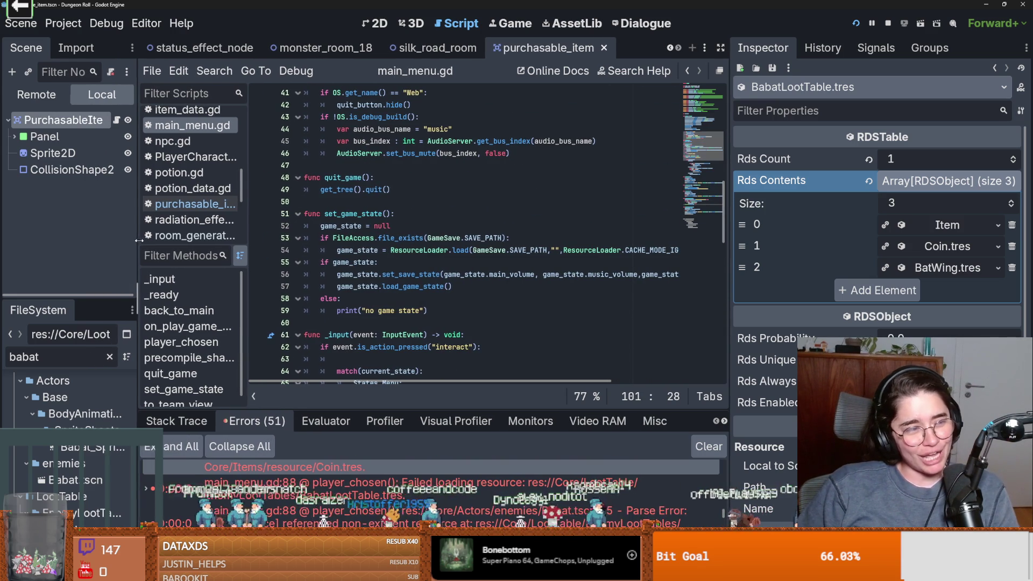
click(479, 290)
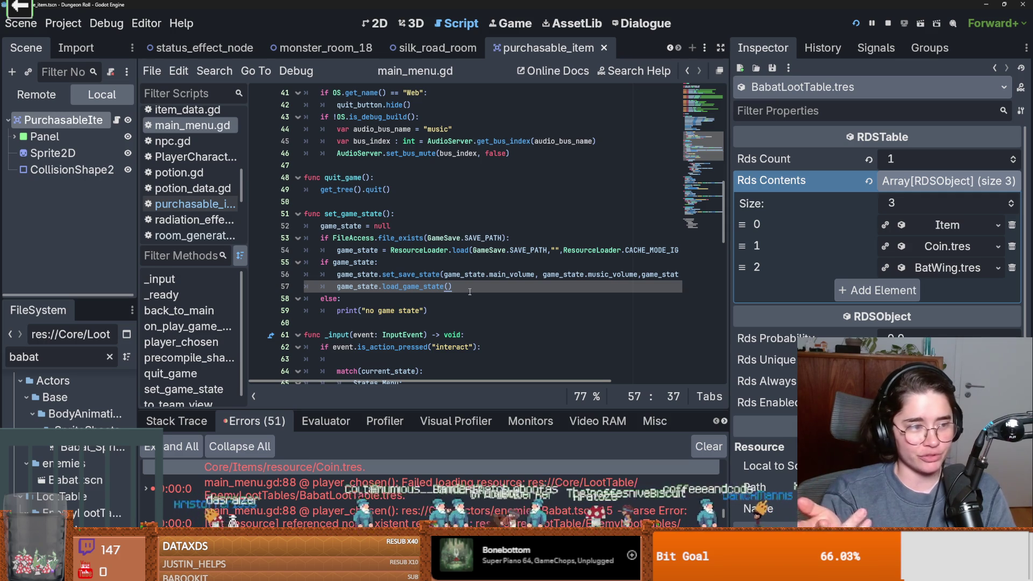
key(ctrl+s)
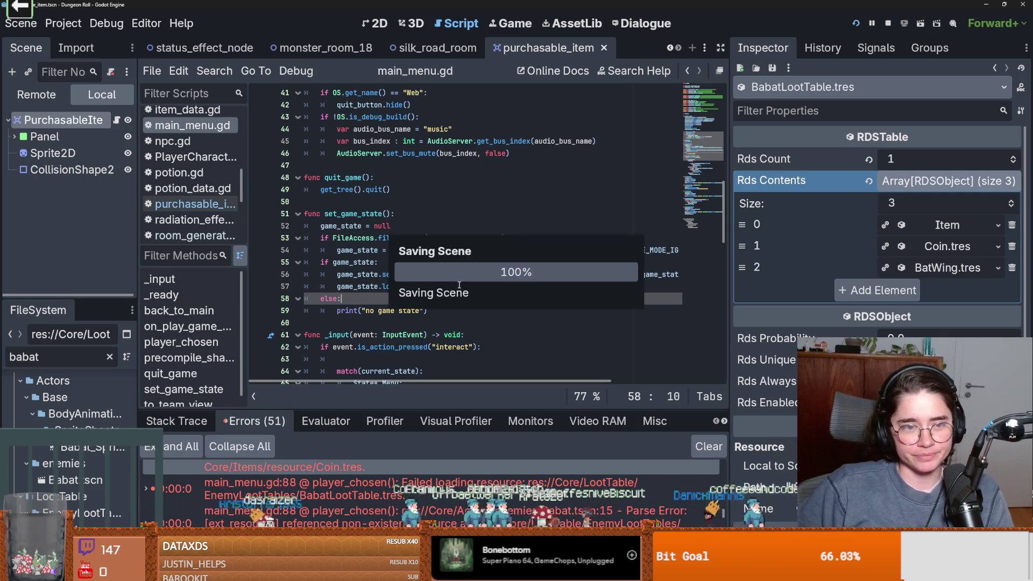
Step: Read through main_menu.gd lines 47–51 and above, saving again along the way
scroll(454, 296, up, 1)
click(332, 240)
key(ctrl+s)
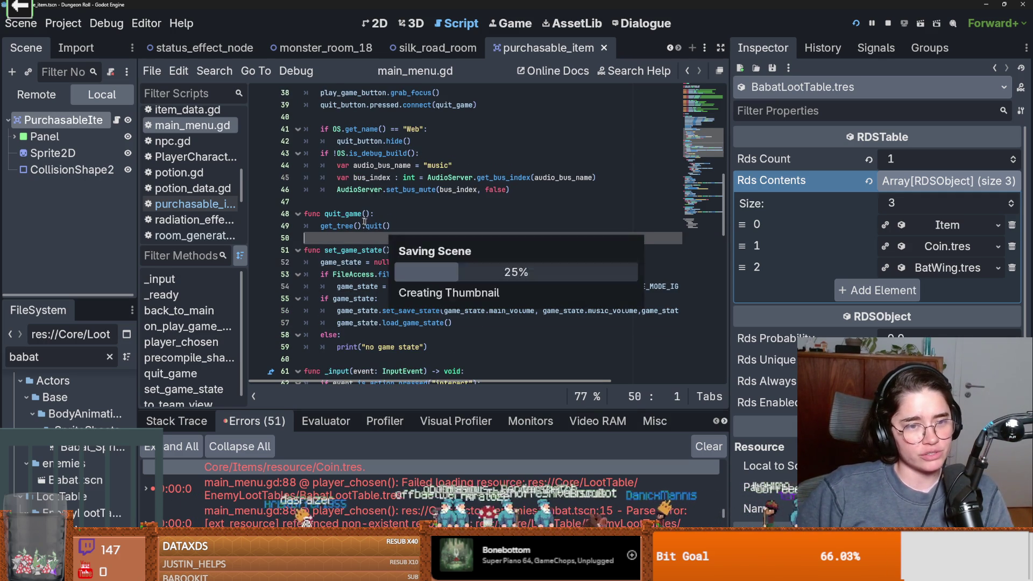
click(355, 207)
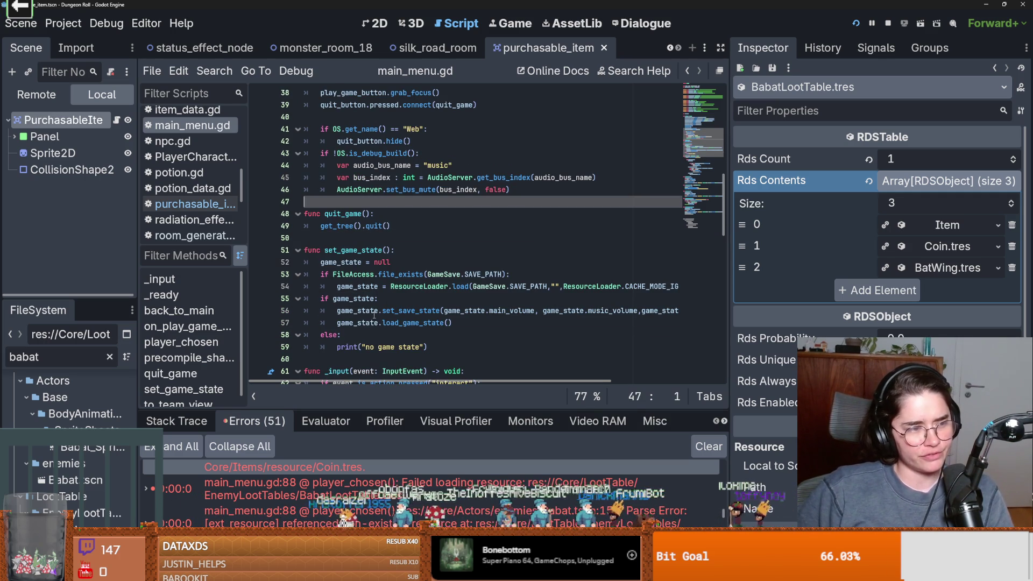
click(340, 251)
click(349, 240)
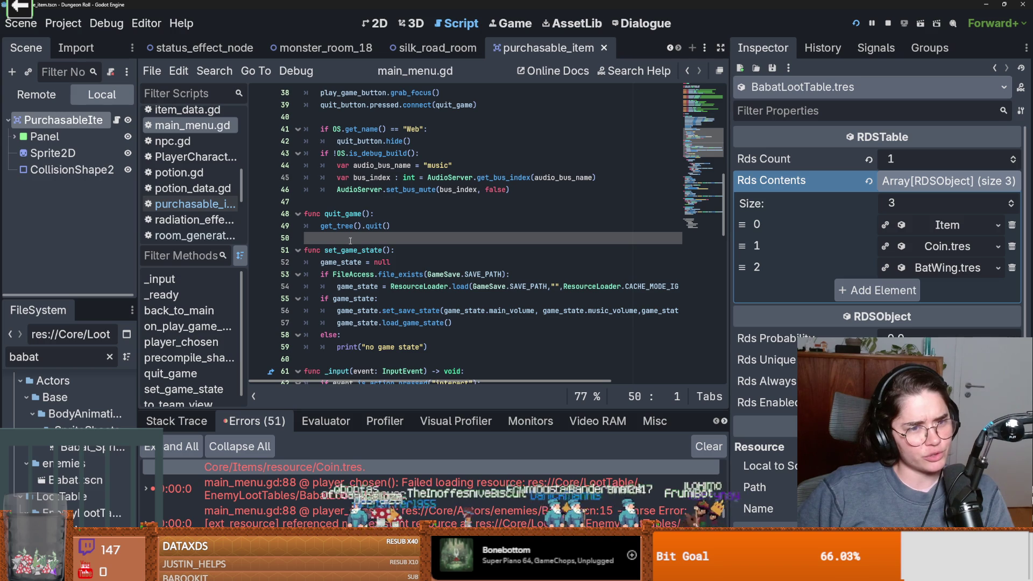
scroll(350, 249, up, 1)
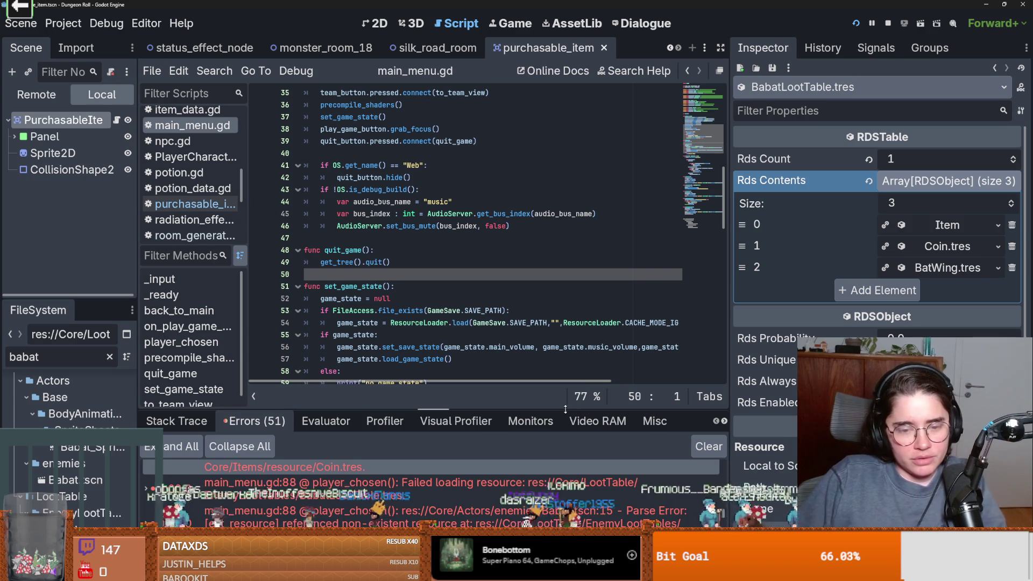
scroll(452, 281, up, 1)
scroll(452, 281, up, 5)
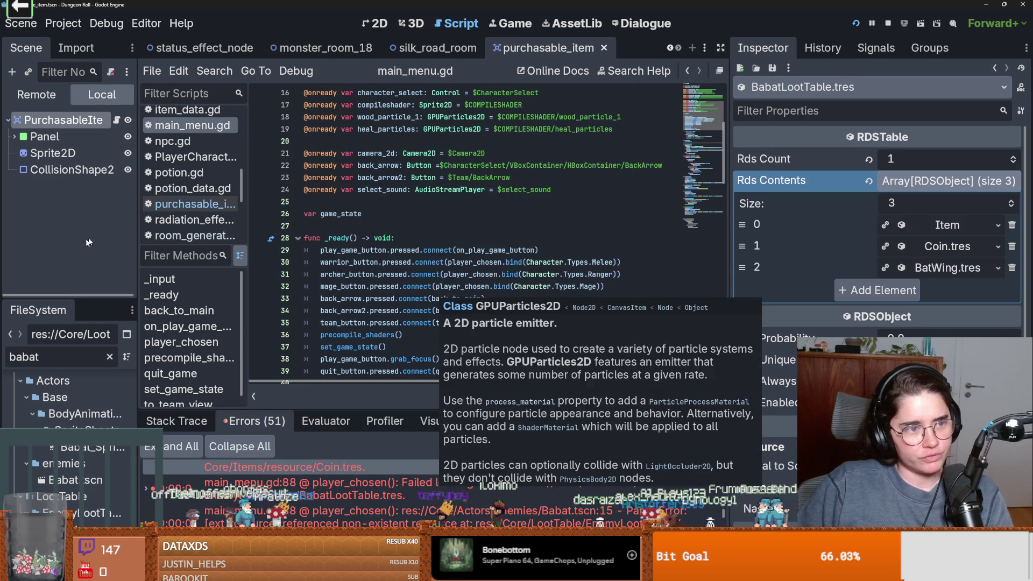
drag(107, 296, 107, 349)
Step: Widen the scene dock, select the PurchasableItem root, review its Item Resource, and save
drag(137, 314, 255, 306)
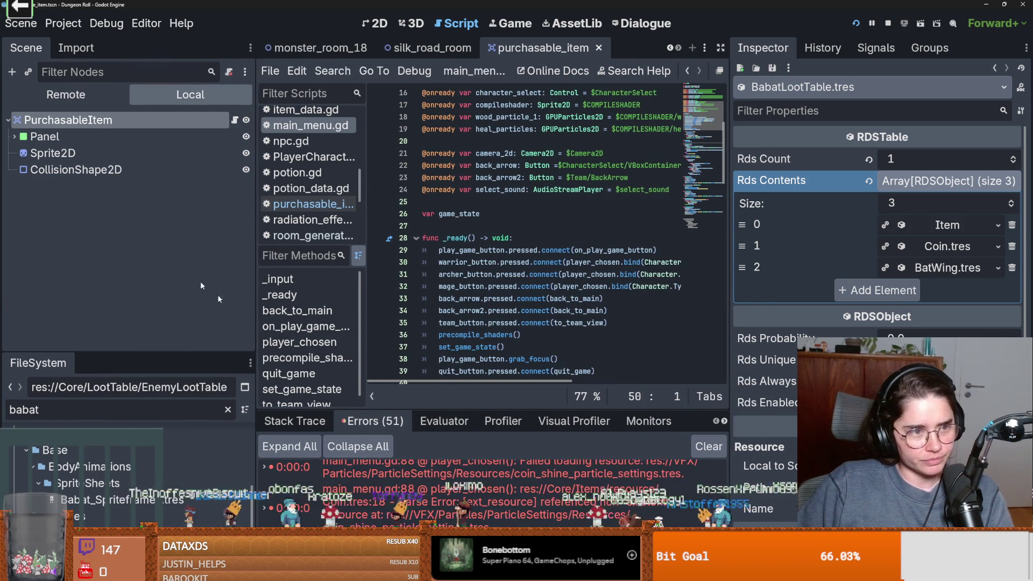
click(103, 136)
click(152, 128)
key(ctrl+s)
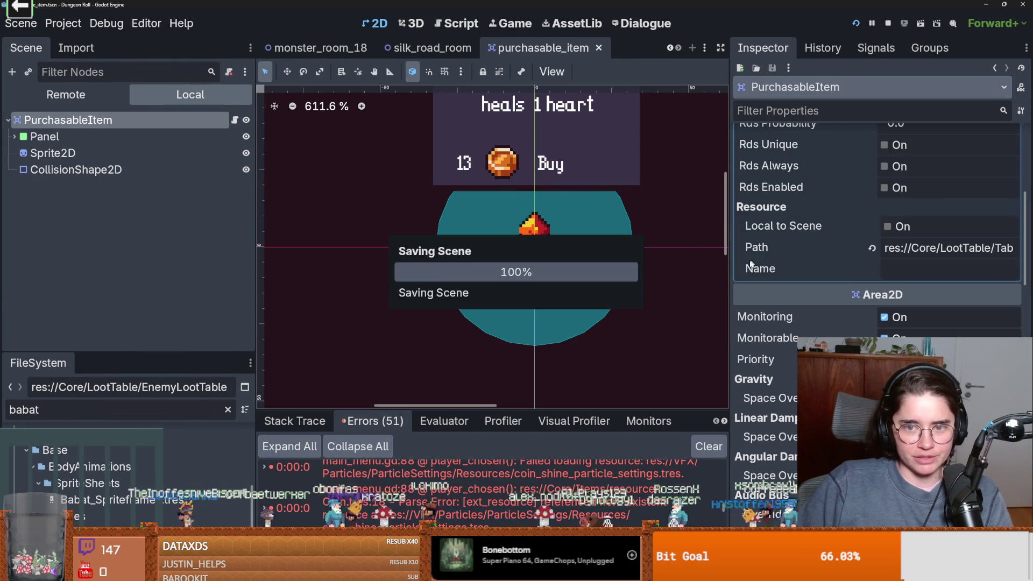
scroll(766, 438, up, 2)
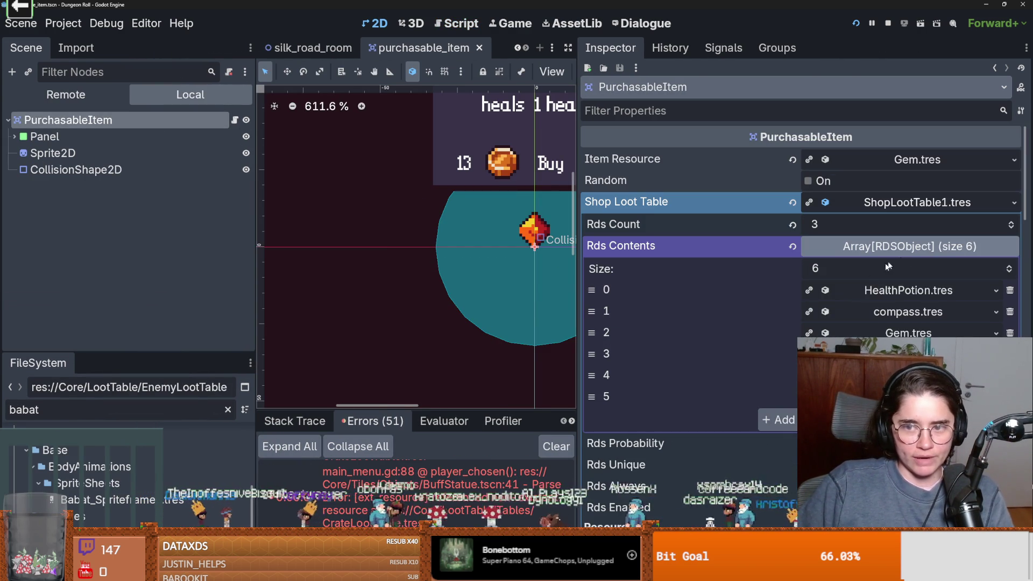
key(ctrl+s)
click(893, 204)
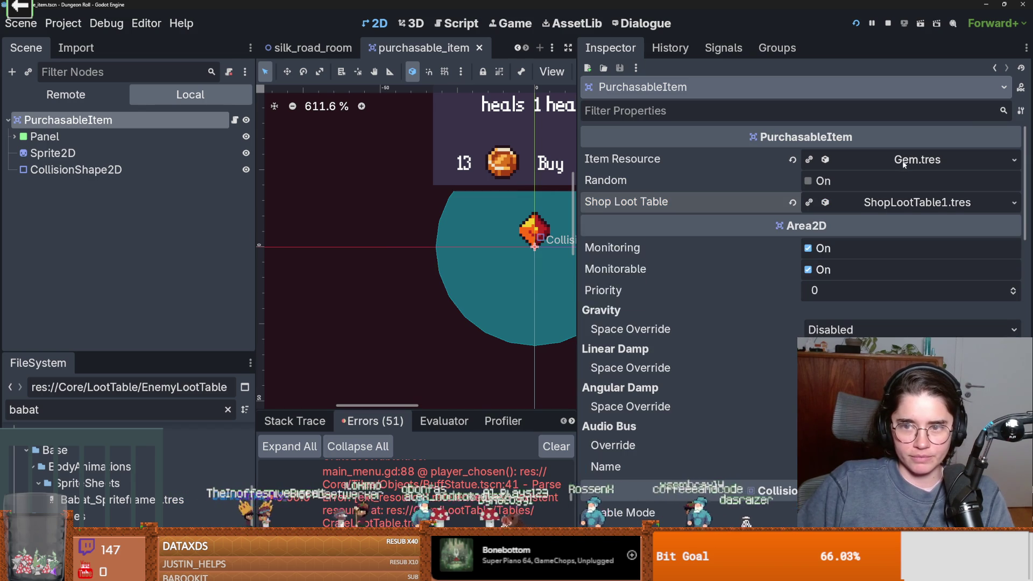
click(902, 163)
key(ctrl+s)
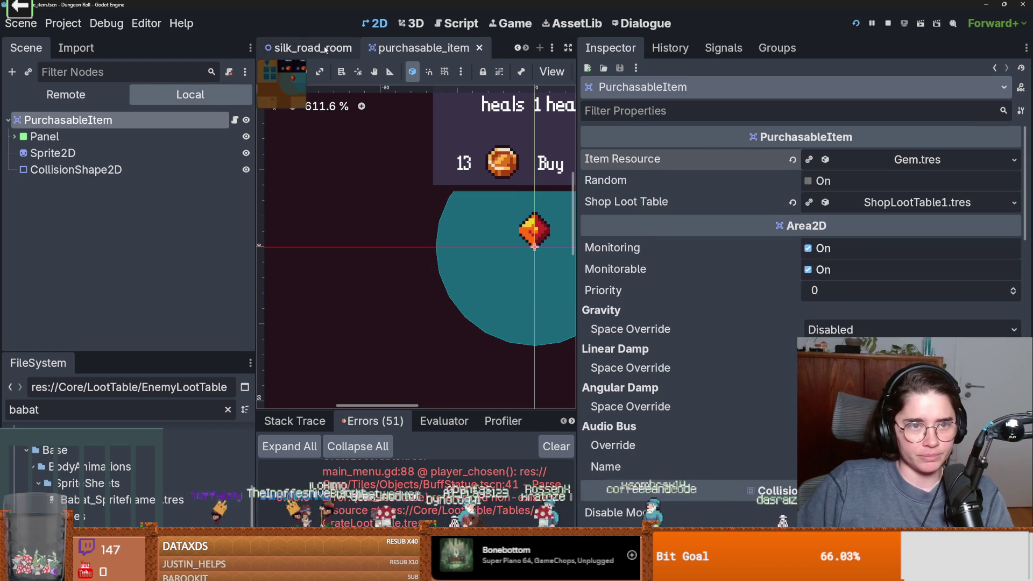
Step: Switch between the silk_road_room and purchasable_item scenes and close monster_room_18
click(325, 49)
drag(576, 126, 755, 129)
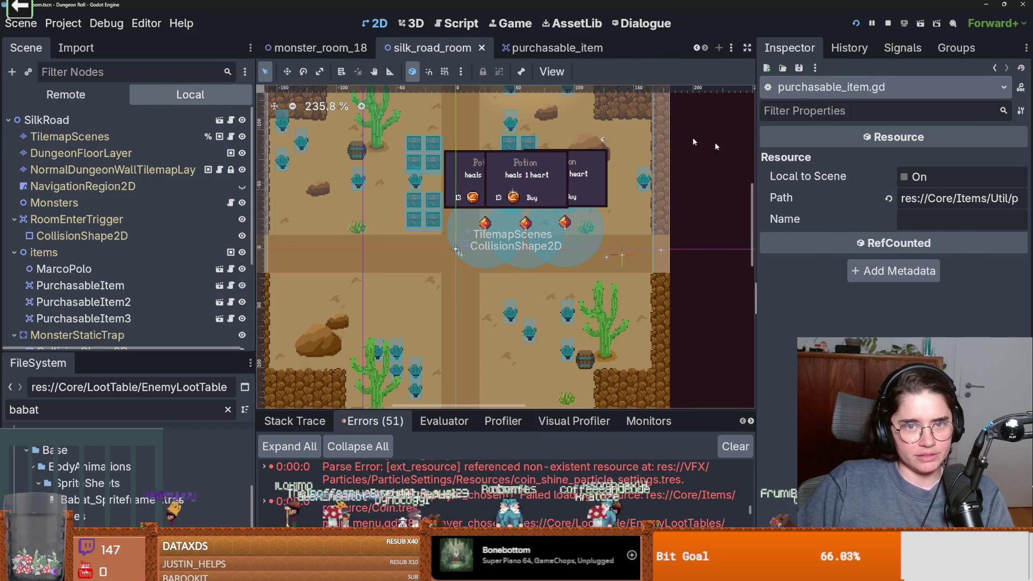
click(538, 47)
scroll(699, 50, up, 5)
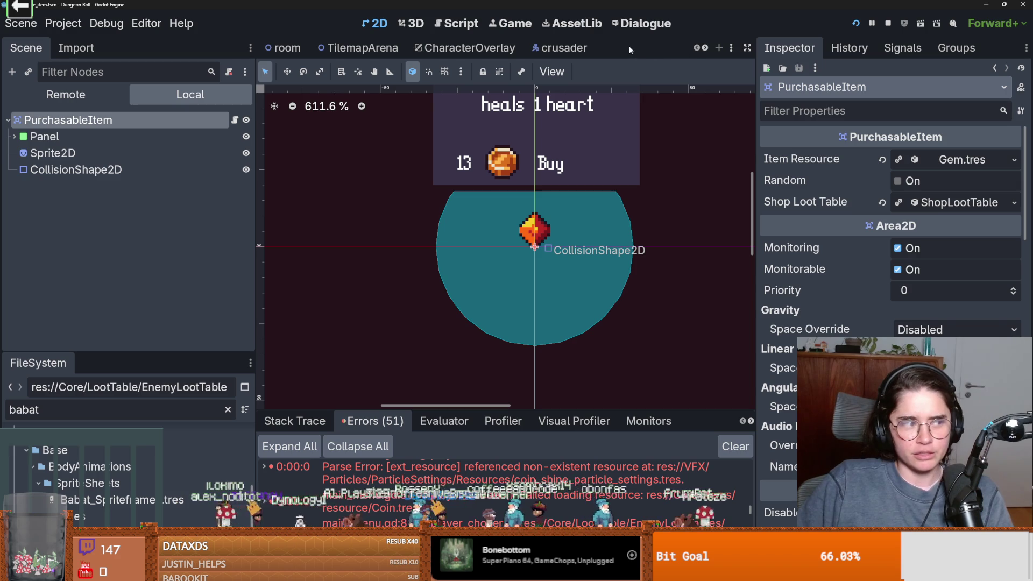
scroll(704, 48, down, 3)
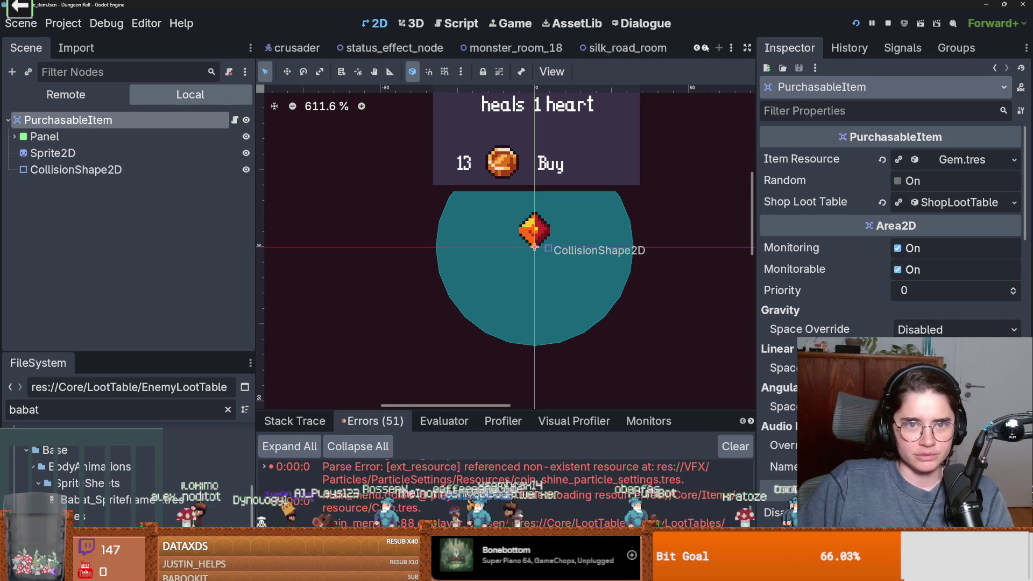
click(500, 48)
key(ctrl+w)
Step: Close the status effect scene tab and run the project
click(500, 47)
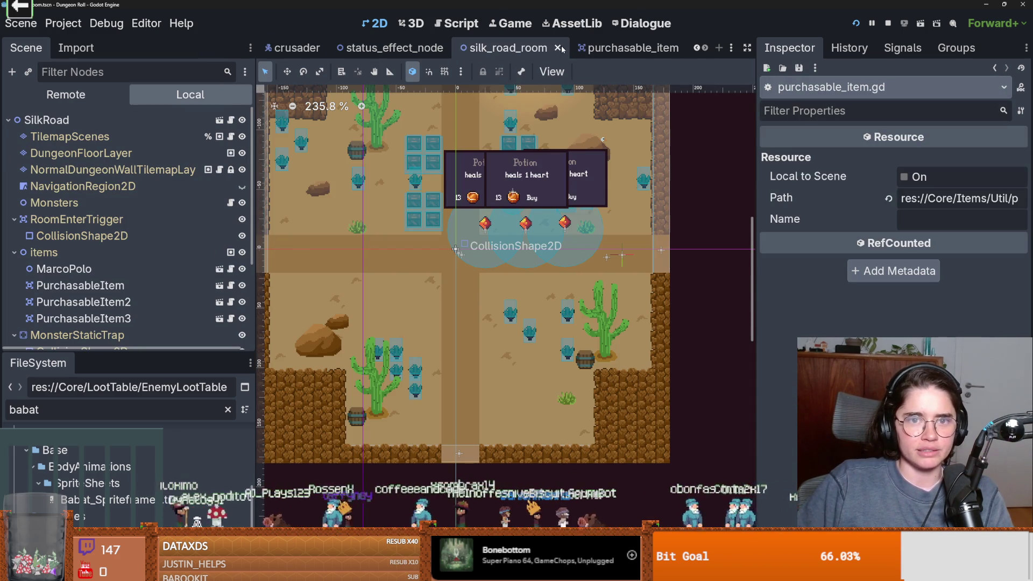
click(395, 48)
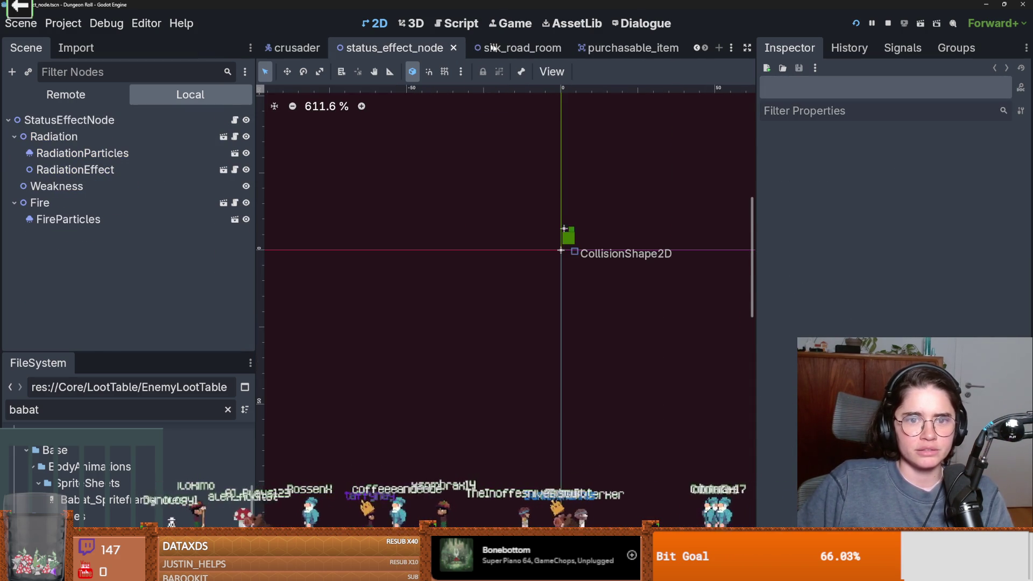
click(453, 48)
click(466, 47)
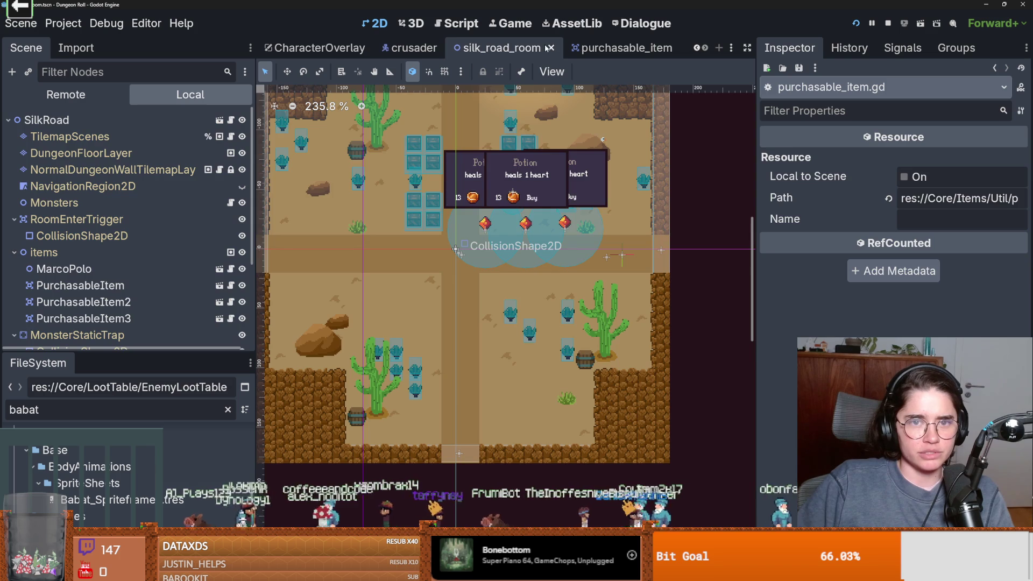
key(ctrl+w)
click(862, 23)
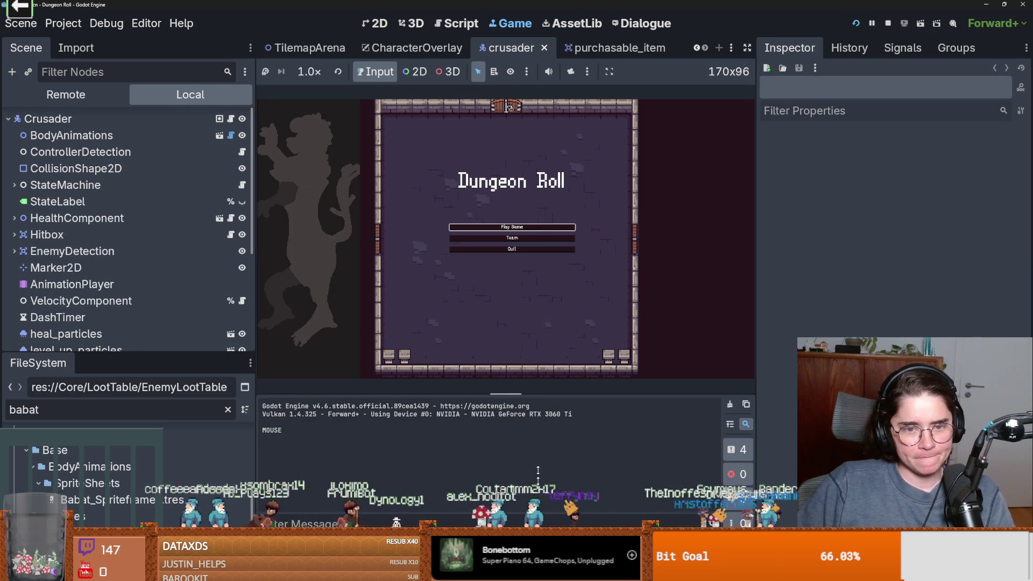
Step: Pick a starting room and walk the crusader into the desert shop past the Compass item
click(610, 72)
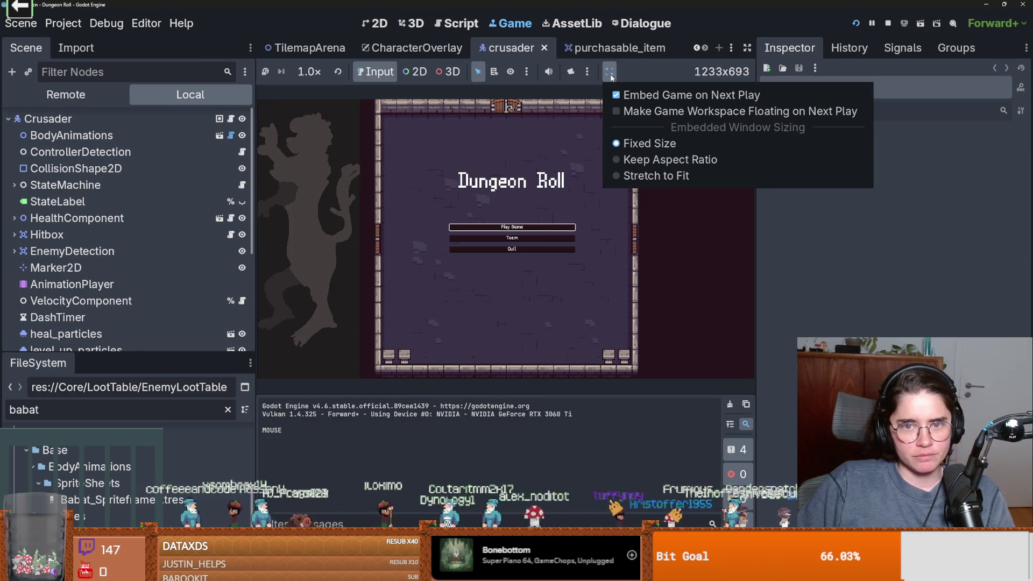
click(699, 204)
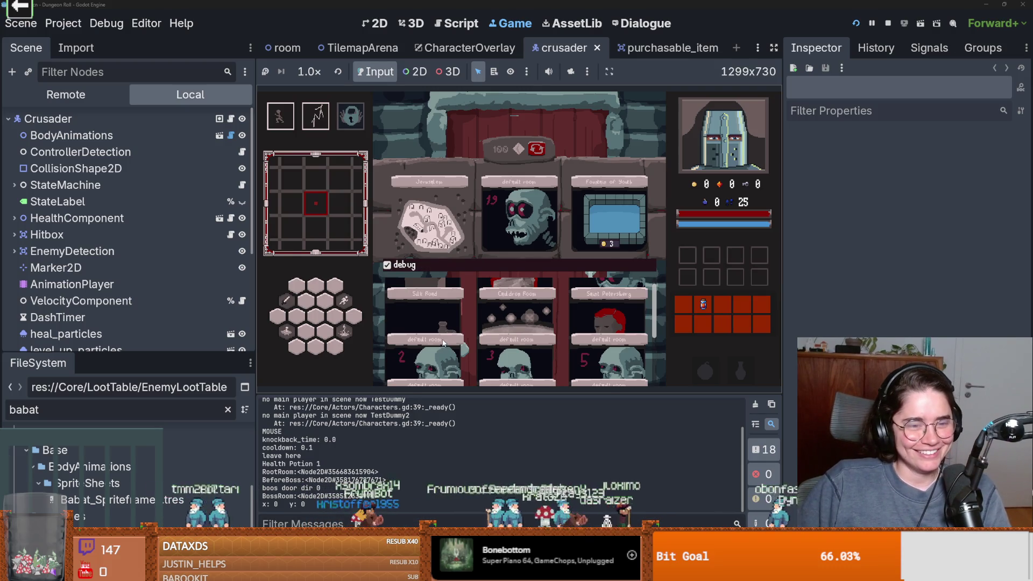
click(443, 346)
key(w)
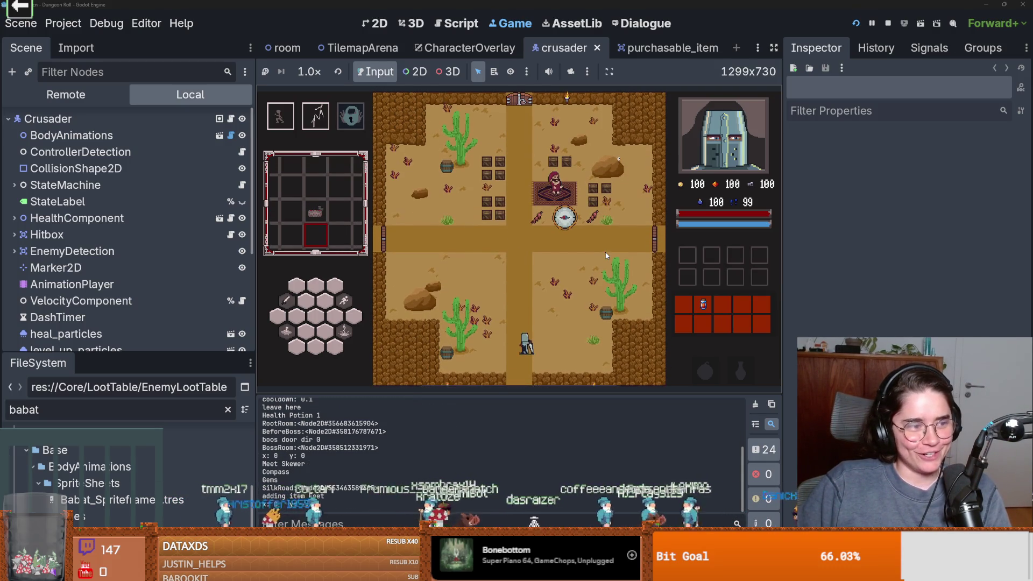
key(w)
key(w)
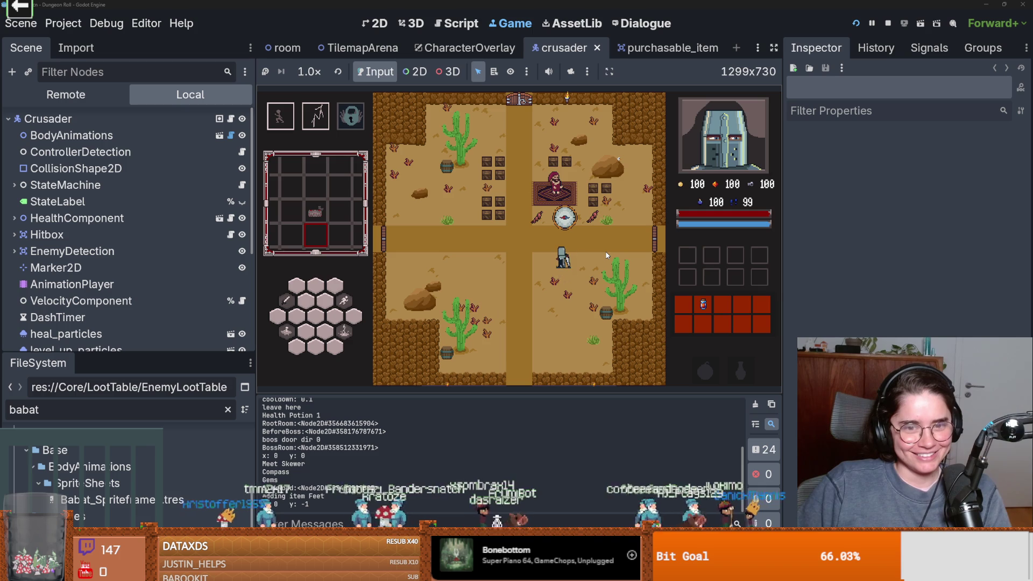
key(d)
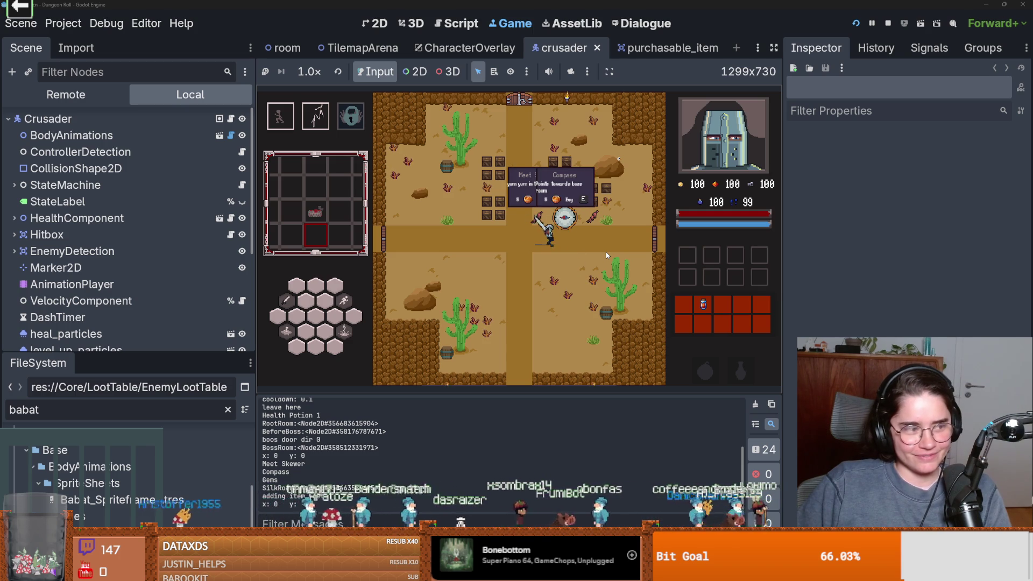
key(a)
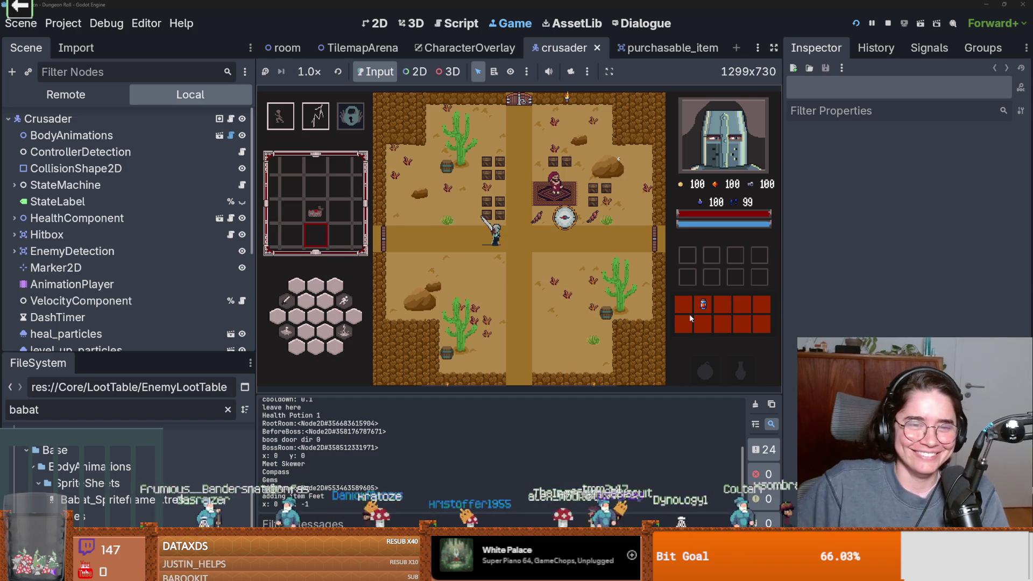
Step: Swing the crusader's sword around the shop and the crates, then stop the game
click(503, 165)
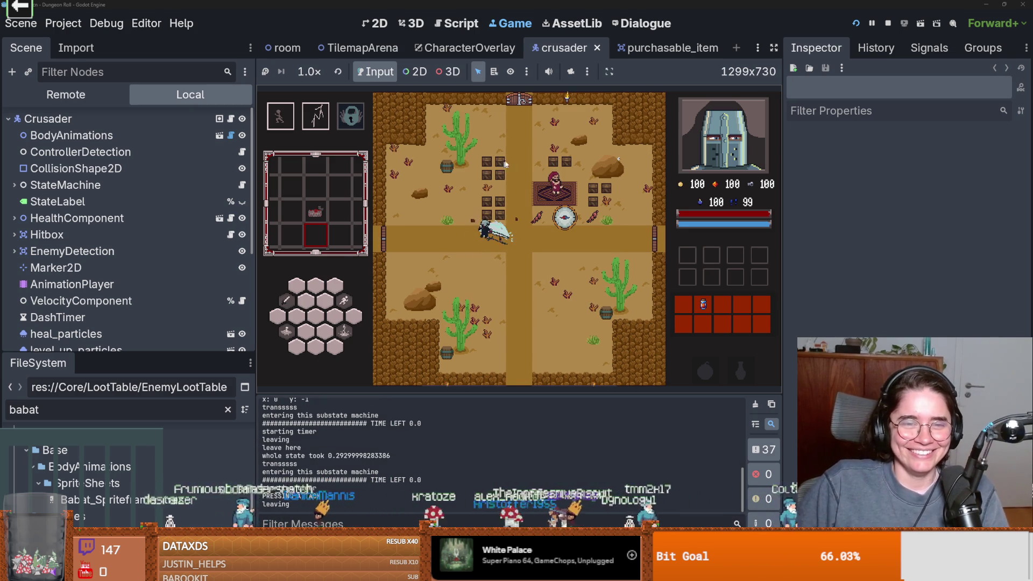
click(541, 250)
click(538, 241)
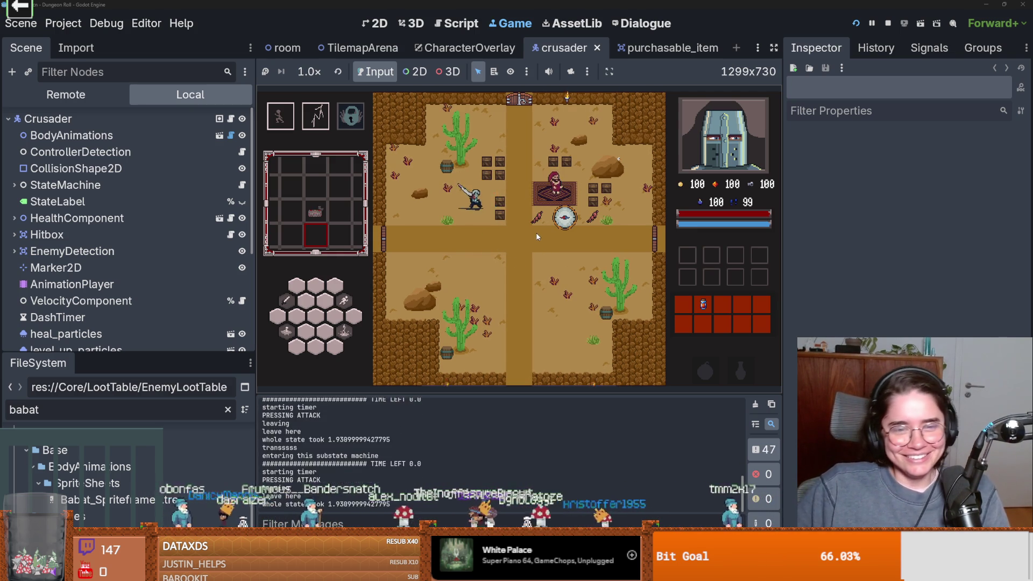
click(537, 231)
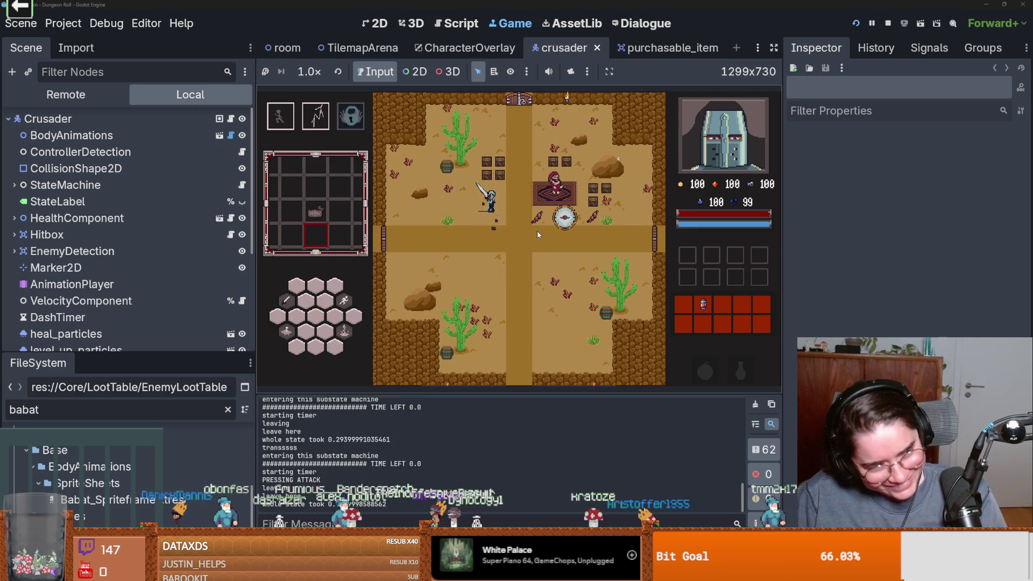
key(w)
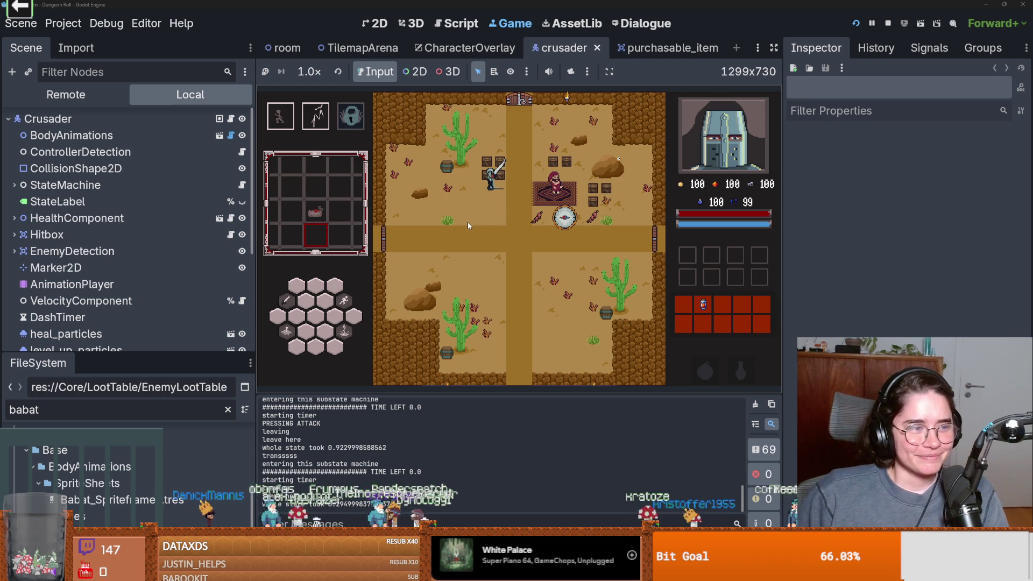
click(534, 170)
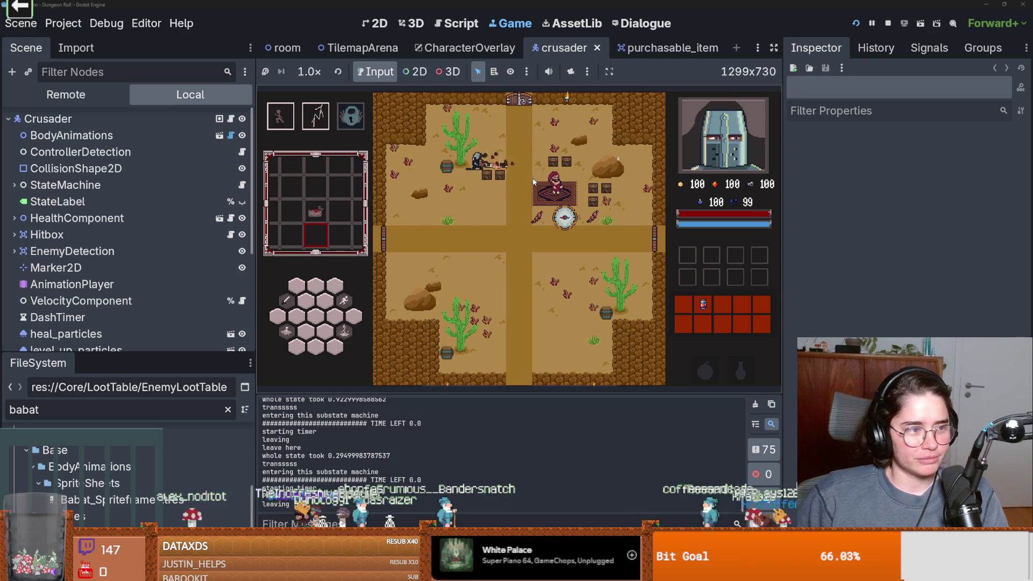
click(529, 185)
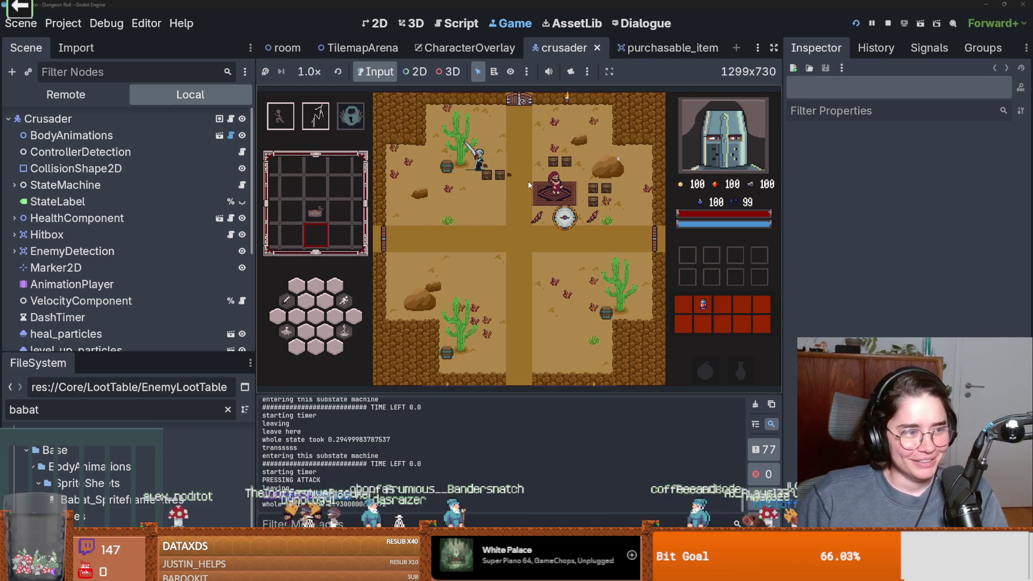
click(487, 168)
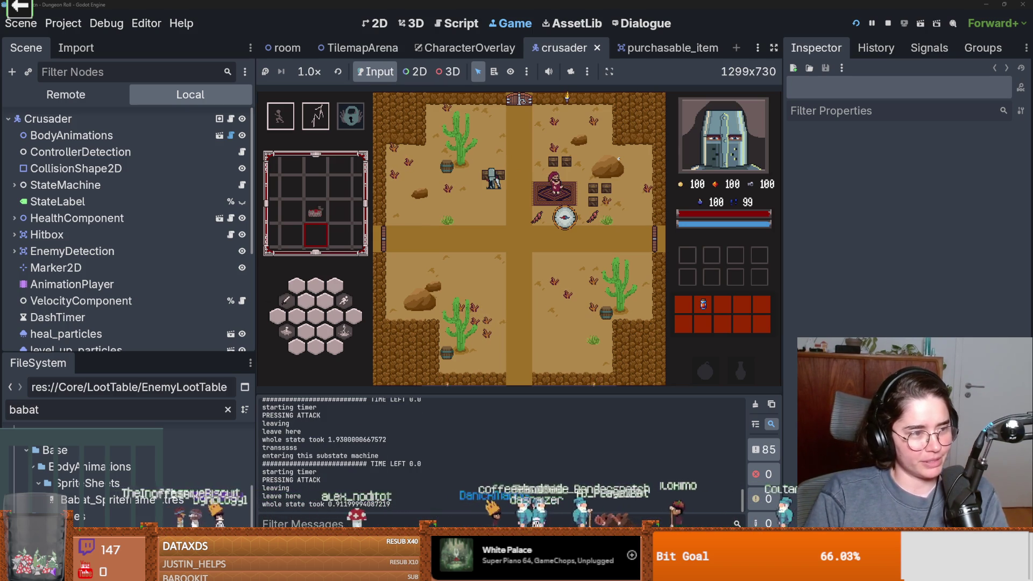
click(494, 182)
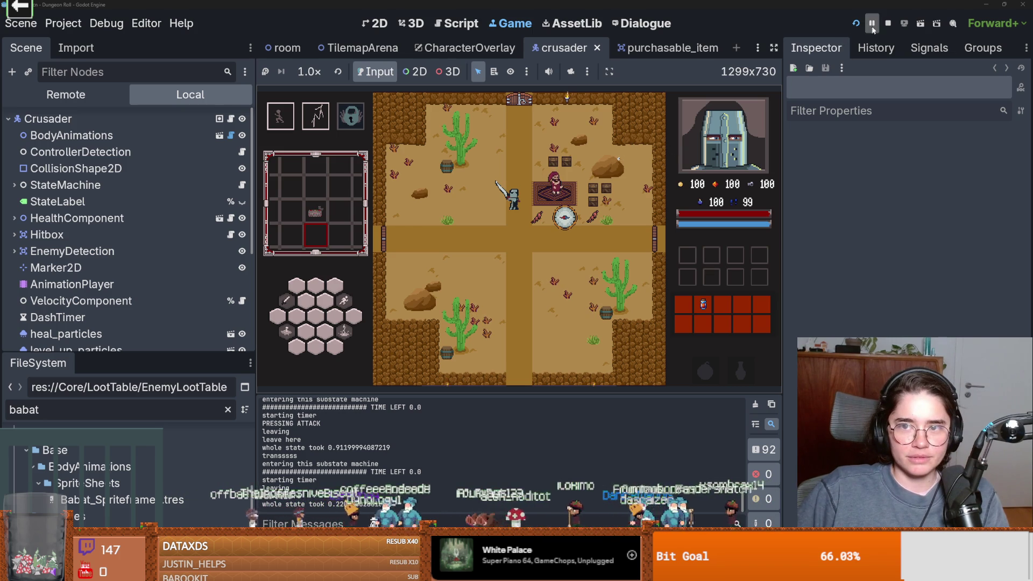
click(887, 23)
Step: Save the crusader scene, give the scene tree more height, and select StatusEffectNode
key(ctrl+s)
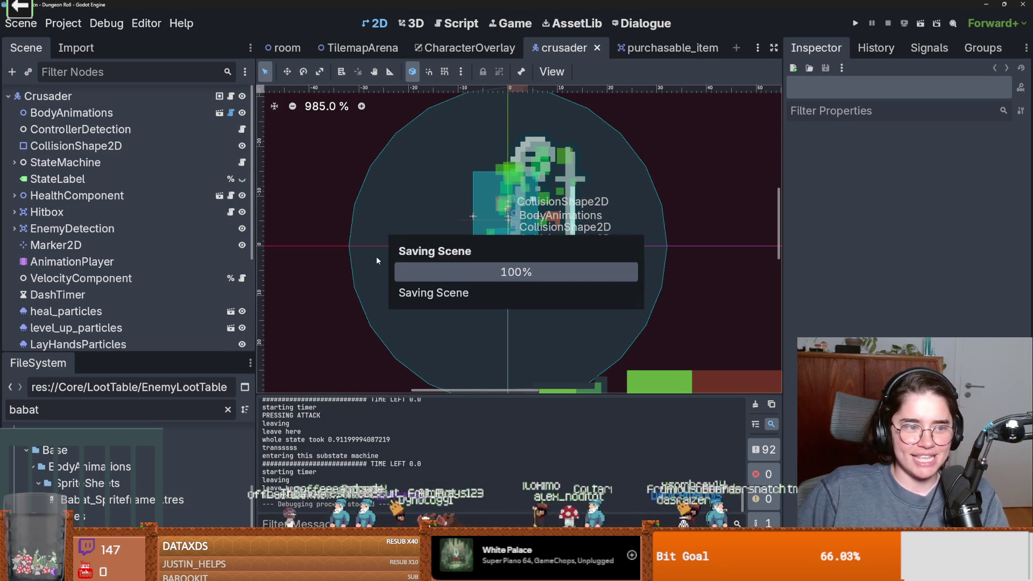
drag(150, 354, 151, 425)
key(ctrl+s)
scroll(121, 322, down, 3)
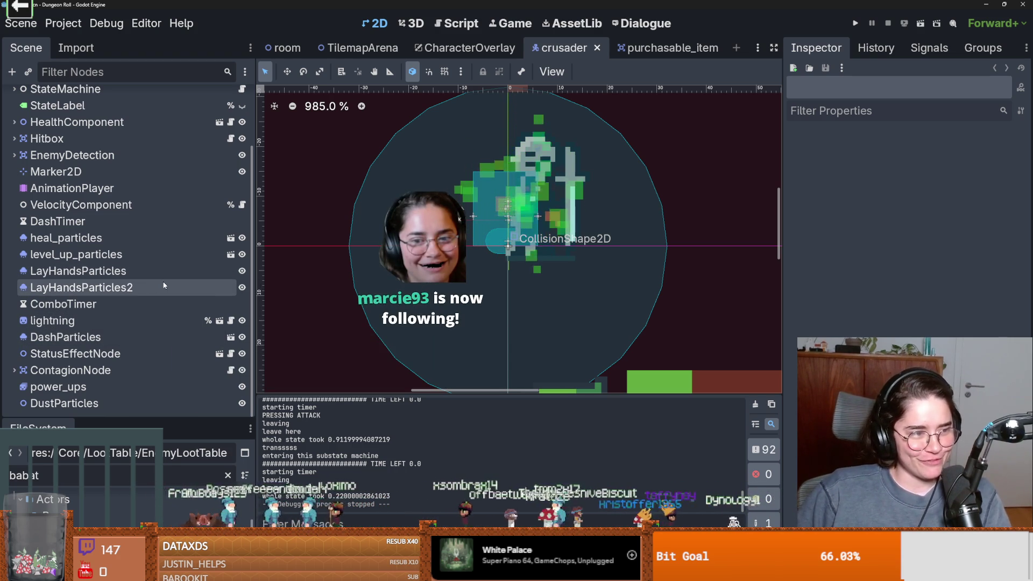
click(135, 353)
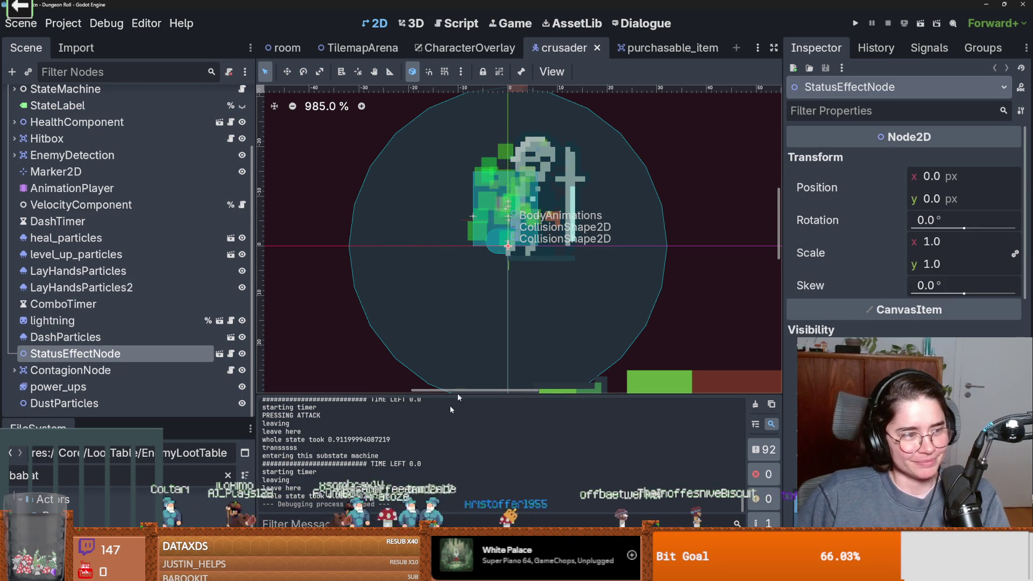
Step: Enlarge the output log, narrow the scene tree, and zoom onto the crusader's particles
mouse_move(458, 396)
mouse_down()
mouse_move(409, 281)
mouse_move(409, 395)
mouse_up()
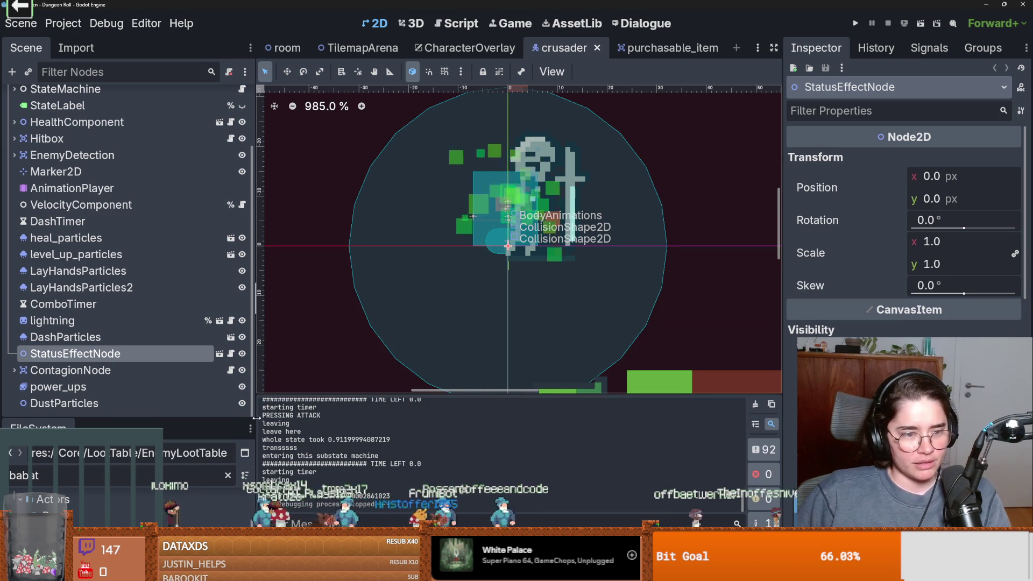
mouse_move(256, 417)
mouse_down()
mouse_move(200, 417)
mouse_move(204, 340)
mouse_move(238, 356)
mouse_move(187, 370)
mouse_move(188, 398)
mouse_move(219, 375)
mouse_up()
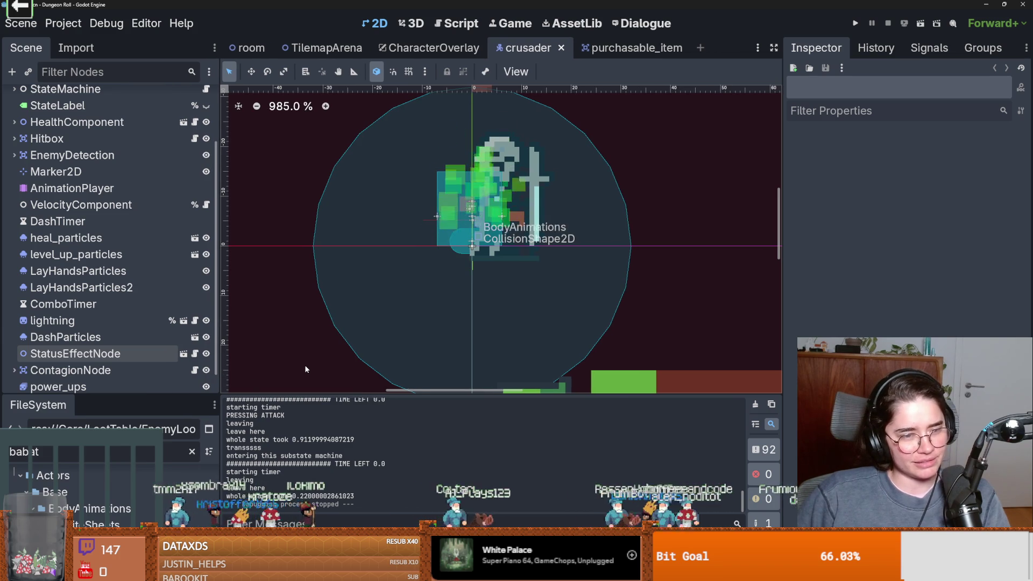
scroll(305, 368, up, 2)
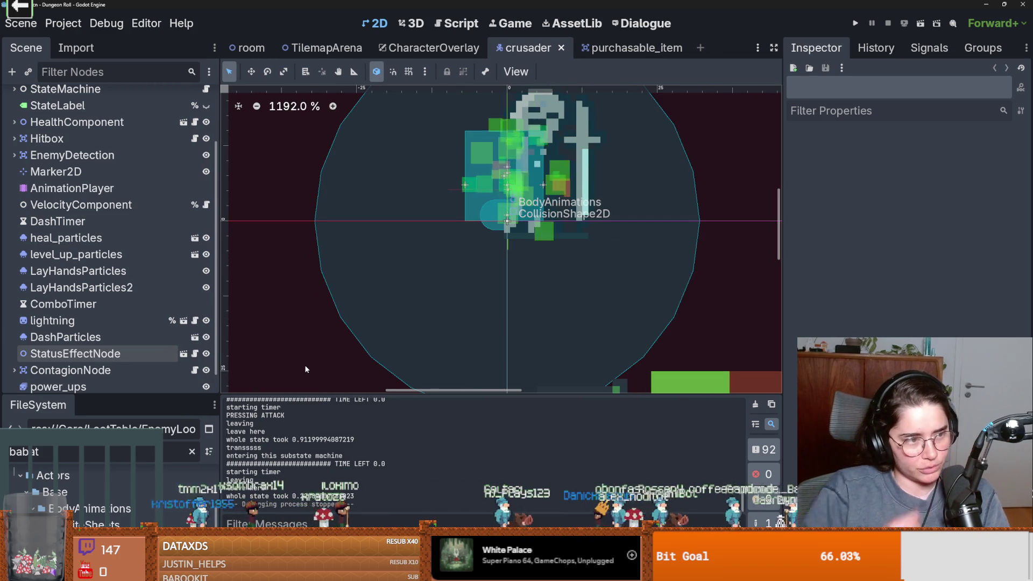
drag(225, 339, 207, 341)
key(ctrl+s)
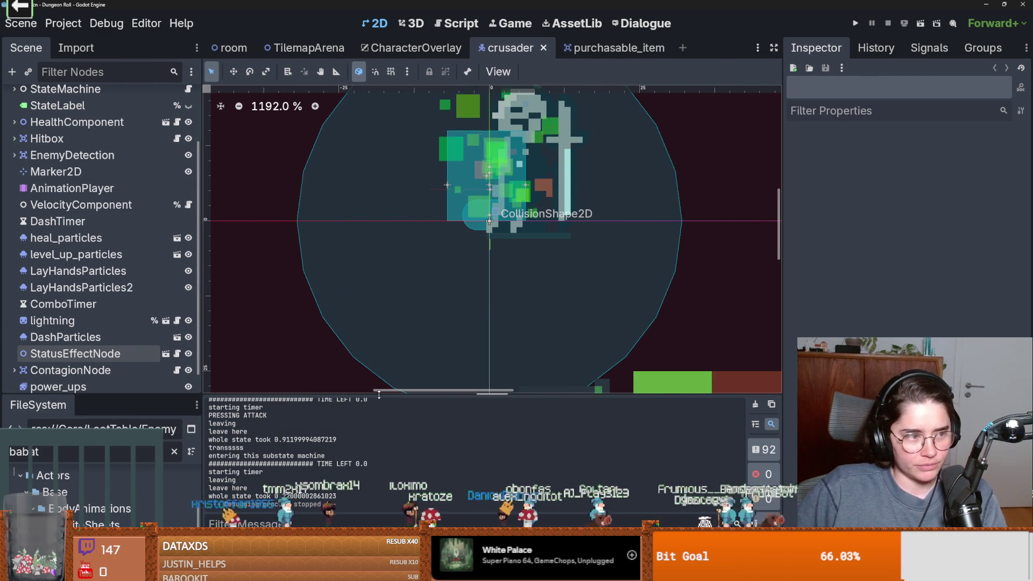
key(minus)
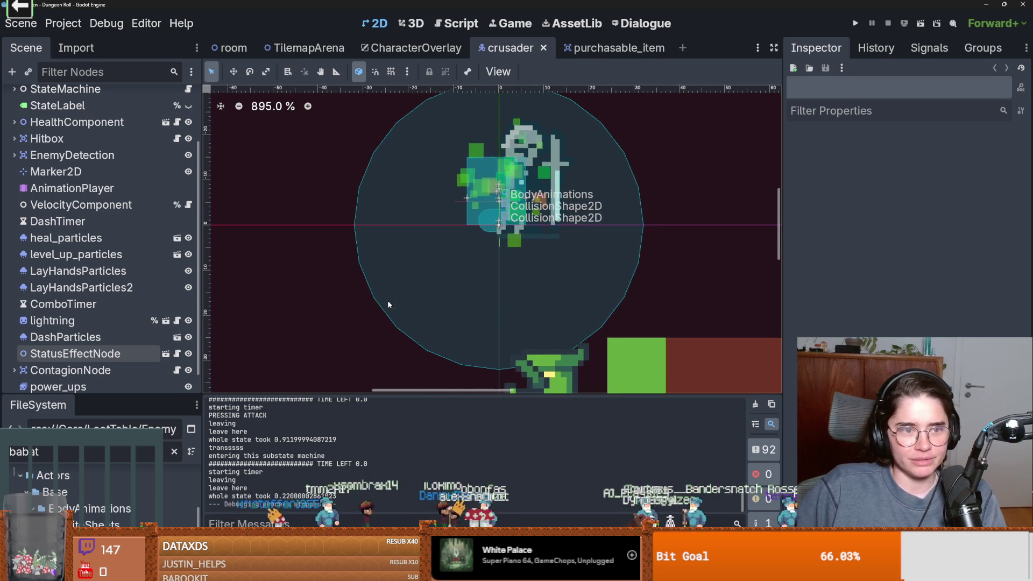
key(ctrl+s)
scroll(98, 314, up, 3)
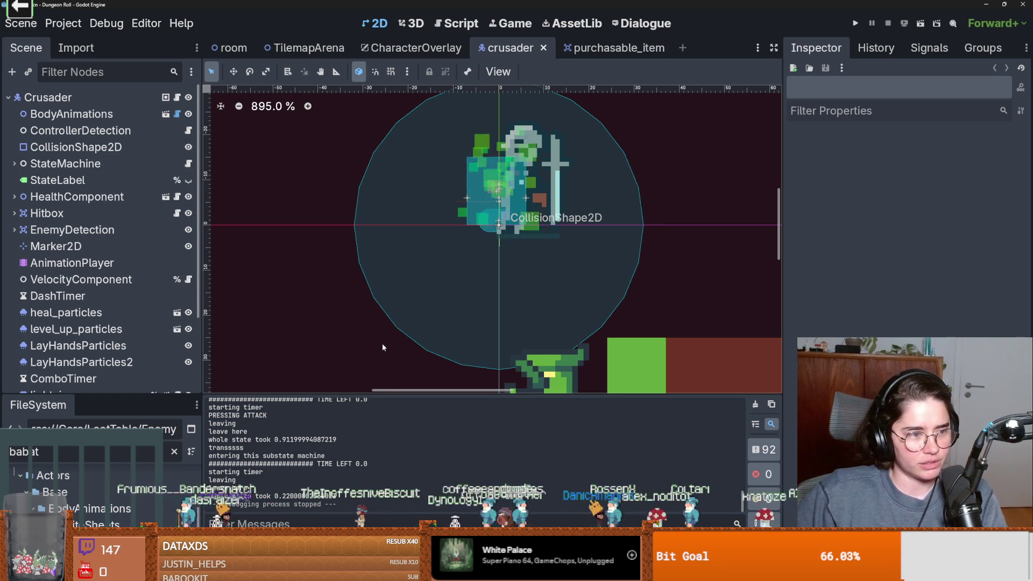
Step: Zoom and pan around the crusader to watch the green particles, saving the scene
scroll(382, 342, down, 1)
scroll(468, 295, up, 1)
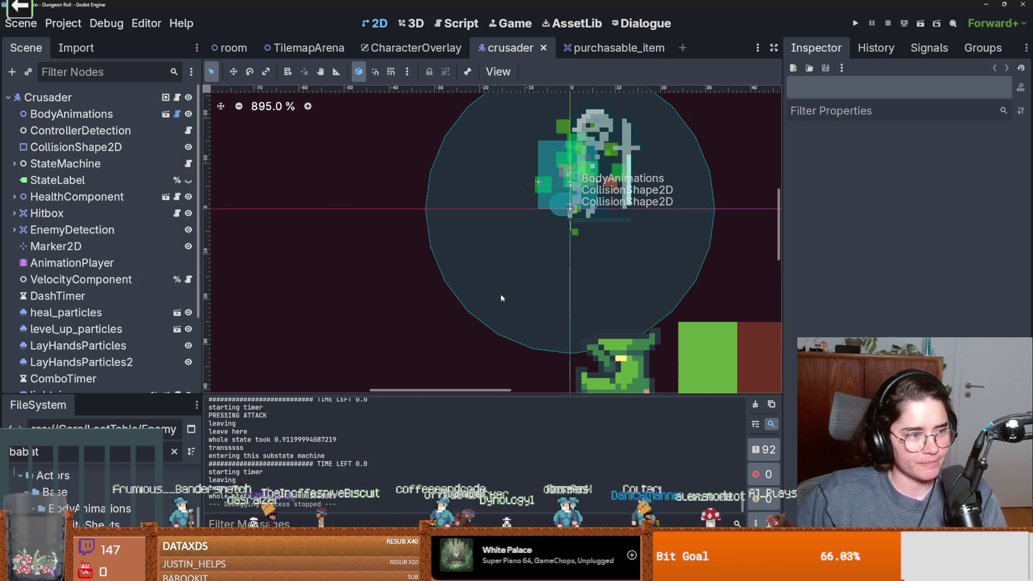
scroll(518, 297, up, 1)
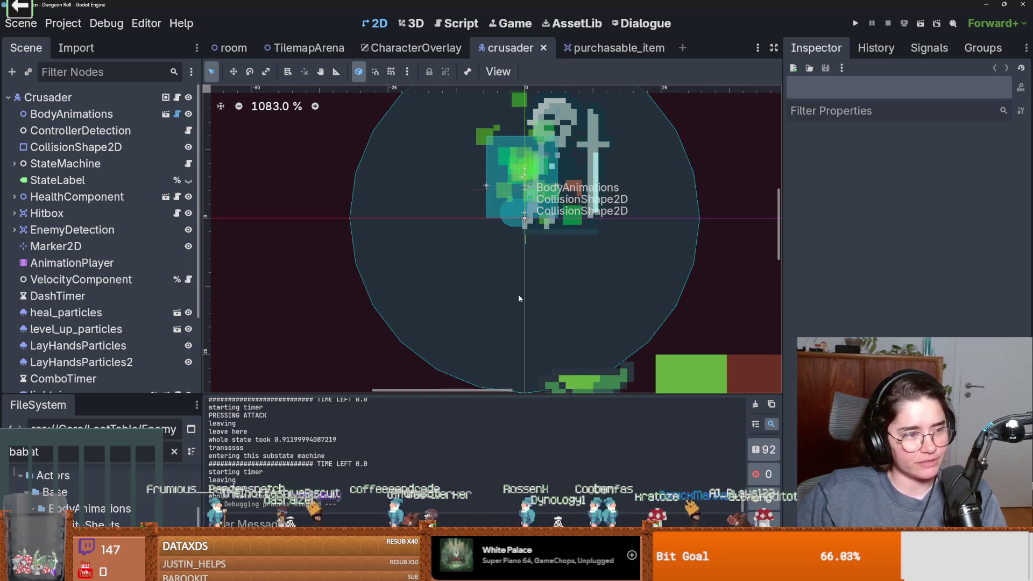
scroll(484, 281, down, 1)
scroll(480, 301, up, 2)
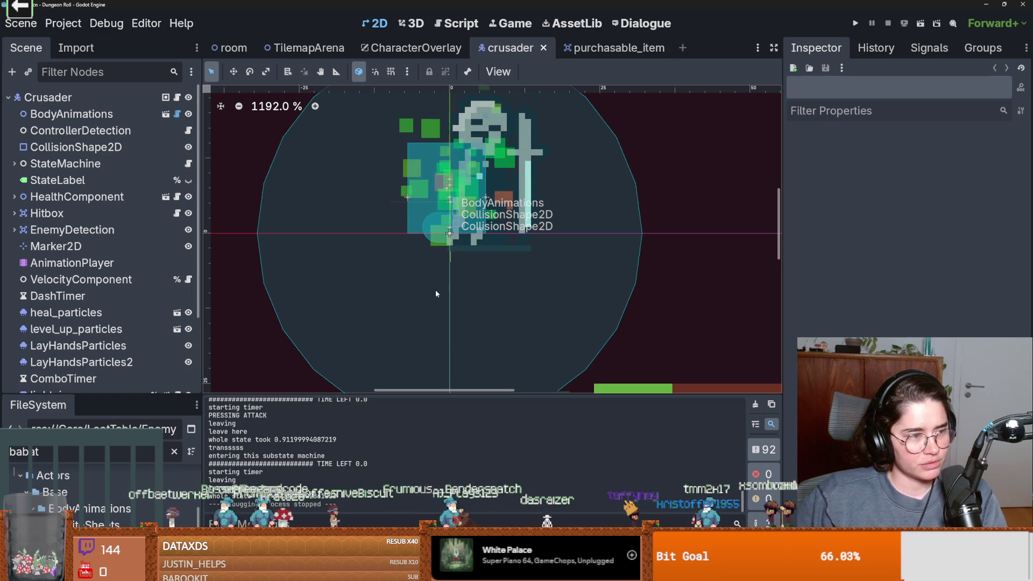
scroll(398, 274, left, 3)
scroll(398, 275, down, 1)
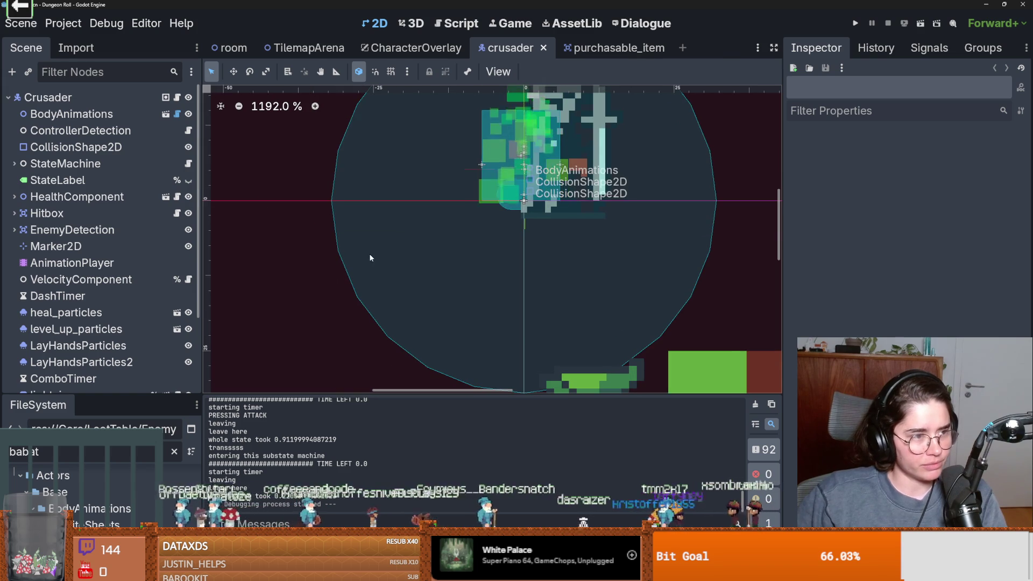
scroll(314, 239, right, 2)
scroll(314, 239, down, 3)
scroll(389, 241, up, 2)
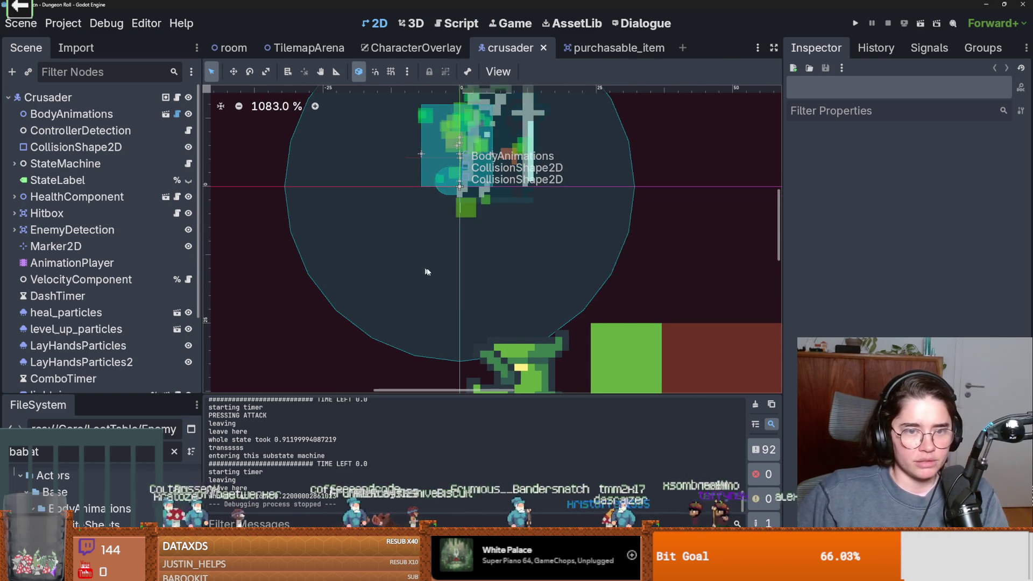
scroll(455, 328, down, 2)
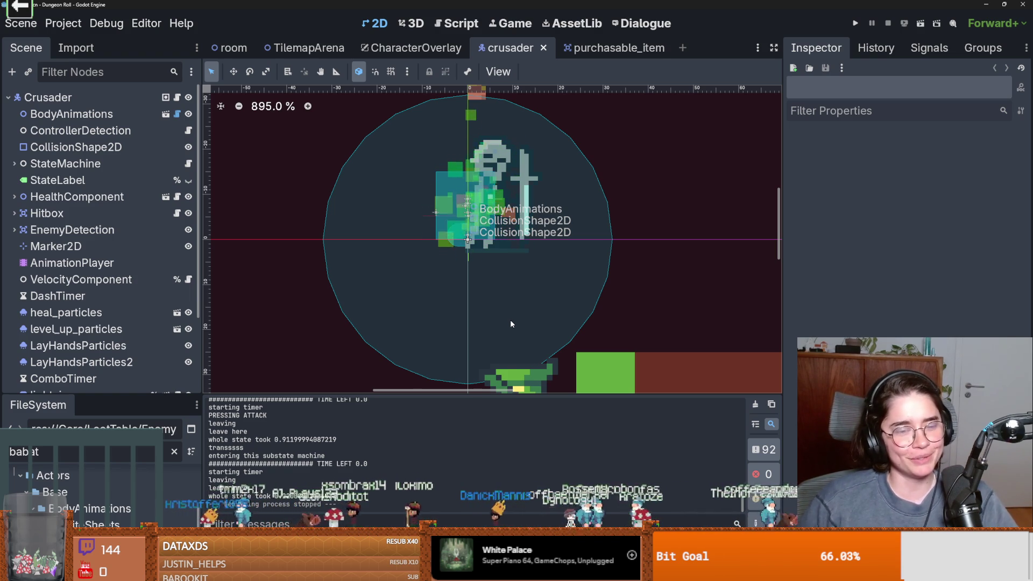
scroll(575, 277, up, 1)
scroll(469, 257, down, 1)
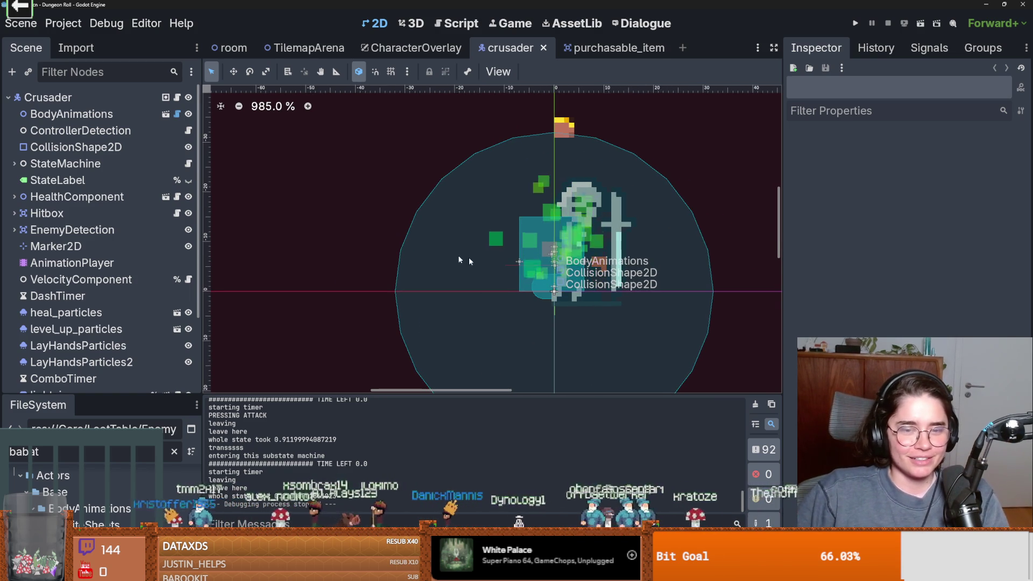
scroll(341, 256, down, 1)
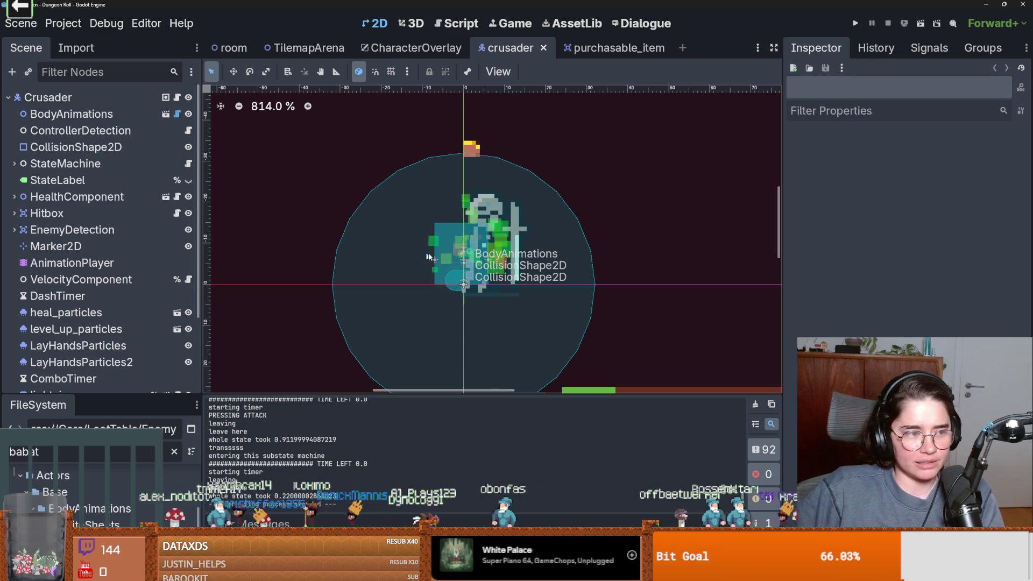
scroll(406, 261, up, 1)
key(ctrl+s)
scroll(406, 263, up, 1)
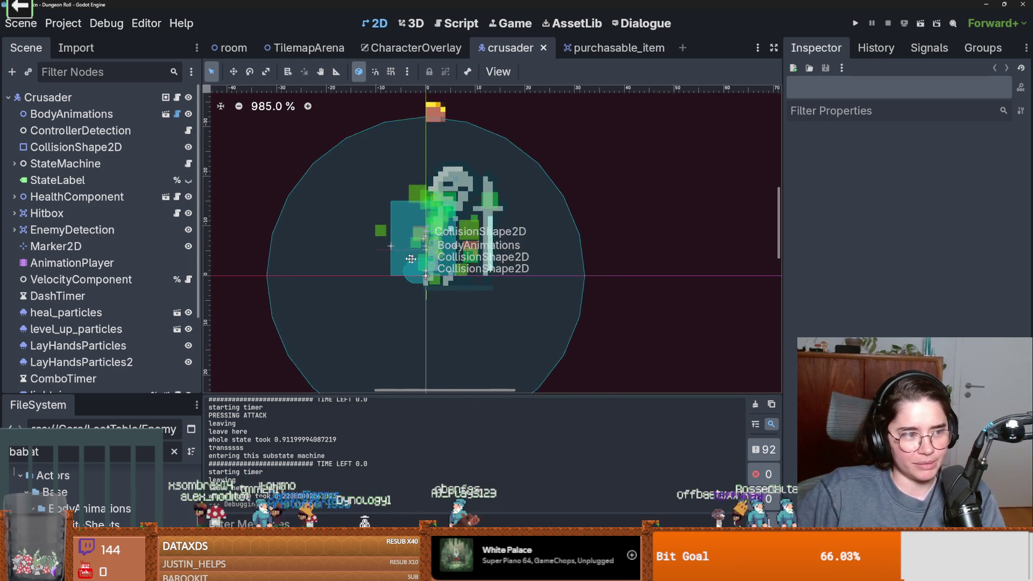
scroll(398, 274, down, 2)
scroll(379, 302, up, 3)
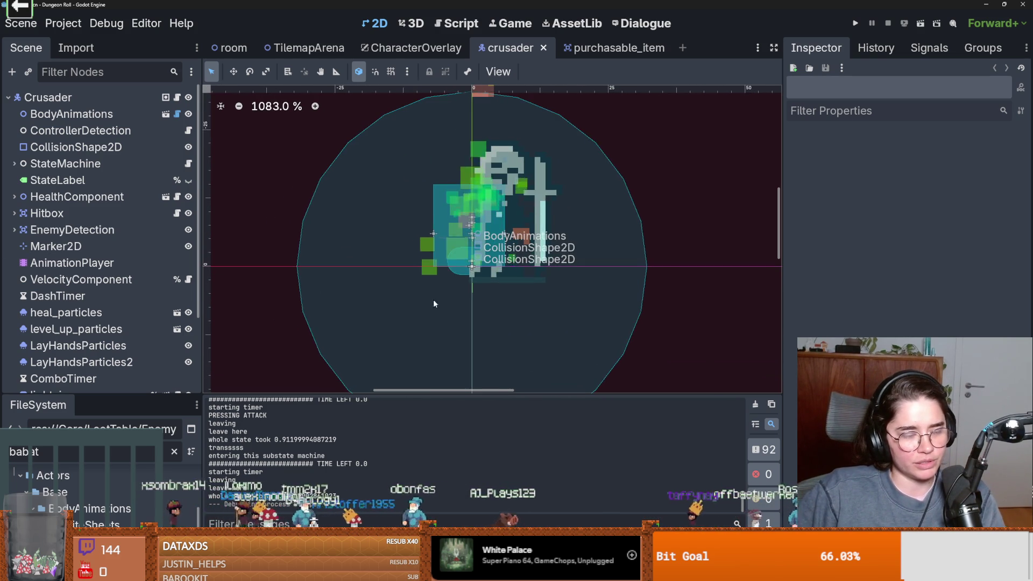
scroll(414, 298, down, 3)
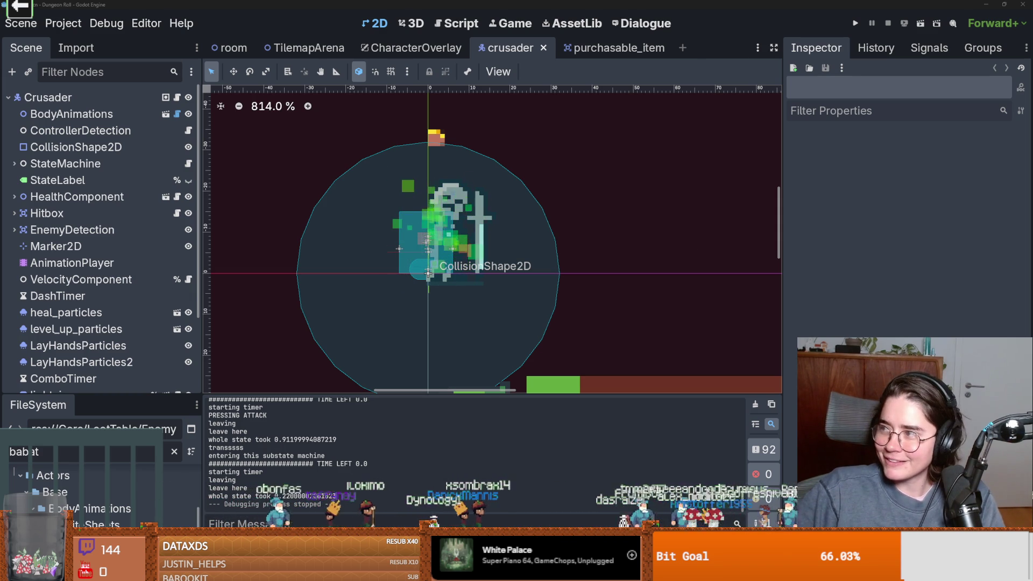
key(alt+Tab)
click(104, 71)
click(267, 214)
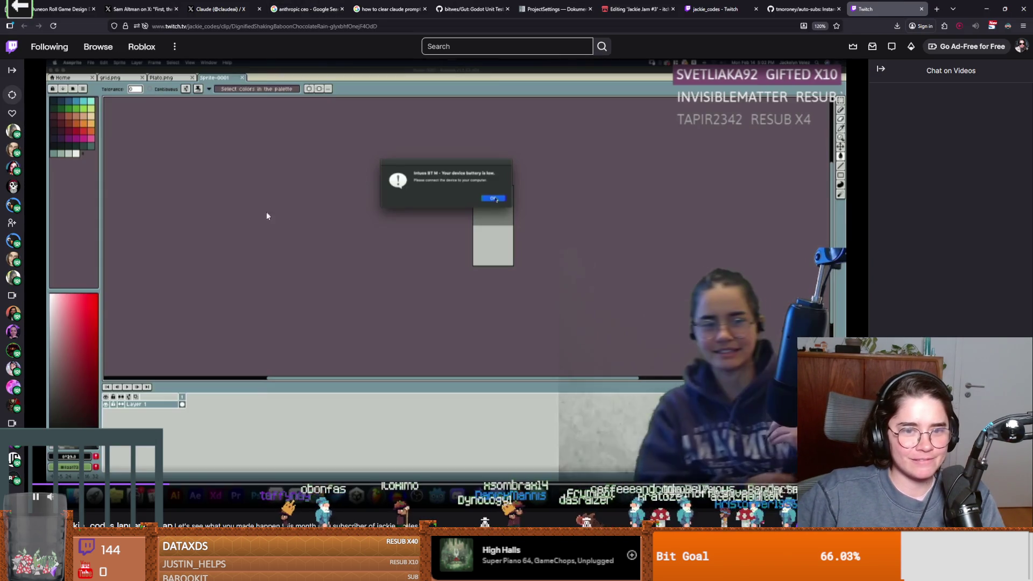
scroll(446, 376, down, 5)
scroll(445, 376, up, 5)
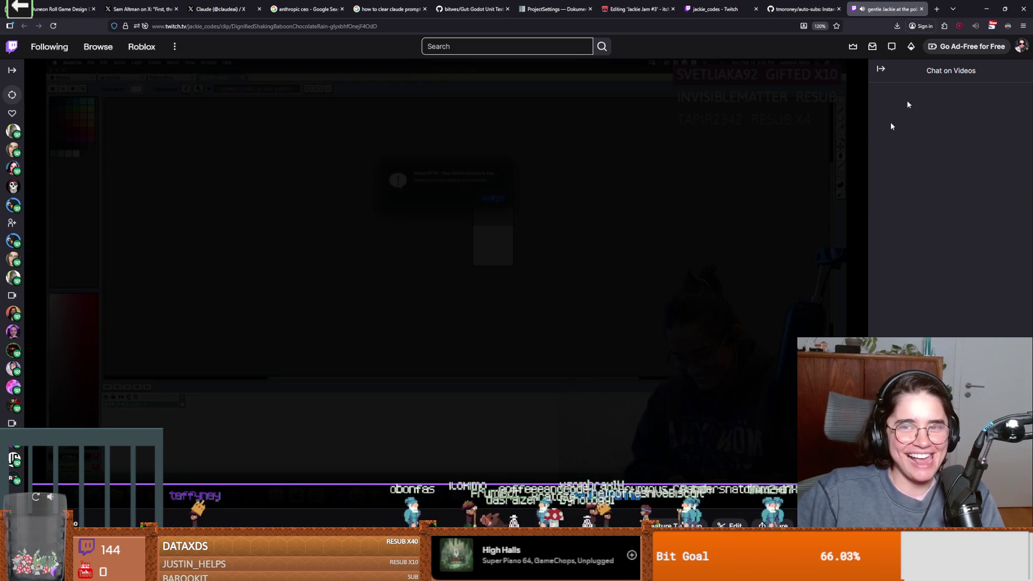
key(alt+Tab)
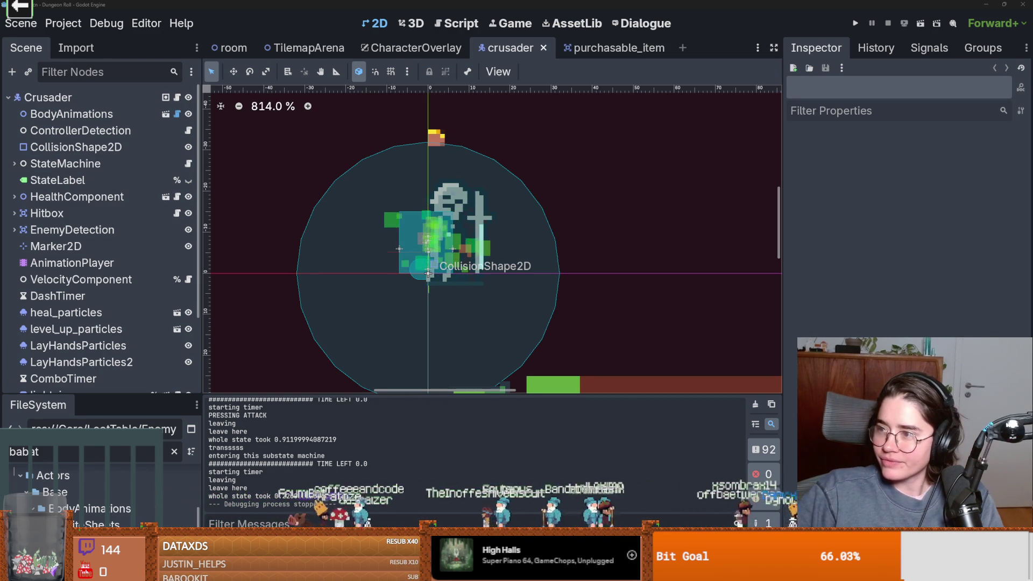
Step: Select the lightning node in the crusader scene to inspect it
click(595, 255)
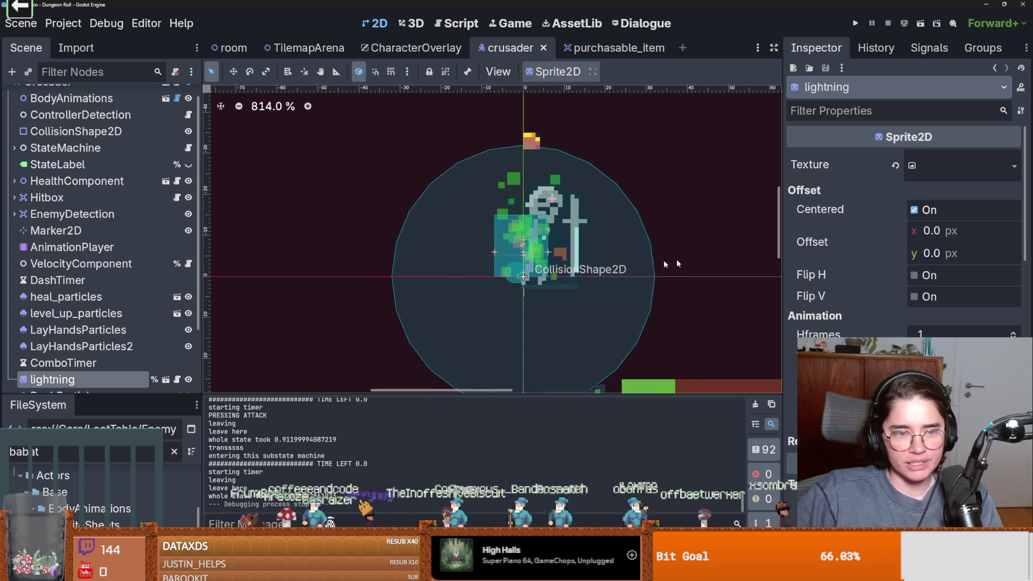
scroll(595, 254, up, 1)
scroll(124, 321, down, 3)
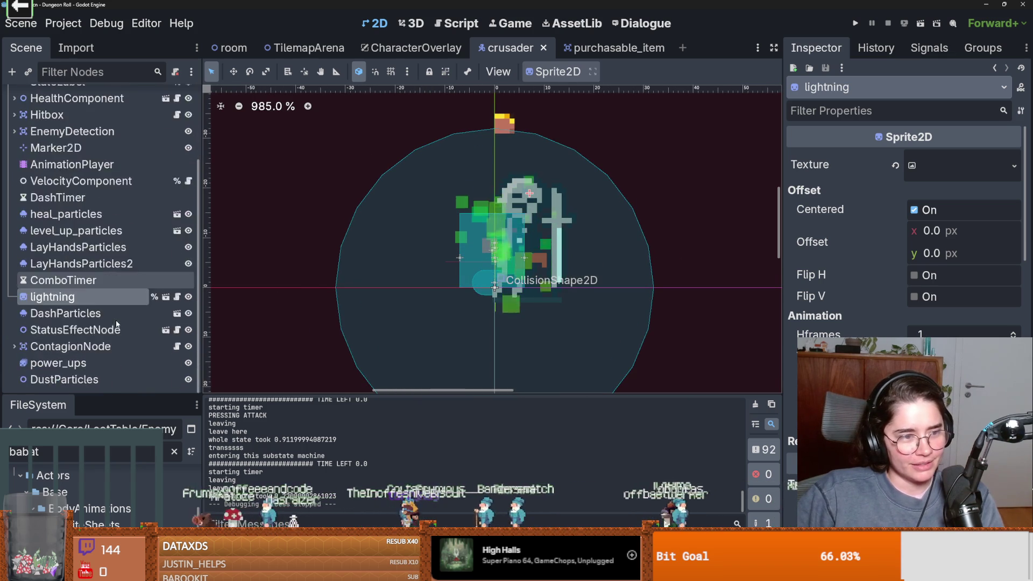
scroll(118, 301, up, 3)
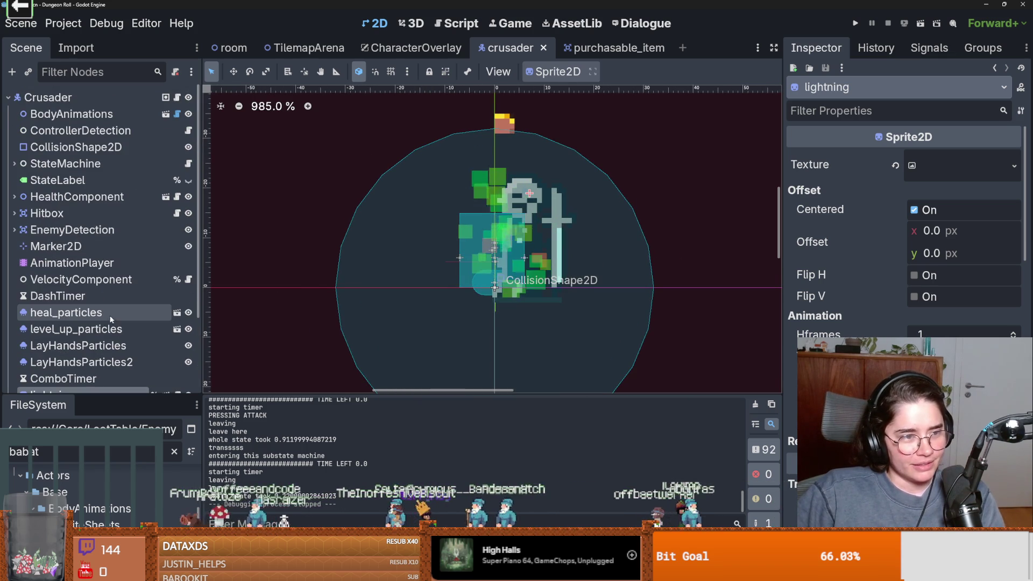
Step: Close the purchasable_item scene tab
click(602, 48)
click(655, 49)
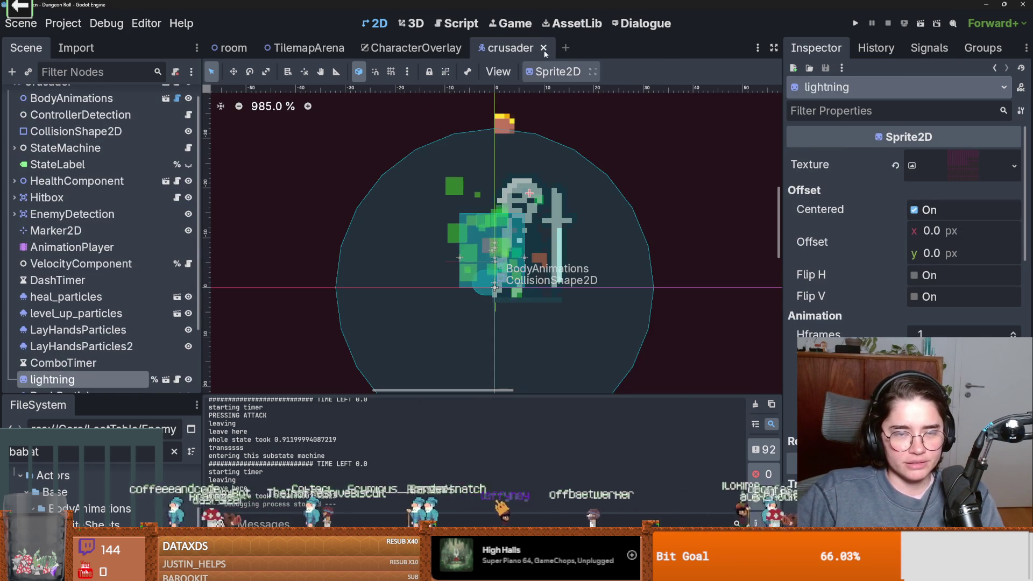
scroll(147, 186, up, 1)
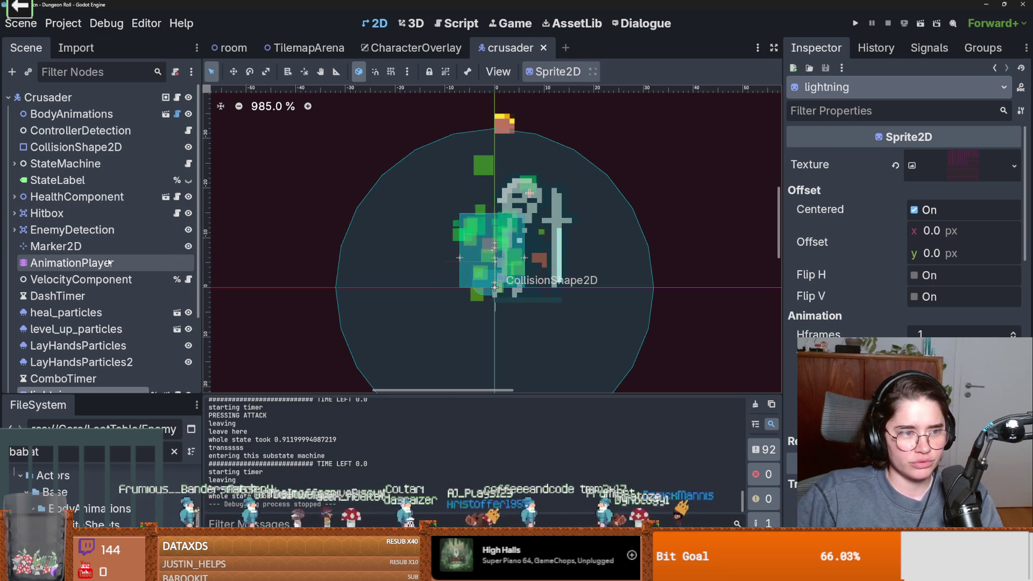
scroll(102, 263, down, 3)
scroll(81, 266, up, 3)
scroll(83, 268, down, 3)
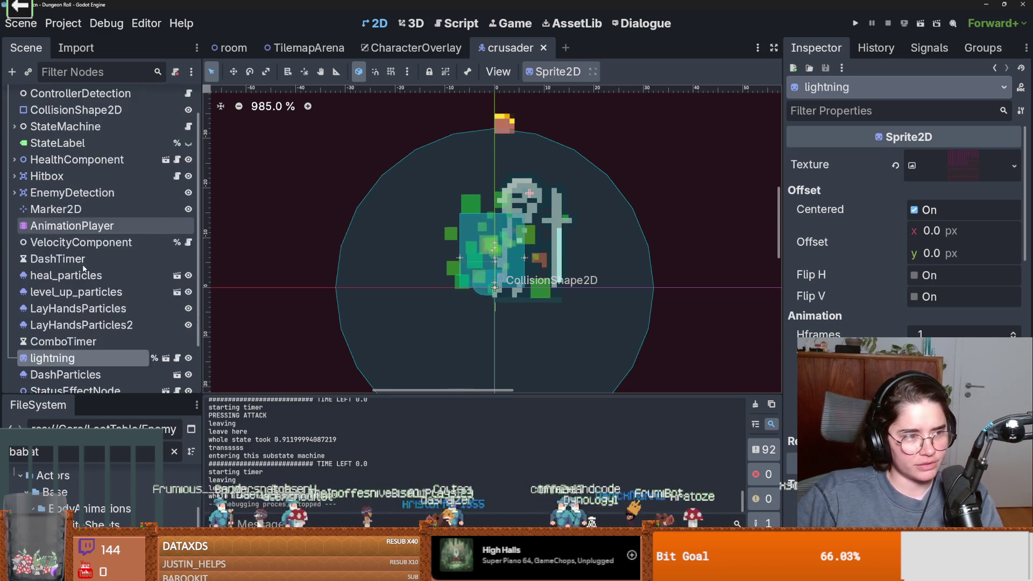
scroll(86, 264, up, 3)
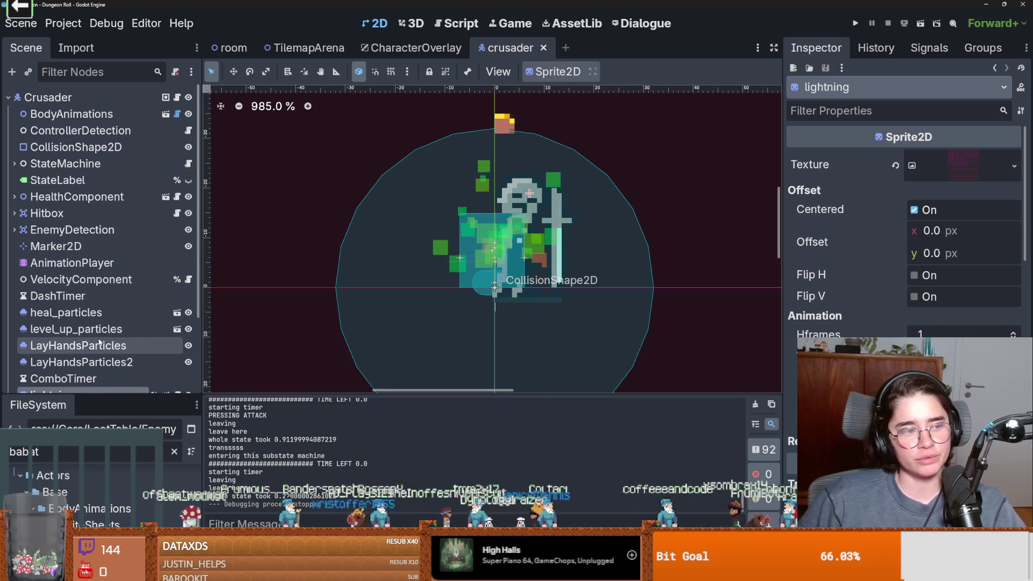
Step: Widen the left dock and drag the Scene/FileSystem splitter down to list more nodes
drag(204, 353, 266, 353)
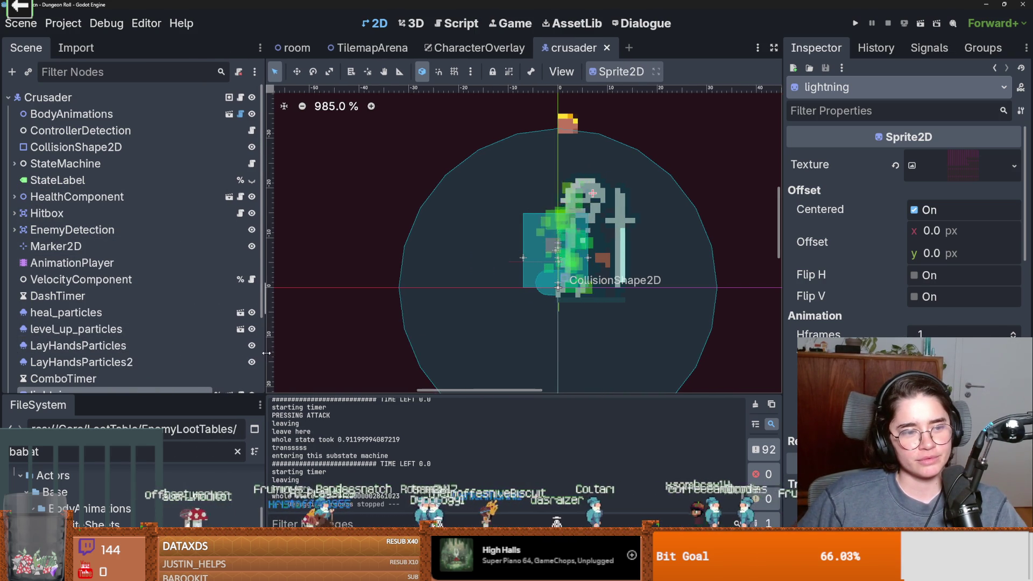
drag(160, 398, 191, 480)
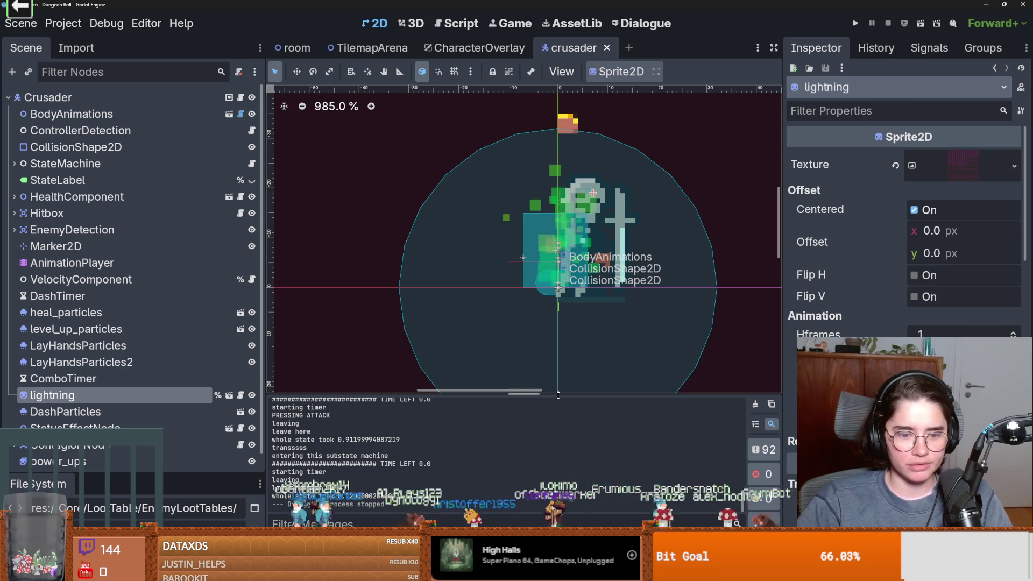
Step: In GitHub Desktop, write a commit summary, commit 17 files to dev, and push to origin
key(alt+Tab)
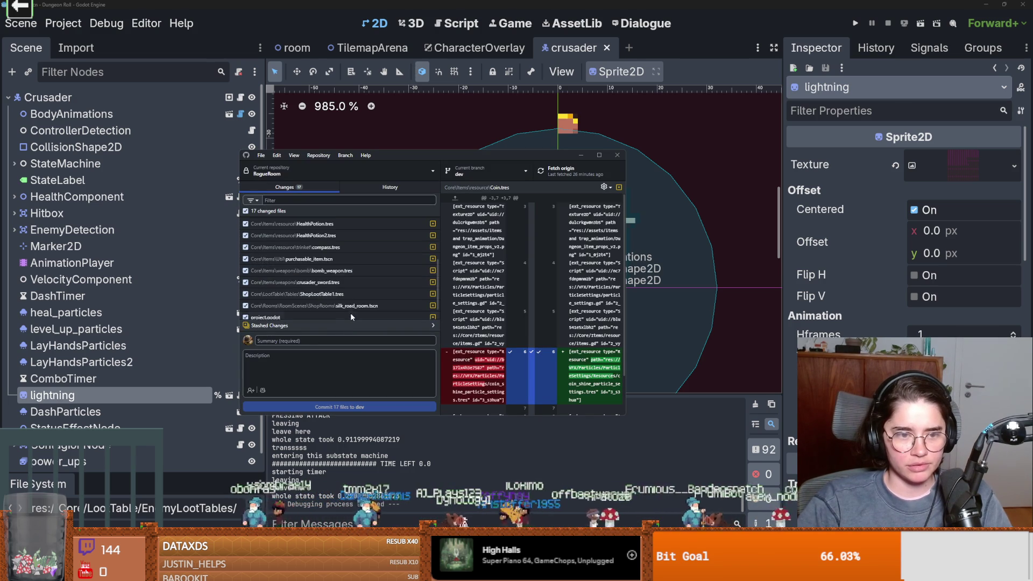
click(338, 326)
click(334, 339)
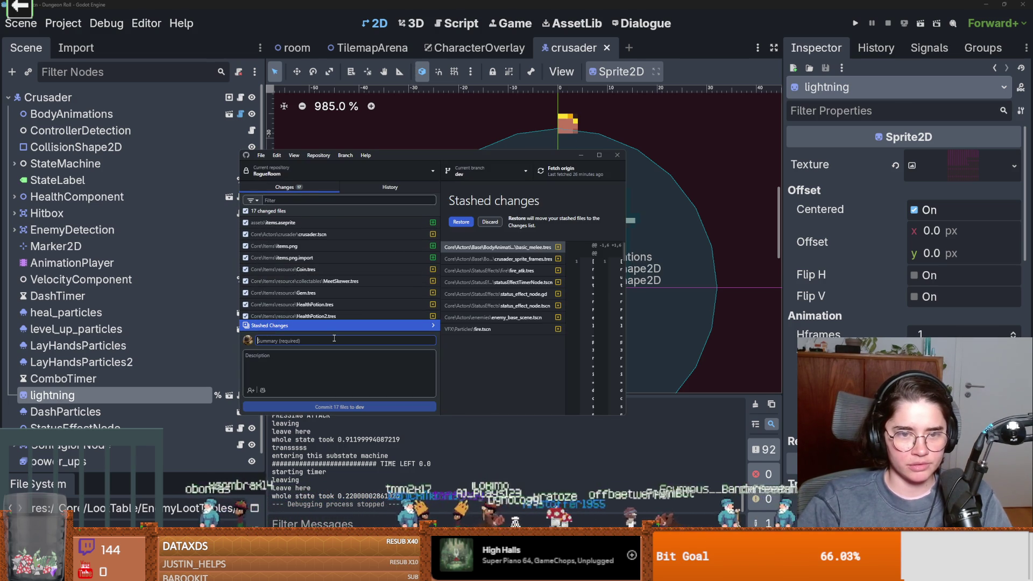
text(new item)
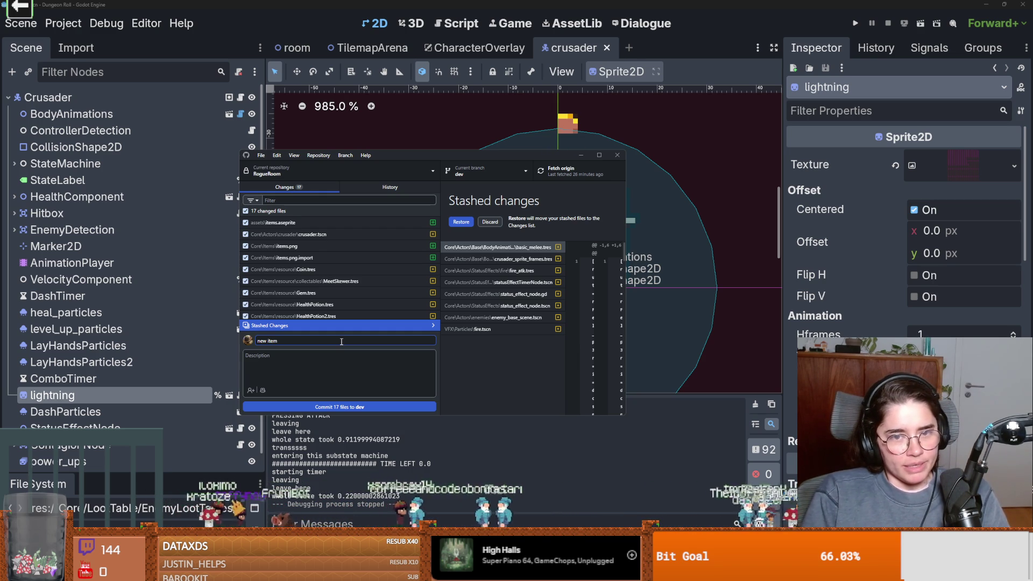
click(598, 155)
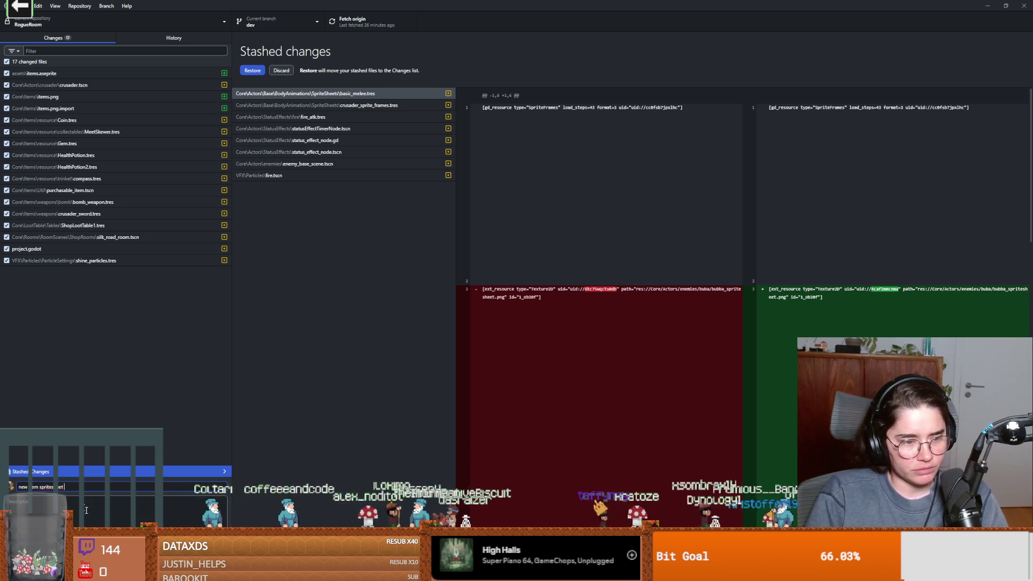
click(372, 21)
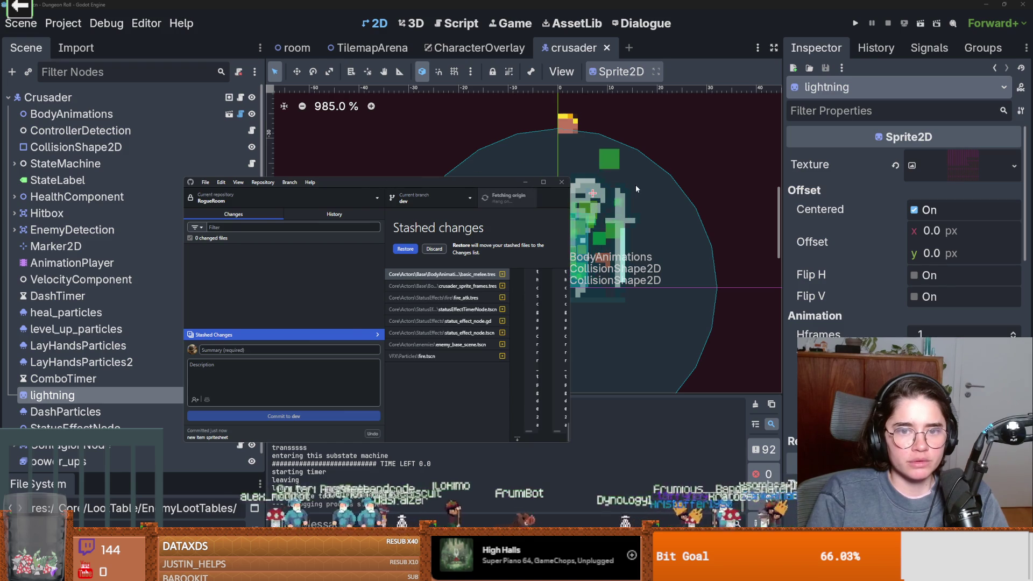
click(635, 185)
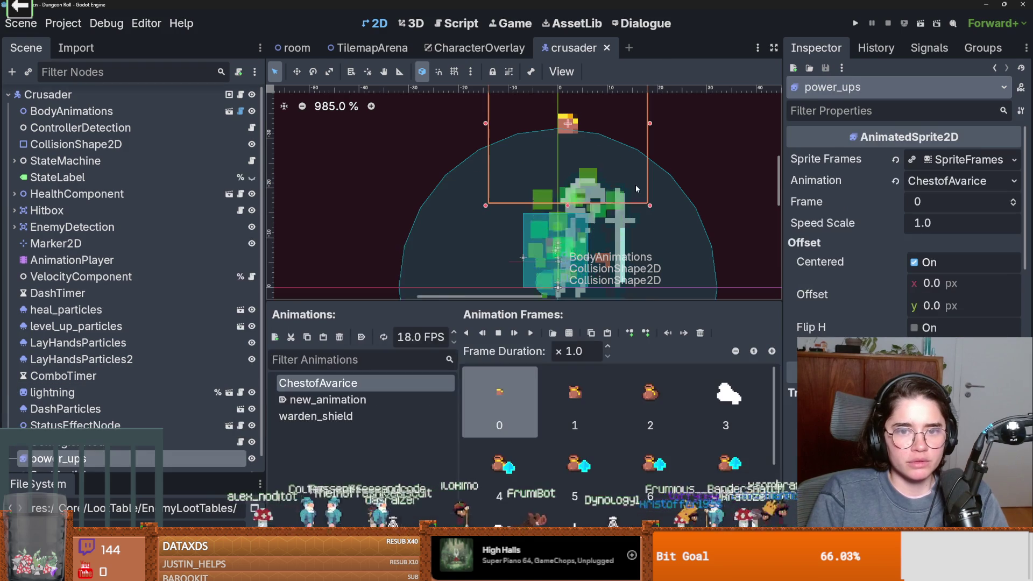
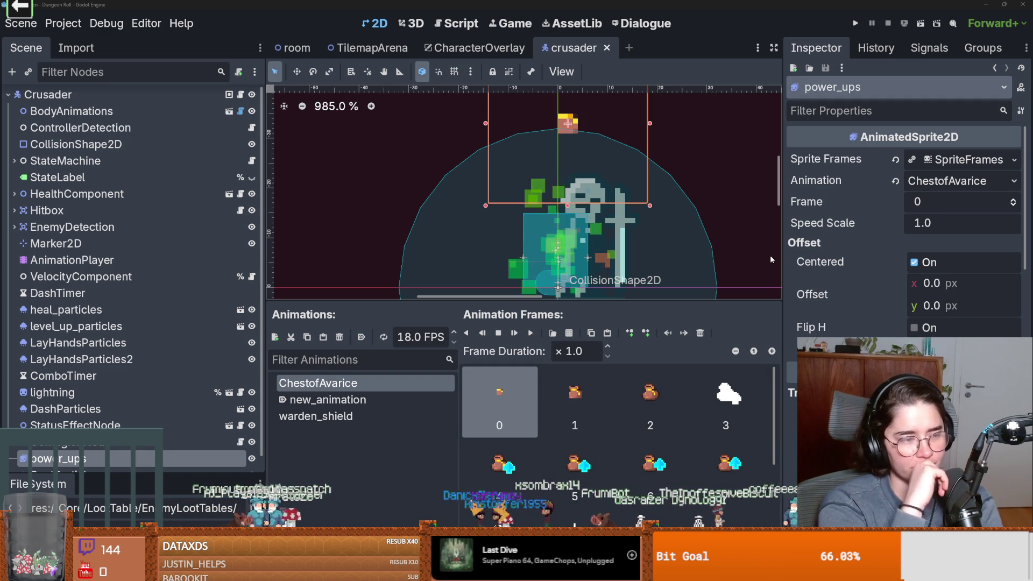
Step: Enlarge the canvas area by dragging the bottom and left dock splitters
click(778, 290)
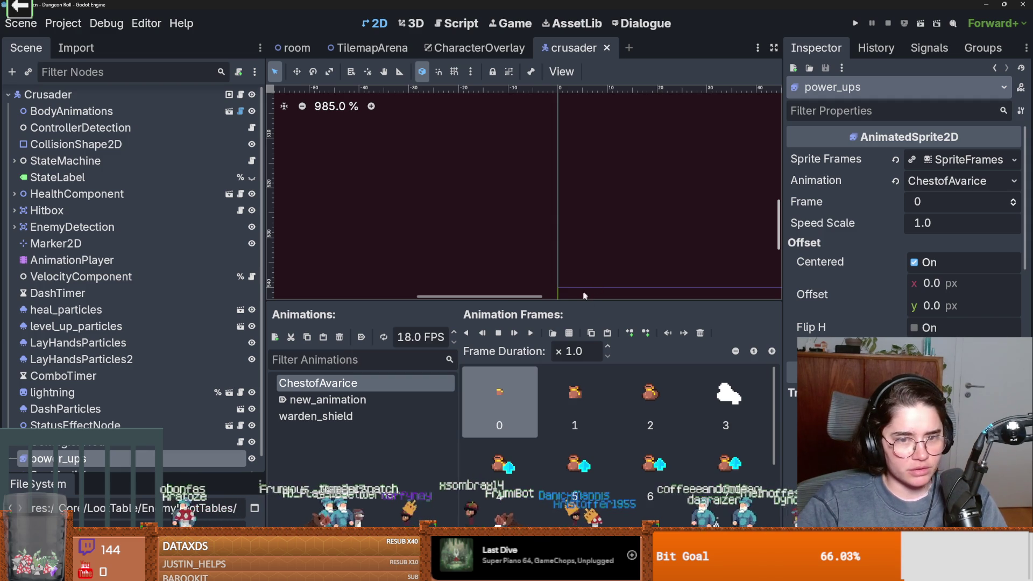
drag(579, 299, 579, 379)
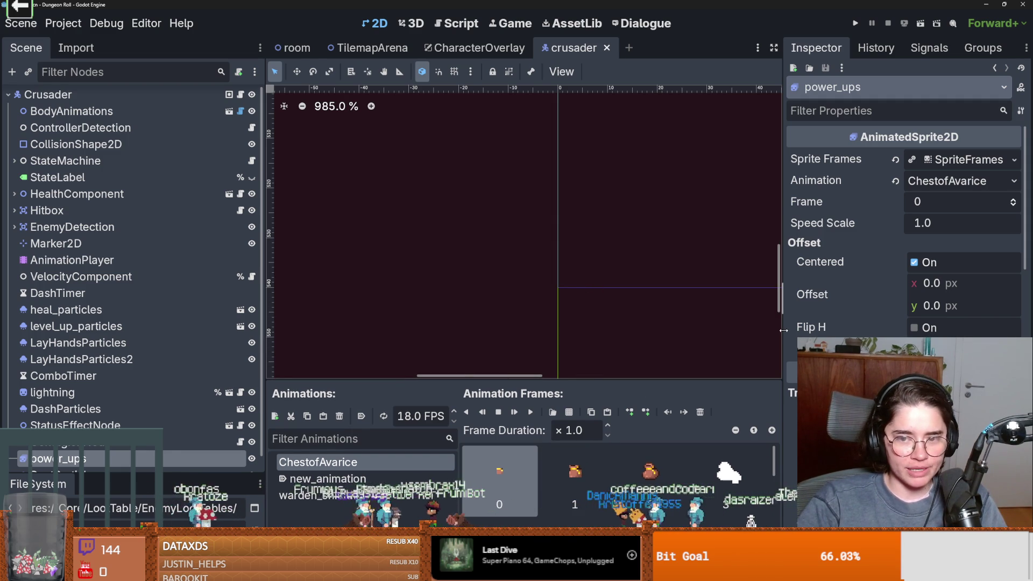
drag(264, 323, 200, 323)
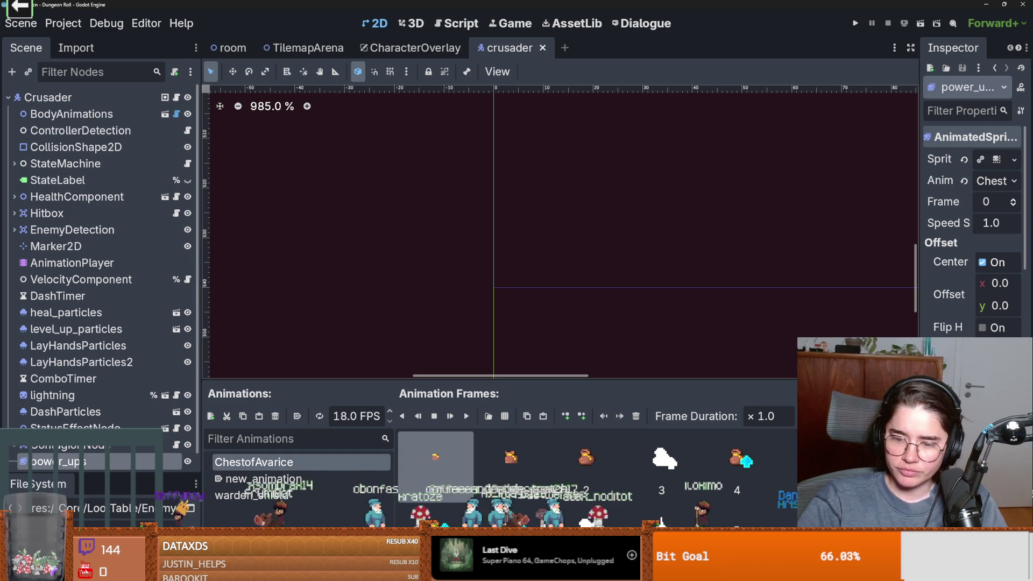
Step: Check the terminal, then leave the Dungeon Roll editor for the project list
key(alt+Tab)
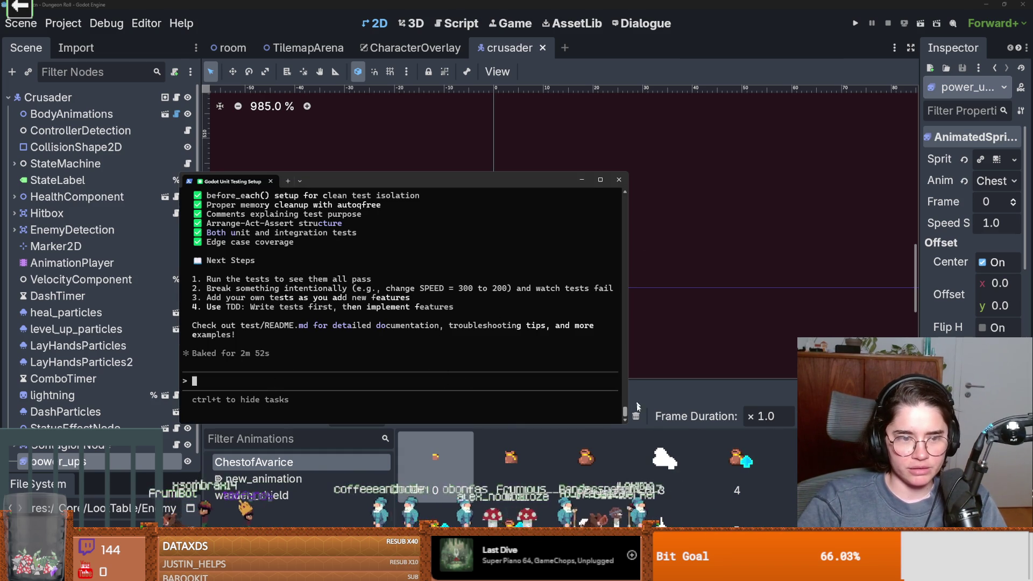
key(alt+Tab)
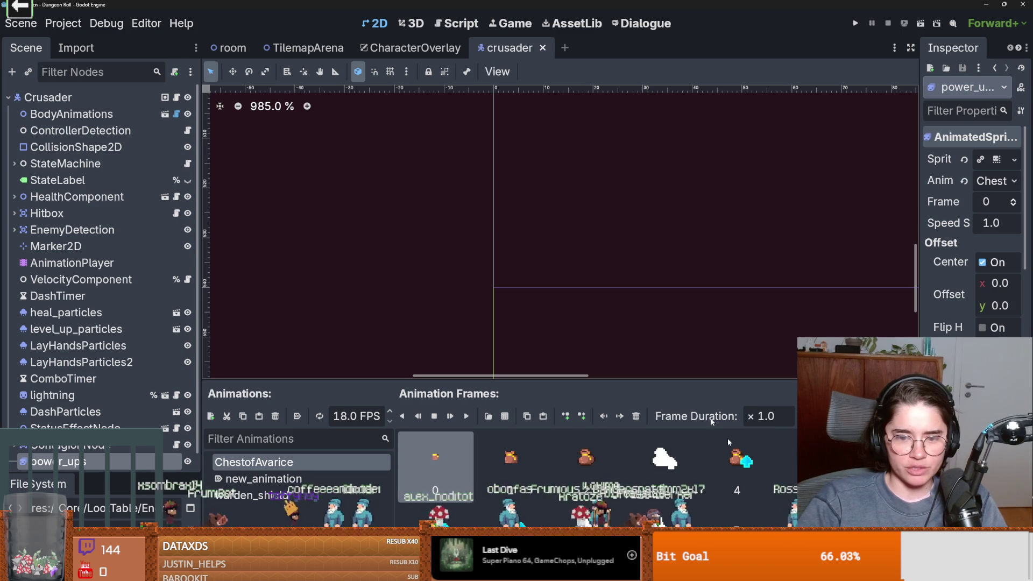
key(F5)
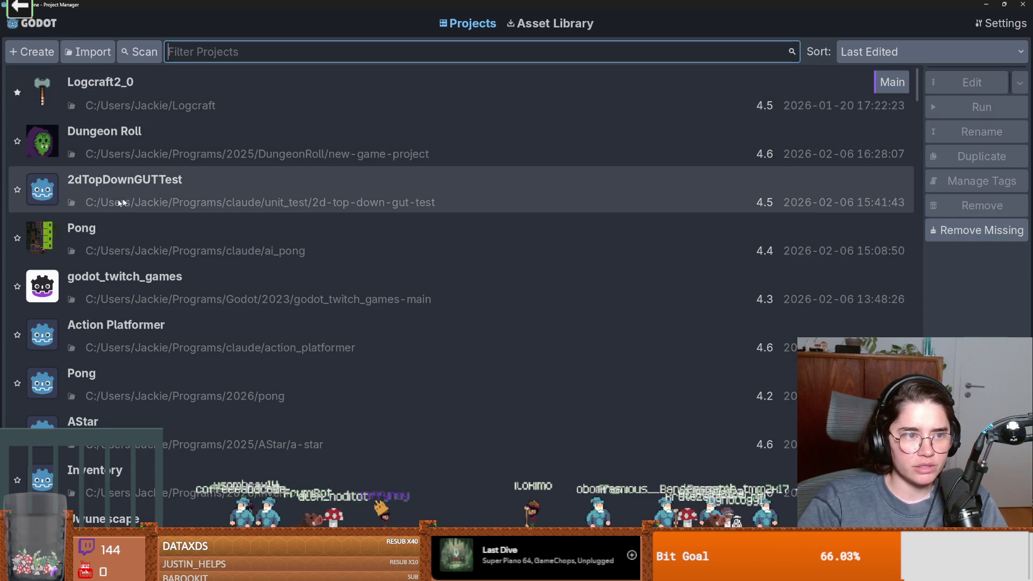
Step: Open the new project setup and browse for a project folder
click(41, 53)
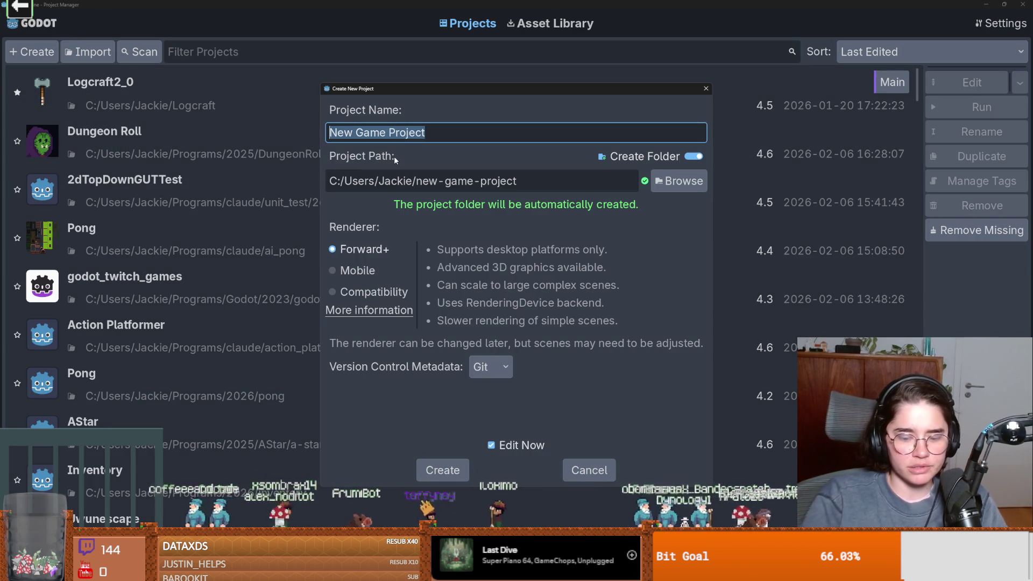
text(S)
key(BackSpace)
key(Escape)
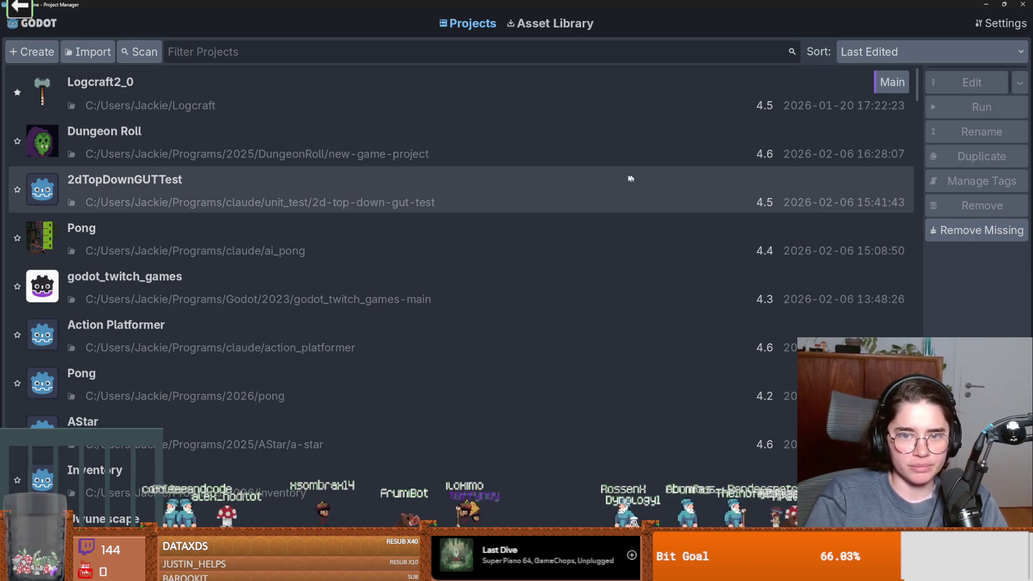
key(ctrl+n)
click(667, 206)
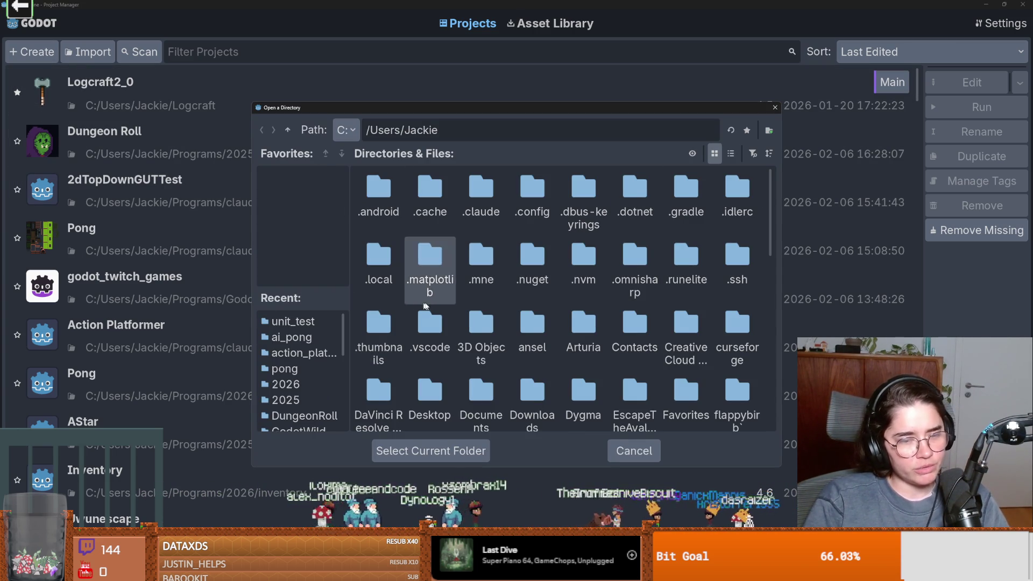
scroll(501, 344, down, 3)
scroll(484, 353, down, 2)
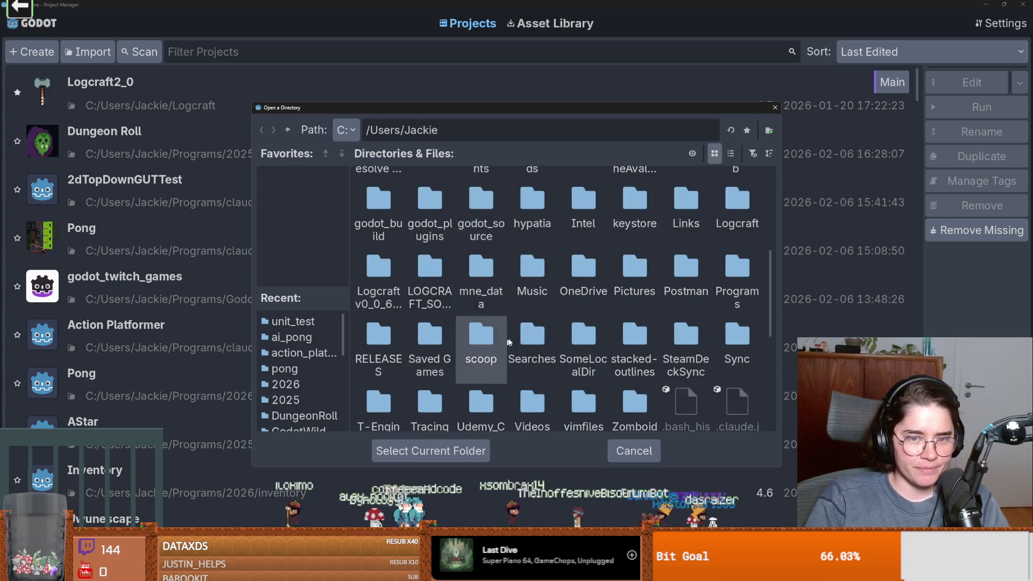
scroll(634, 357, up, 1)
Step: Make a claude_shader folder in Programs/claude, name the project 'Claude Shader', and create it
double_click(737, 280)
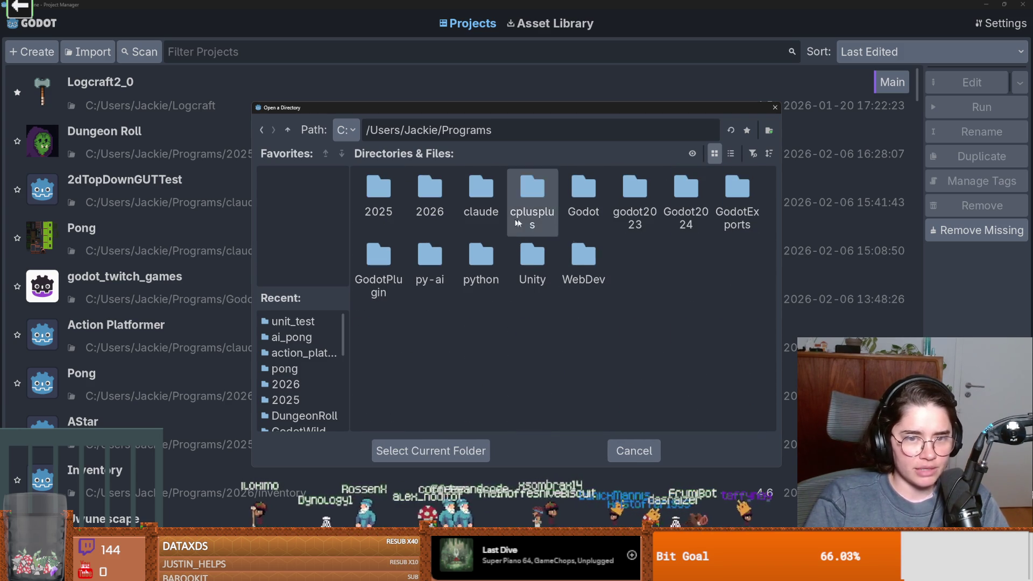
double_click(490, 194)
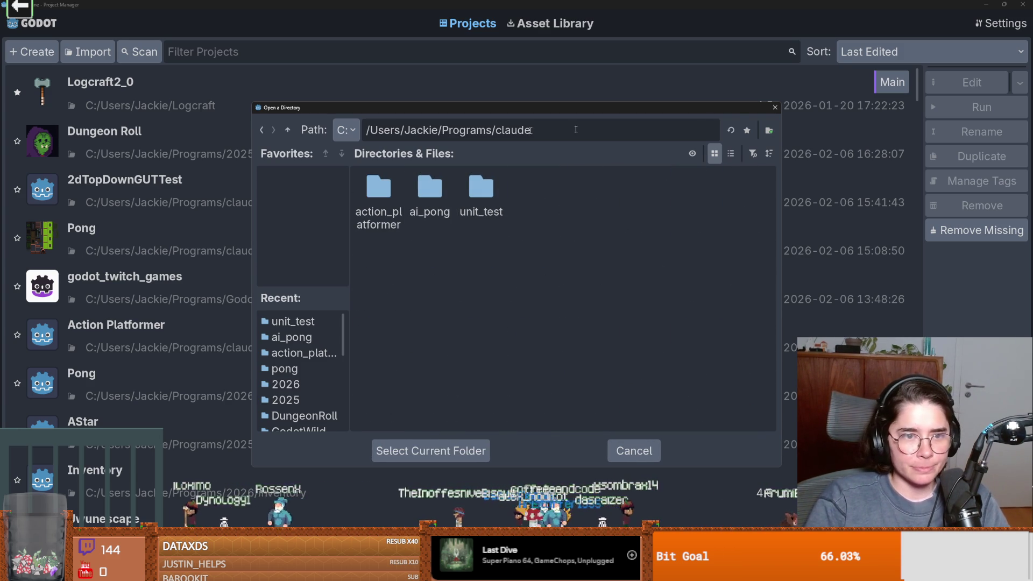
click(770, 134)
text(claude_shader)
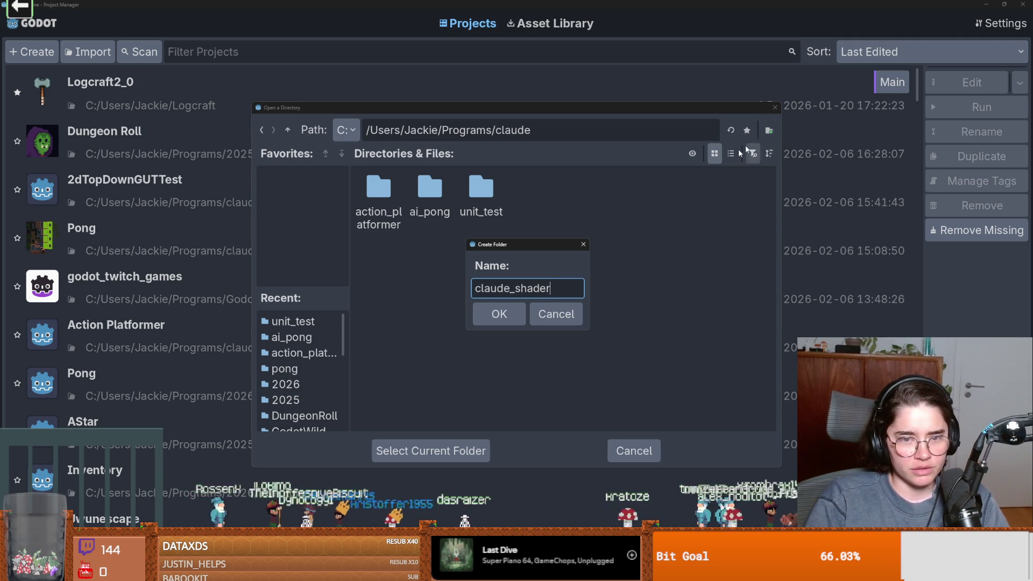
key(Return)
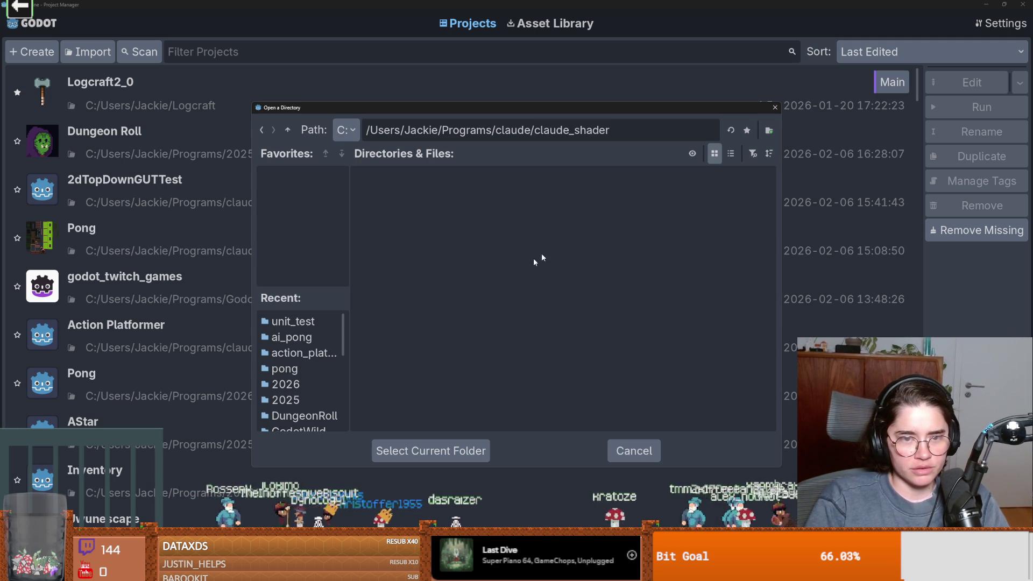
click(424, 451)
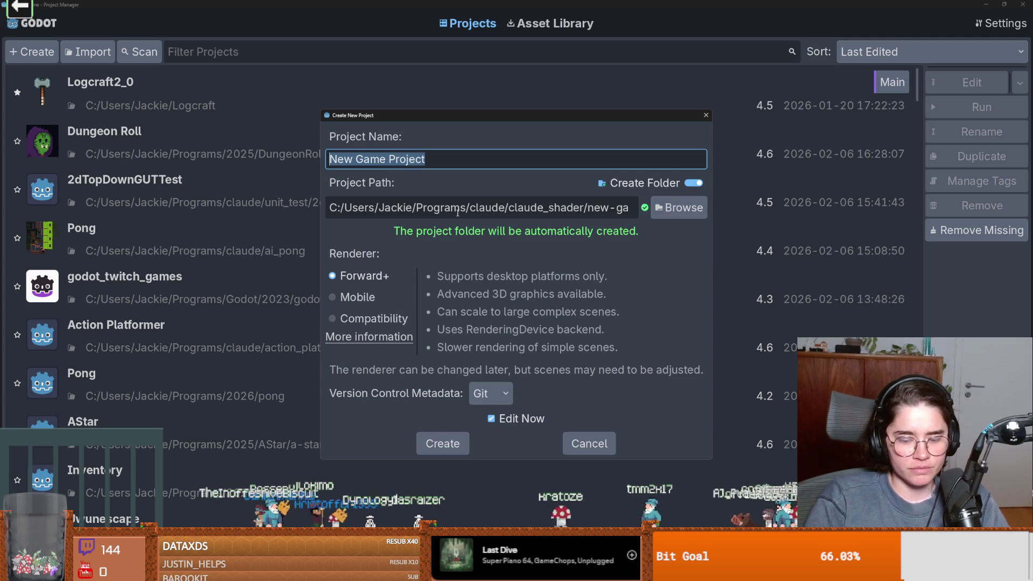
text(Claude Shader)
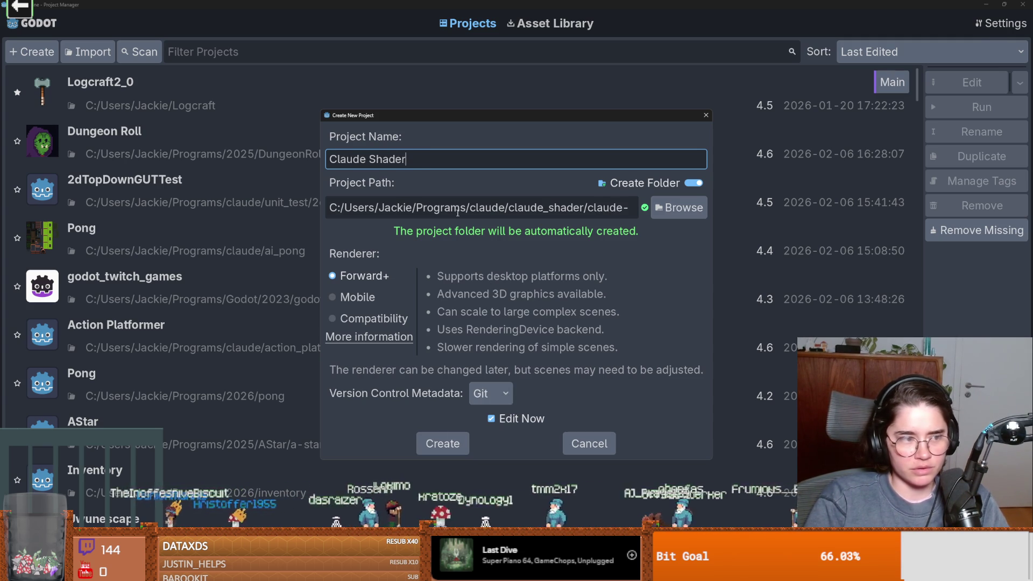
key(Return)
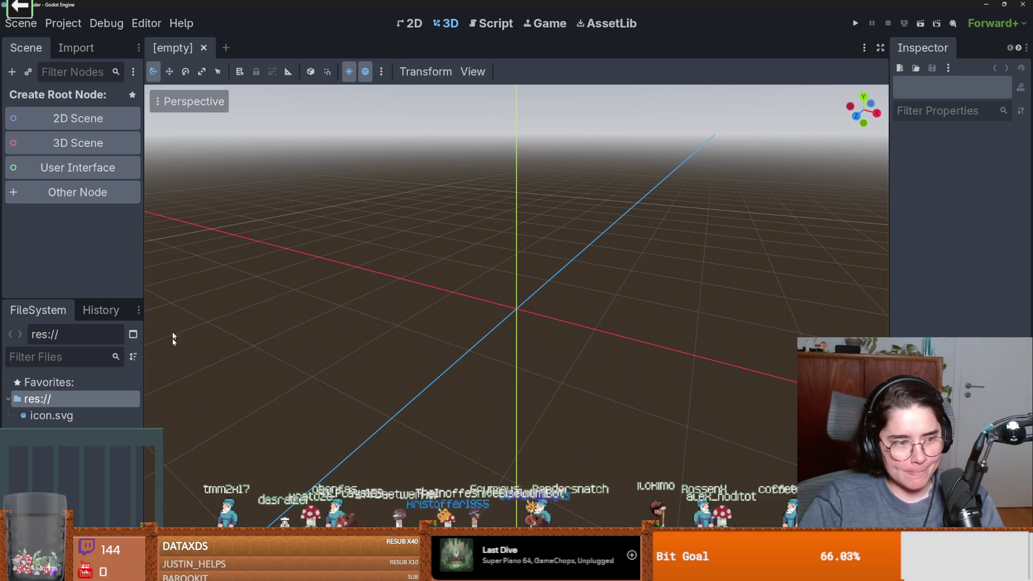
Step: Create a Node2D as the scene root
right_click(79, 398)
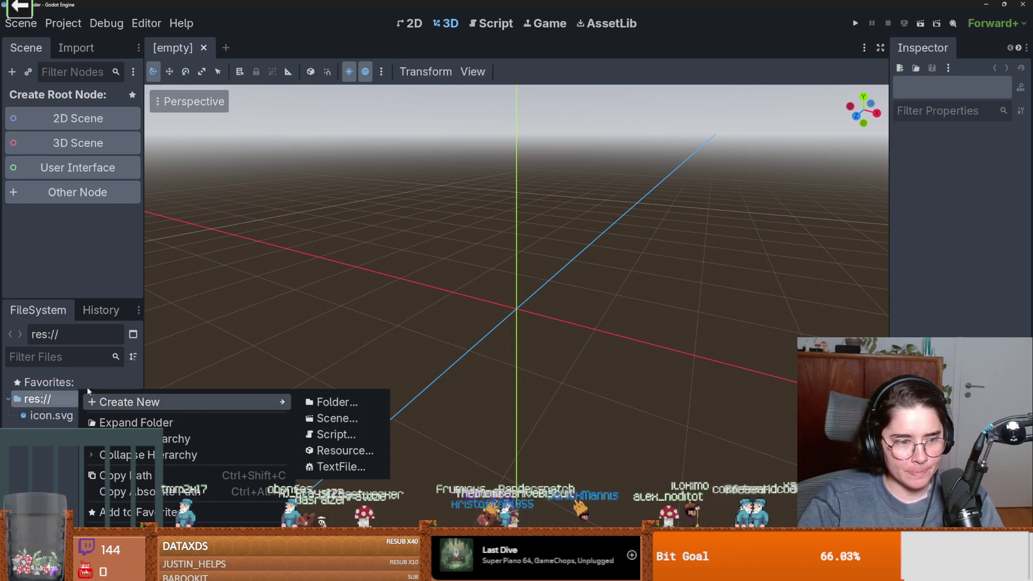
click(53, 399)
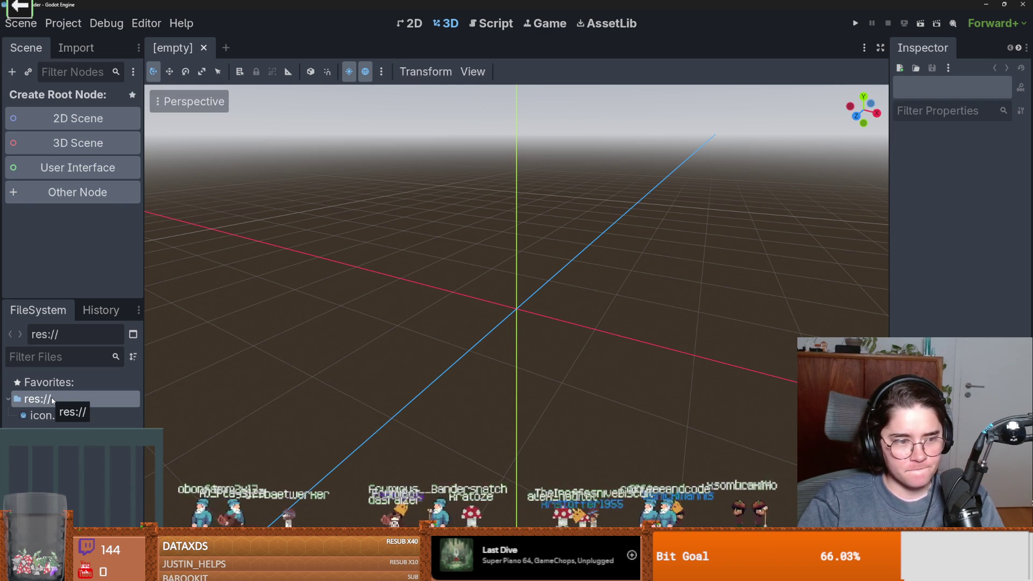
right_click(52, 399)
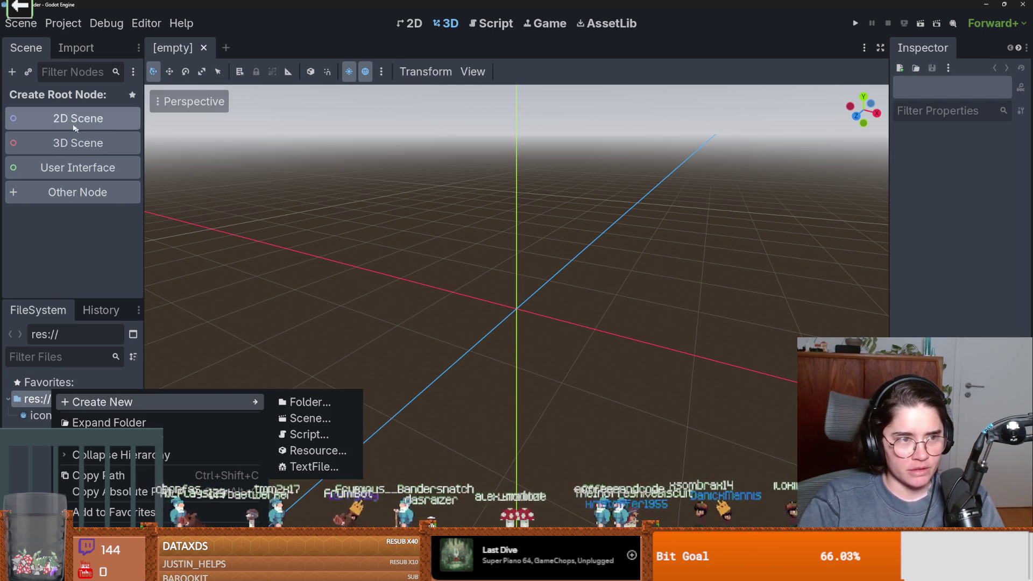
click(41, 119)
click(61, 122)
Step: Add a CanvasModulate child under Node2D
right_click(71, 101)
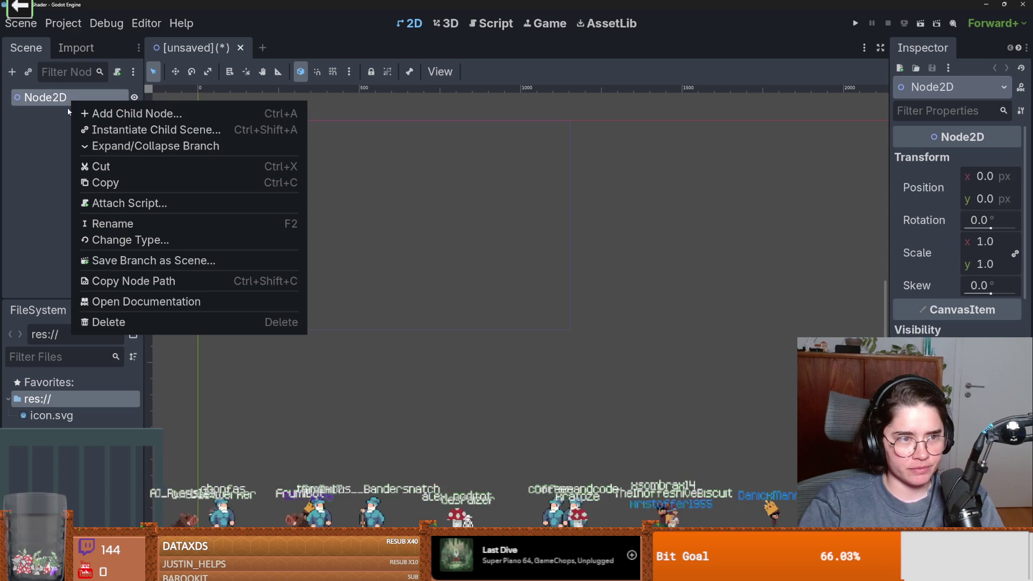
click(102, 116)
text(cn)
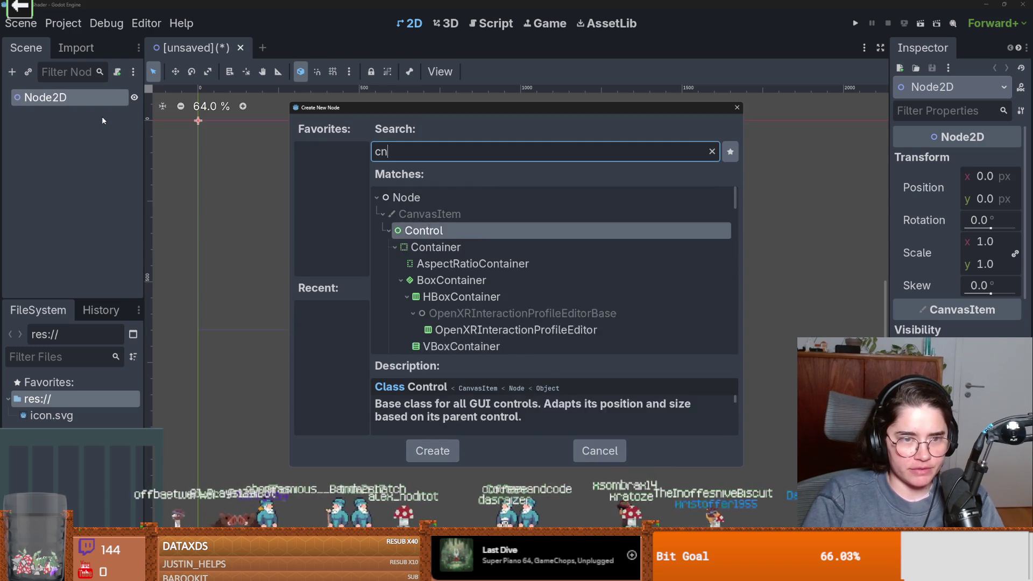
key(BackSpace)
text(an)
key(Down)
key(Return)
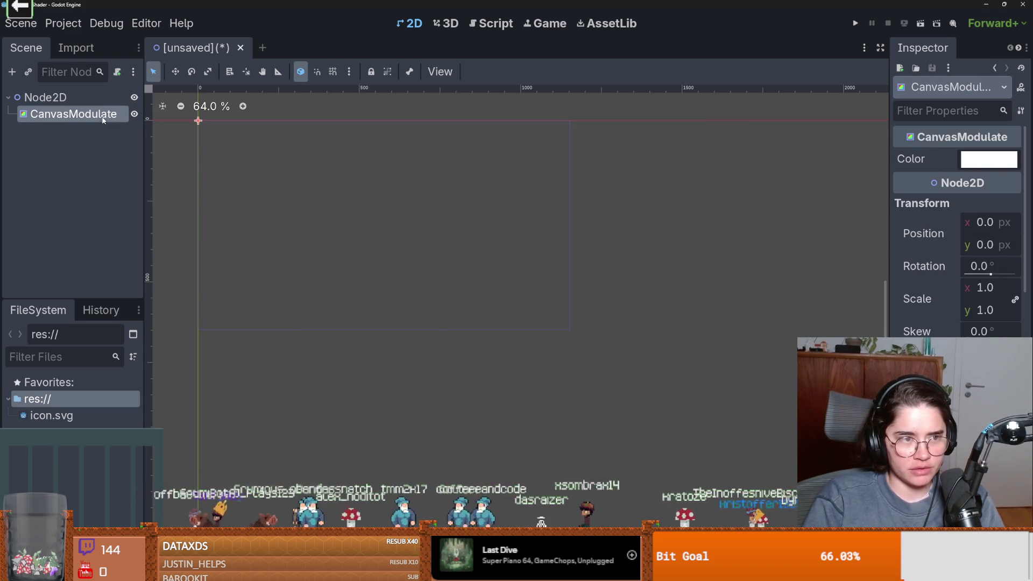
scroll(246, 221, up, 1)
Step: Add a ColorRect under Node2D and size it as a large white rectangle around the origin
right_click(61, 108)
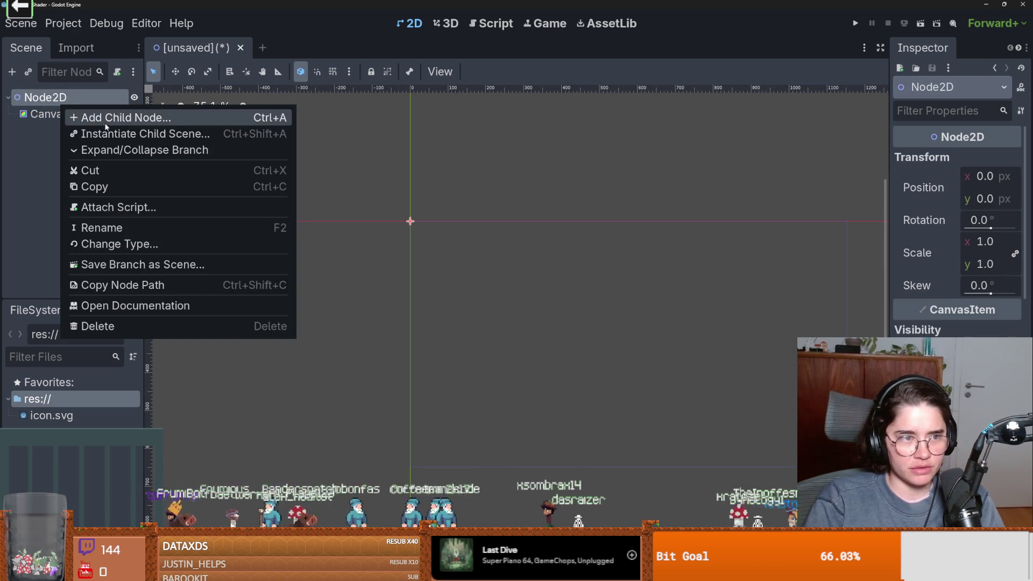
click(106, 117)
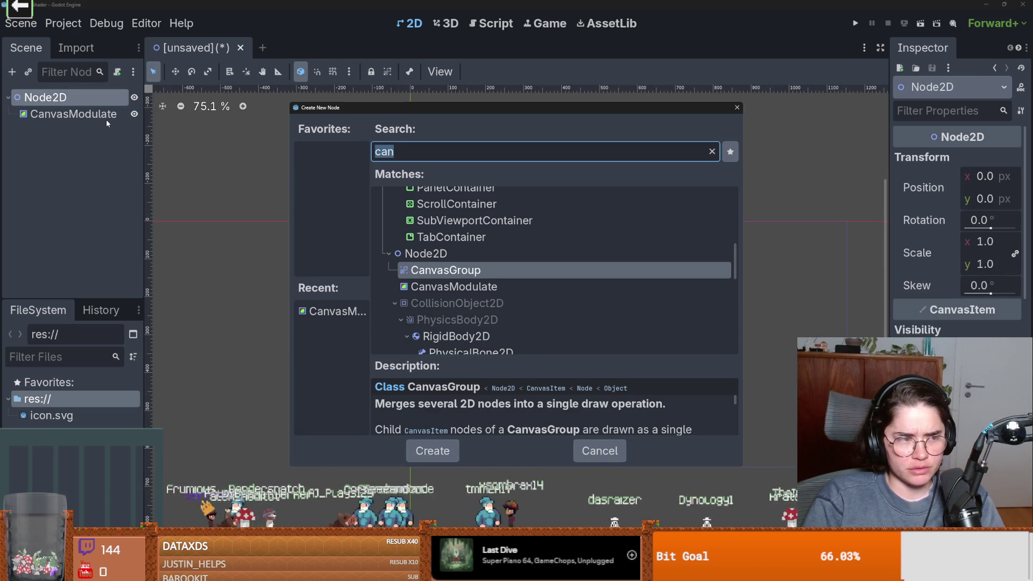
text(color)
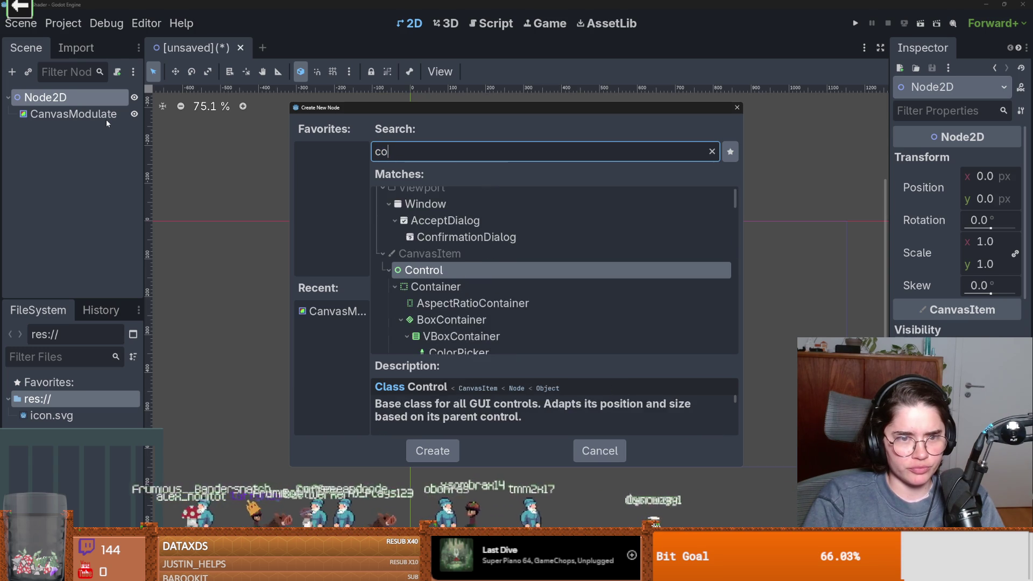
key(Return)
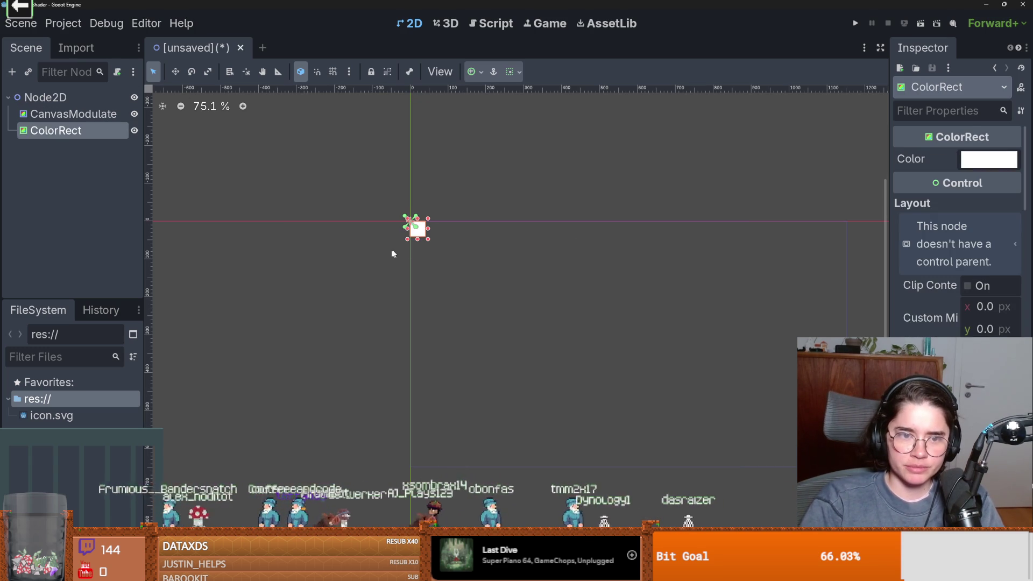
drag(425, 239, 768, 449)
mouse_move(602, 371)
mouse_down()
mouse_move(438, 286)
mouse_move(488, 305)
mouse_up()
mouse_move(612, 359)
mouse_down()
mouse_move(516, 307)
mouse_move(540, 306)
mouse_move(528, 293)
mouse_up()
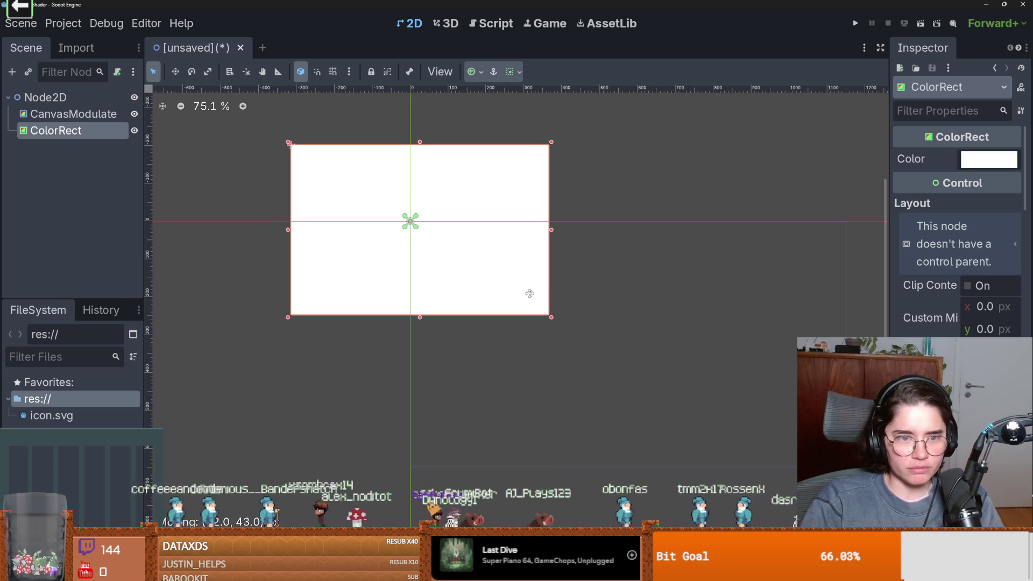
scroll(405, 279, up, 2)
scroll(406, 279, up, 1)
Step: Add a CharacterBody2D child renamed 'player' and start attaching a script to it
click(54, 98)
right_click(56, 100)
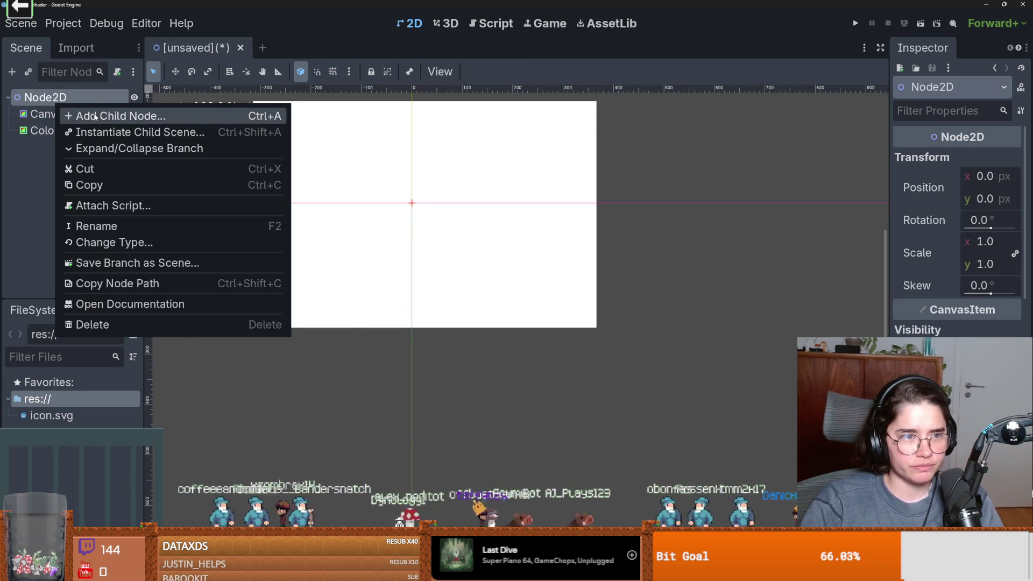
click(96, 116)
text(char)
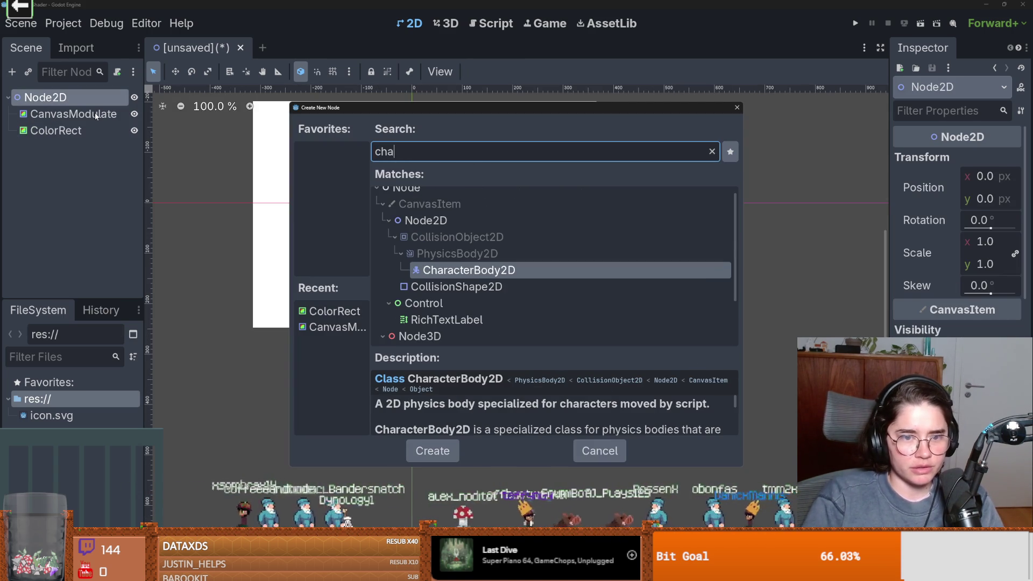
key(Return)
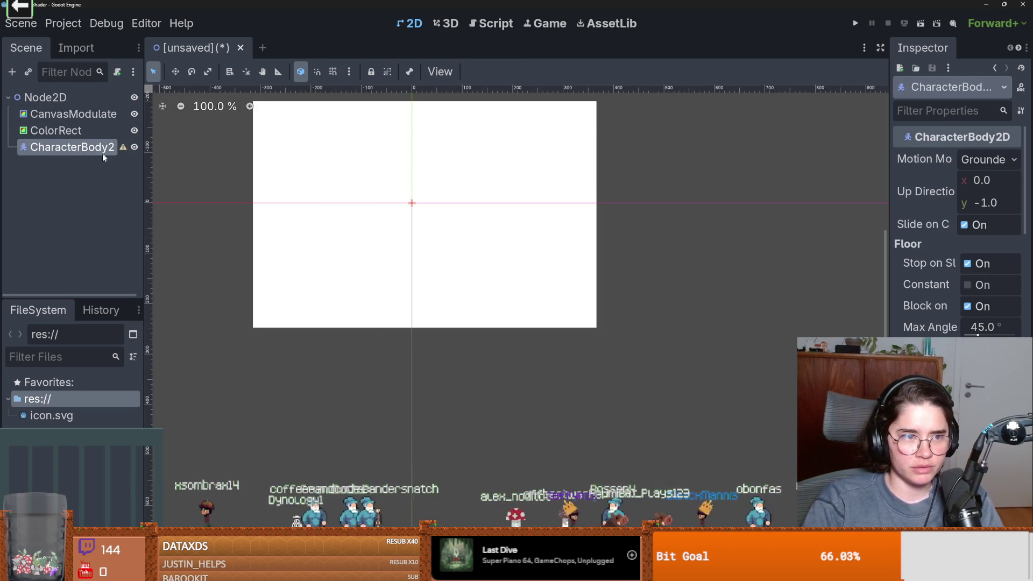
double_click(101, 153)
text(player)
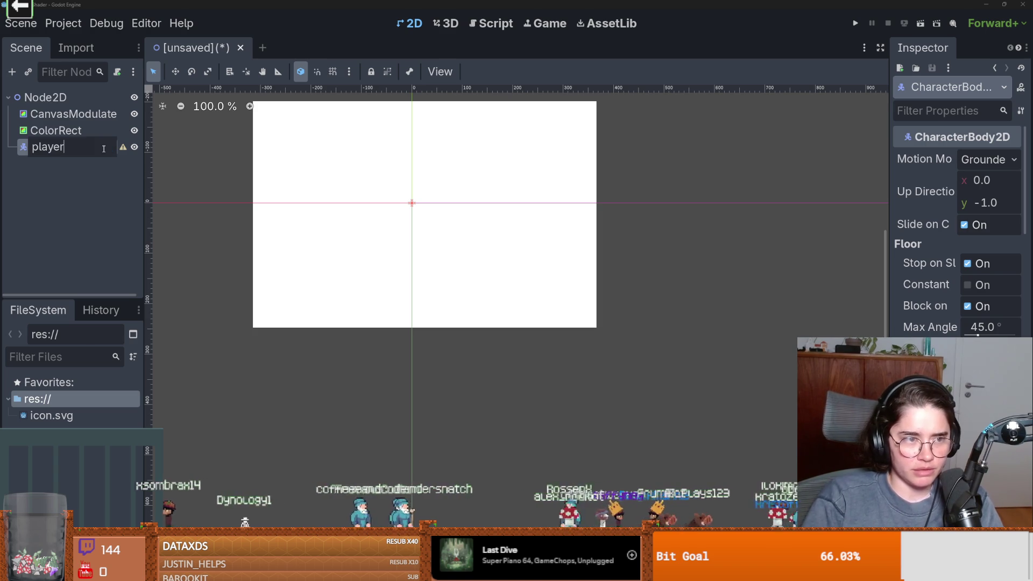
key(Return)
click(117, 71)
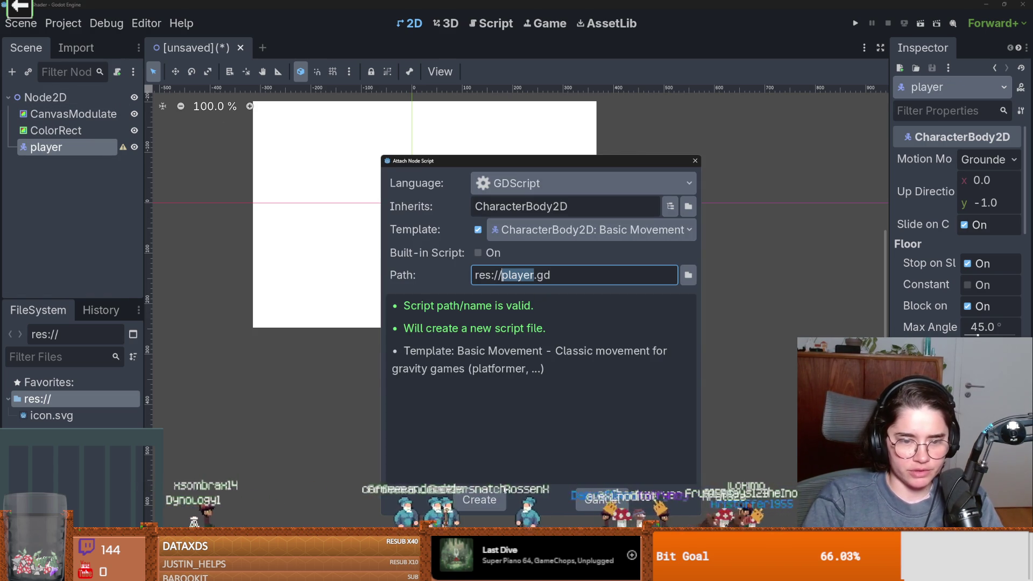
Step: Create player.gd and change the direction input from get_axis to get_vector with four ui_ actions
click(479, 500)
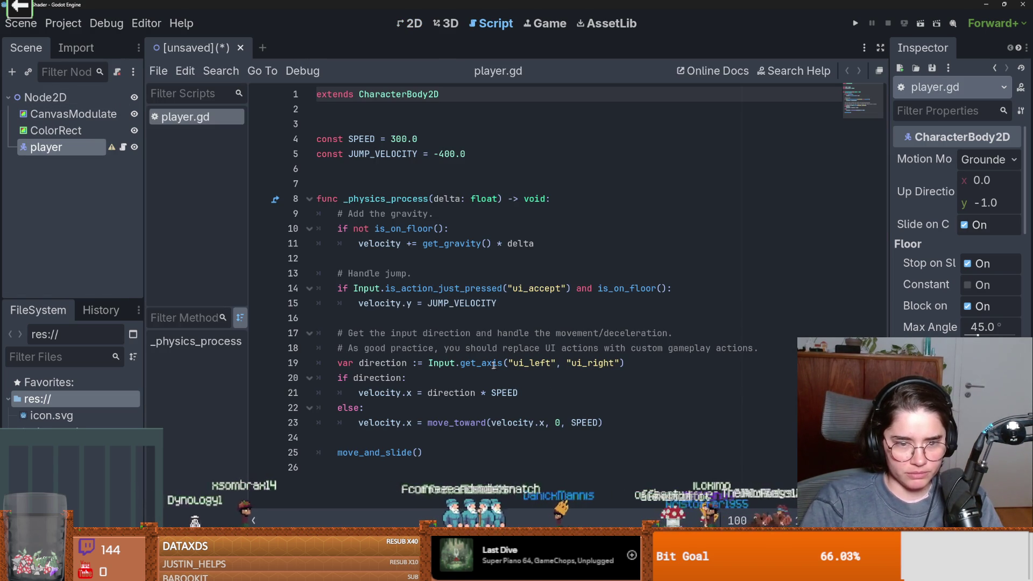
click(493, 364)
double_click(492, 360)
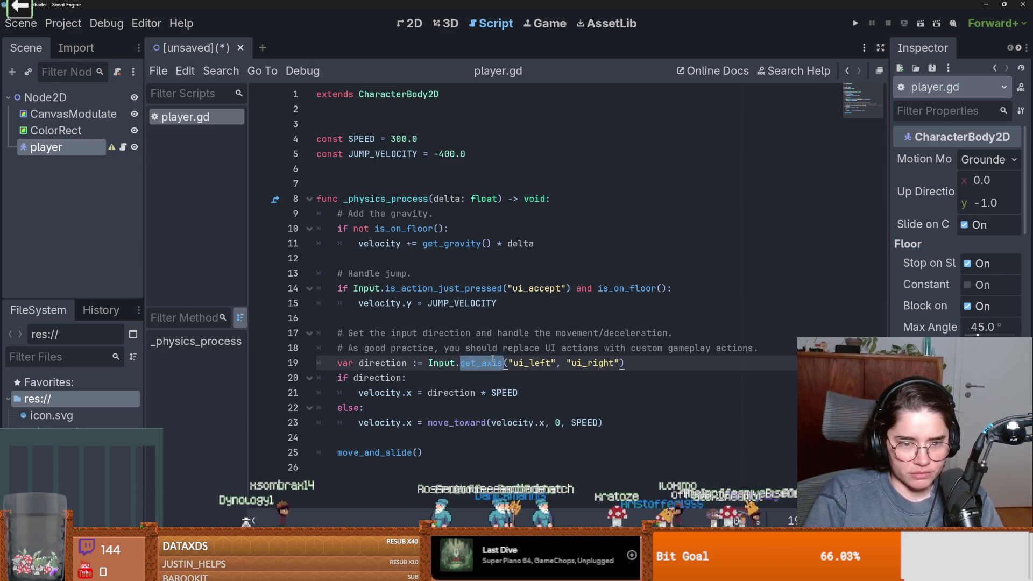
key(BackSpace)
text(get_vec)
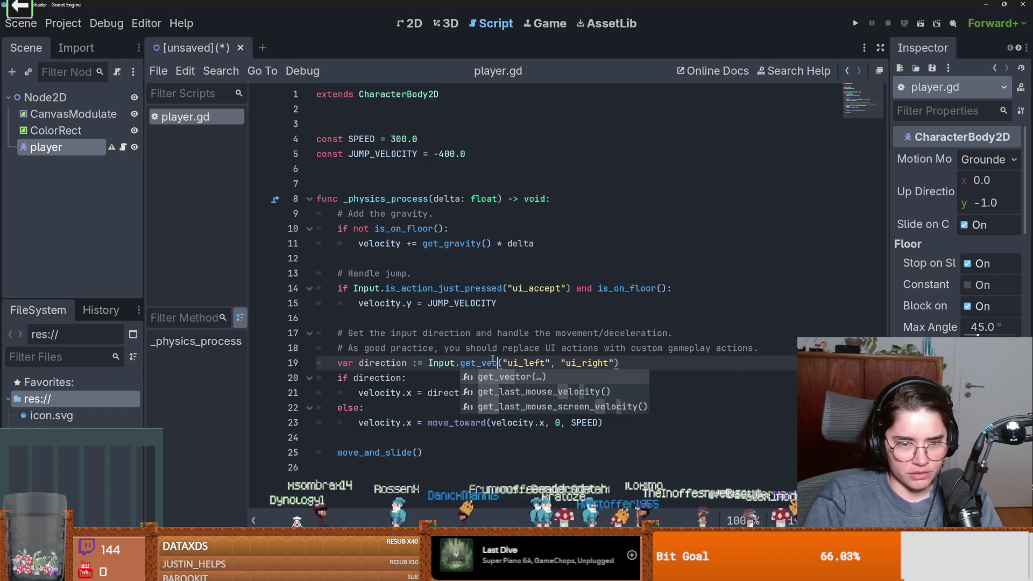
key(Return)
key(End)
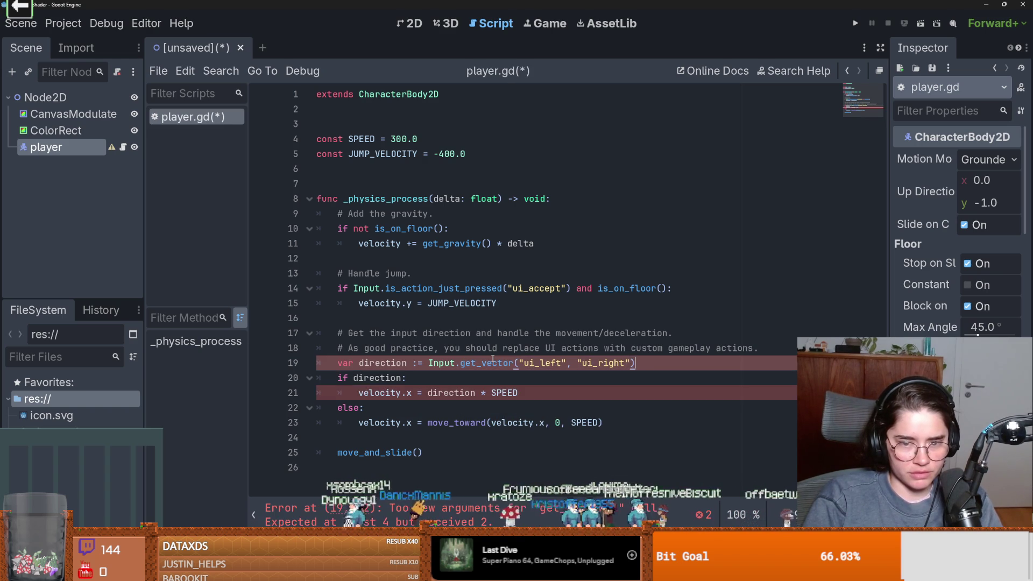
text(, "ui_left_)
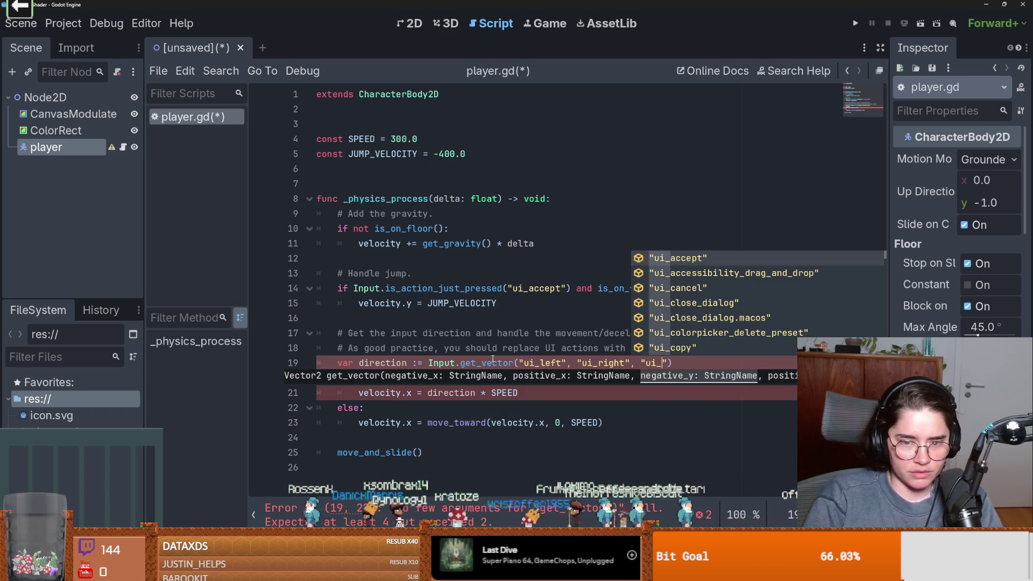
key(BackSpace)
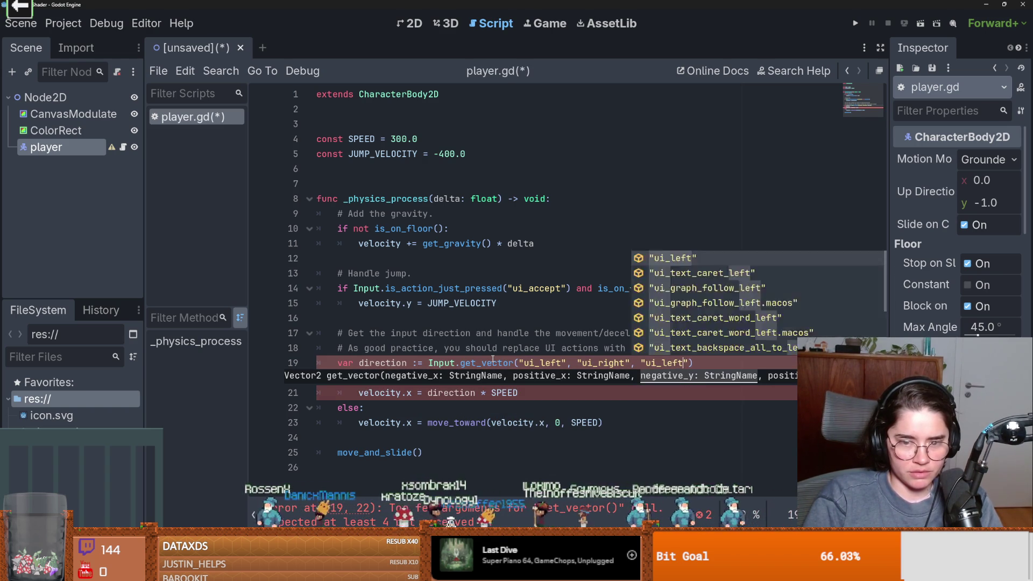
text(", "ui_right")
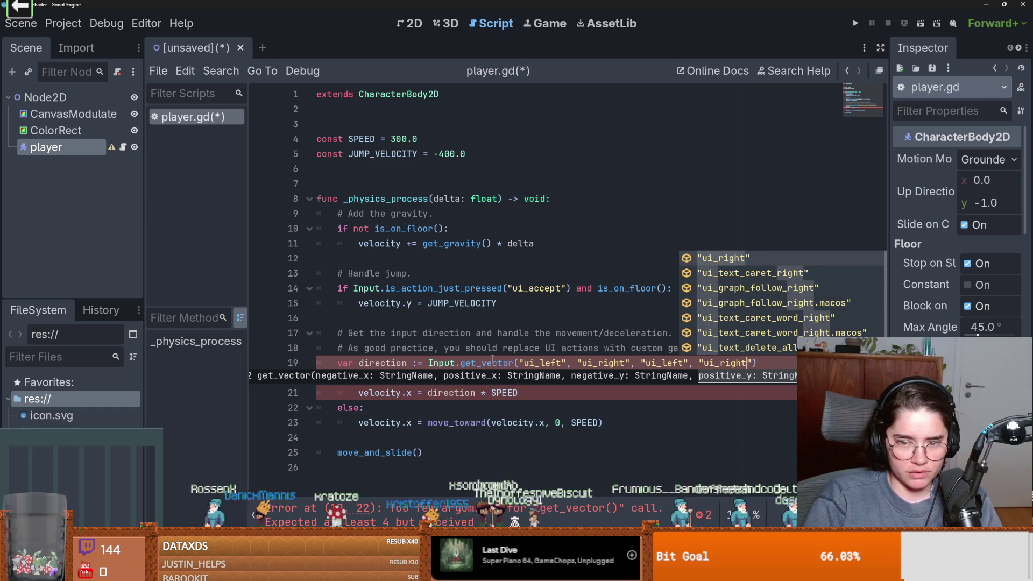
key(Return)
click(455, 429)
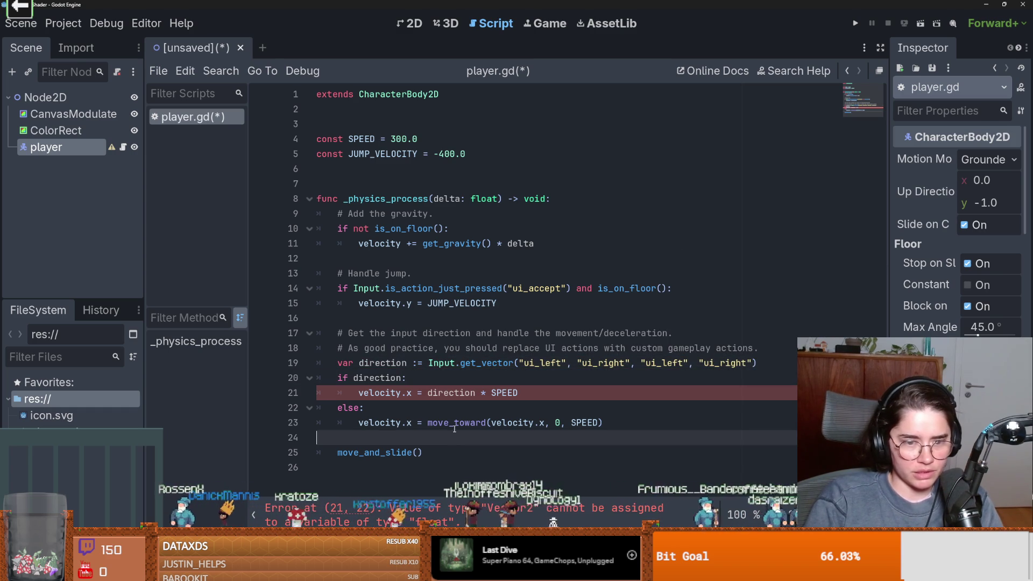
Step: Duplicate the velocity line so velocity.x uses direction.x and velocity.y uses direction.y
double_click(449, 389)
drag(517, 393, 360, 393)
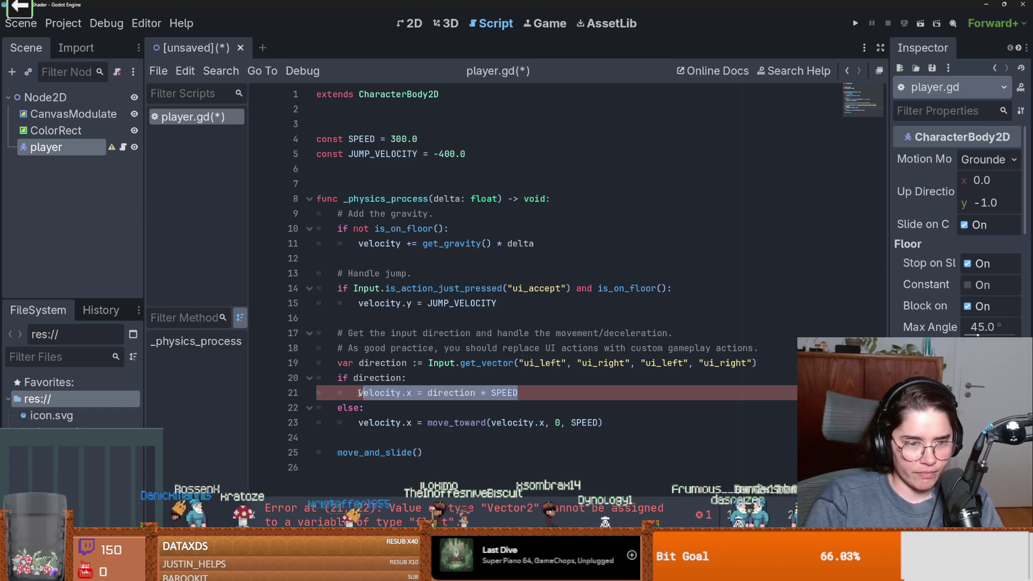
click(530, 396)
key(Return)
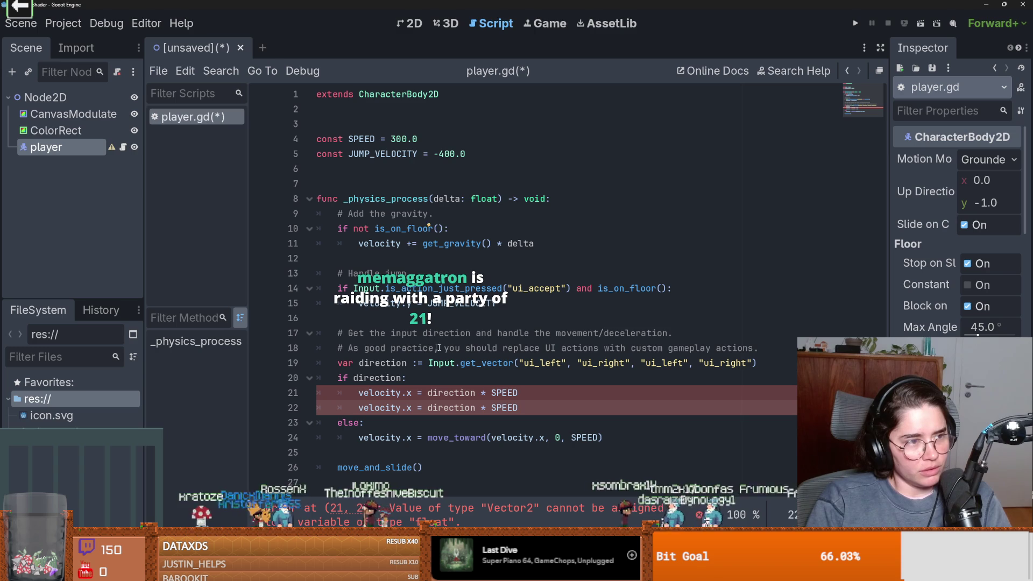
click(411, 414)
key(BackSpace)
text(y)
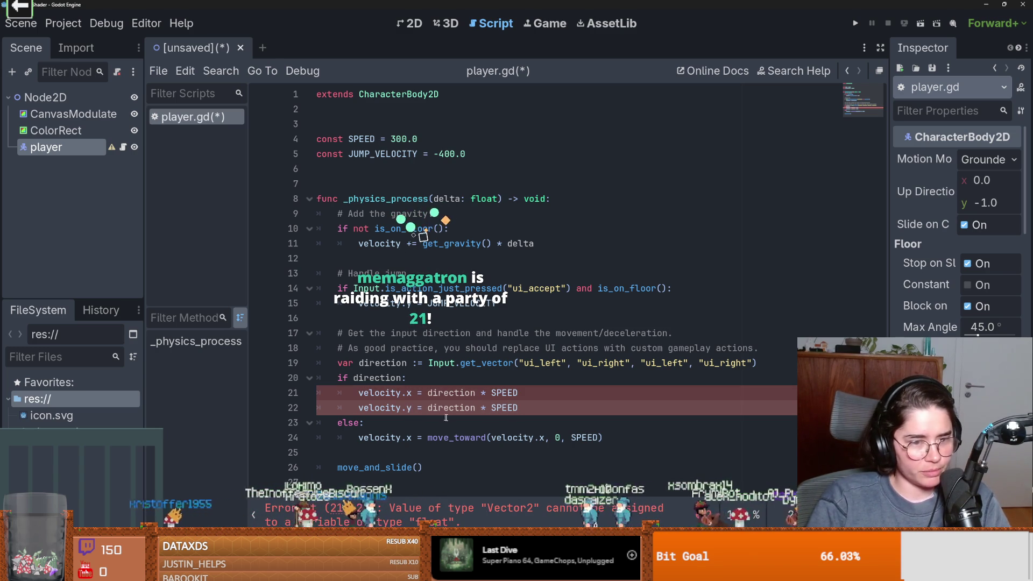
click(476, 393)
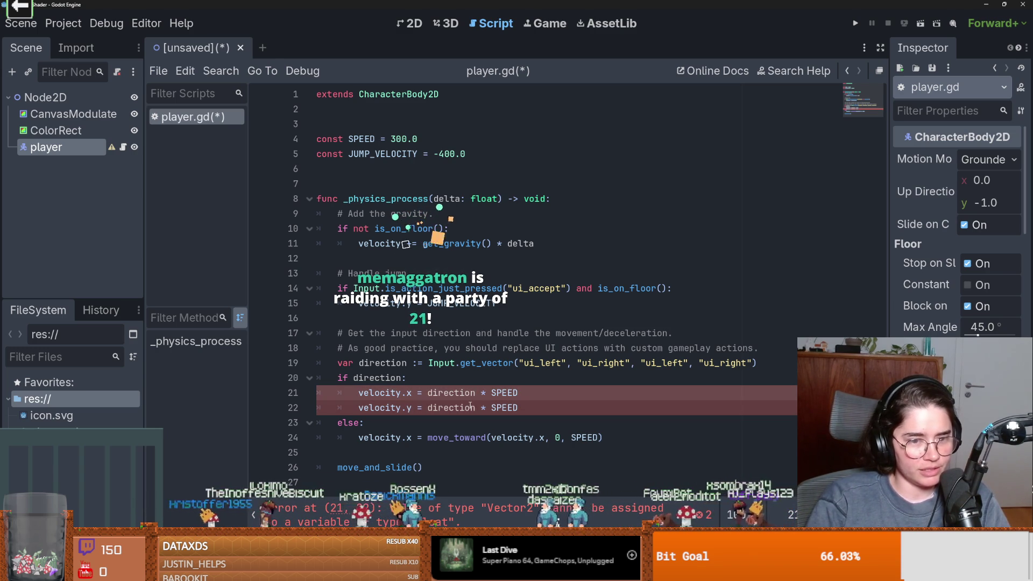
text(.x)
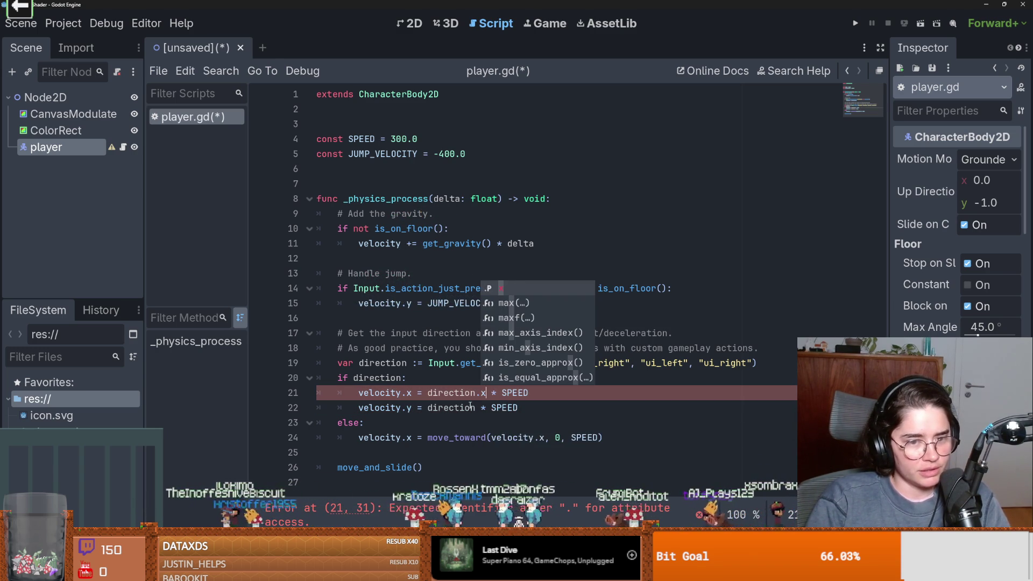
click(476, 408)
text(.y)
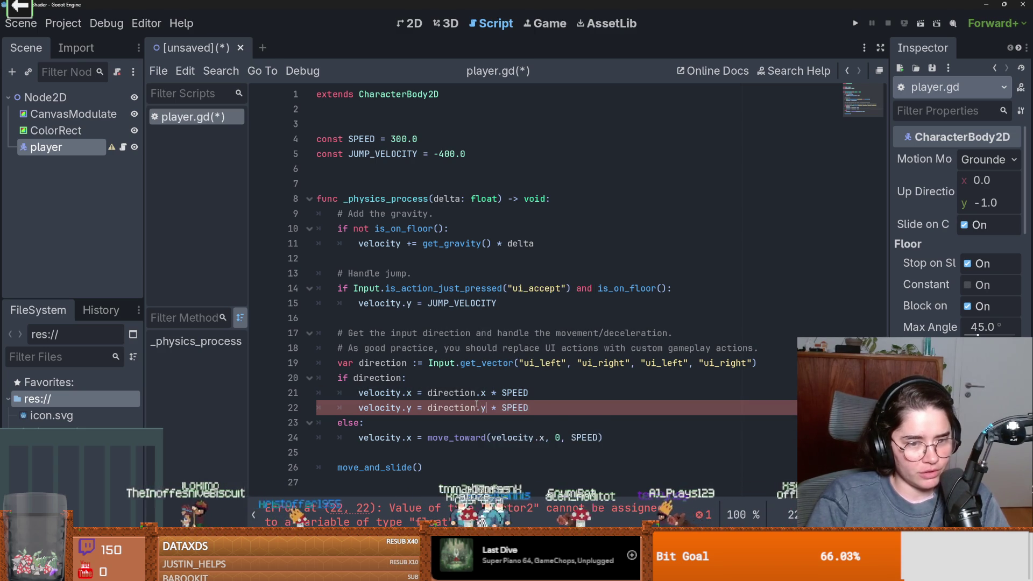
Step: Duplicate the else-branch move_toward line so velocity.y also eases to zero
key(ctrl+s)
click(598, 455)
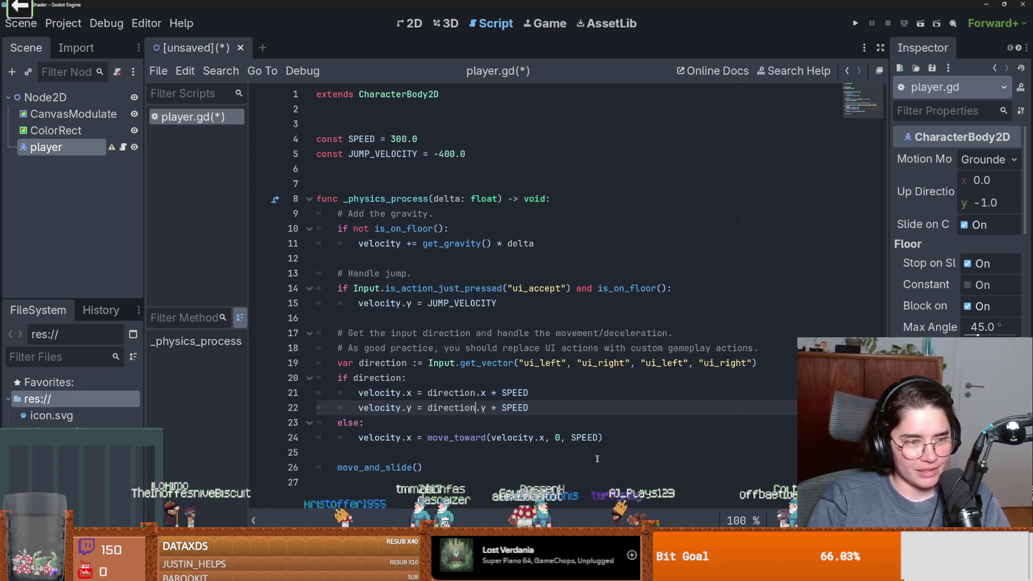
click(526, 471)
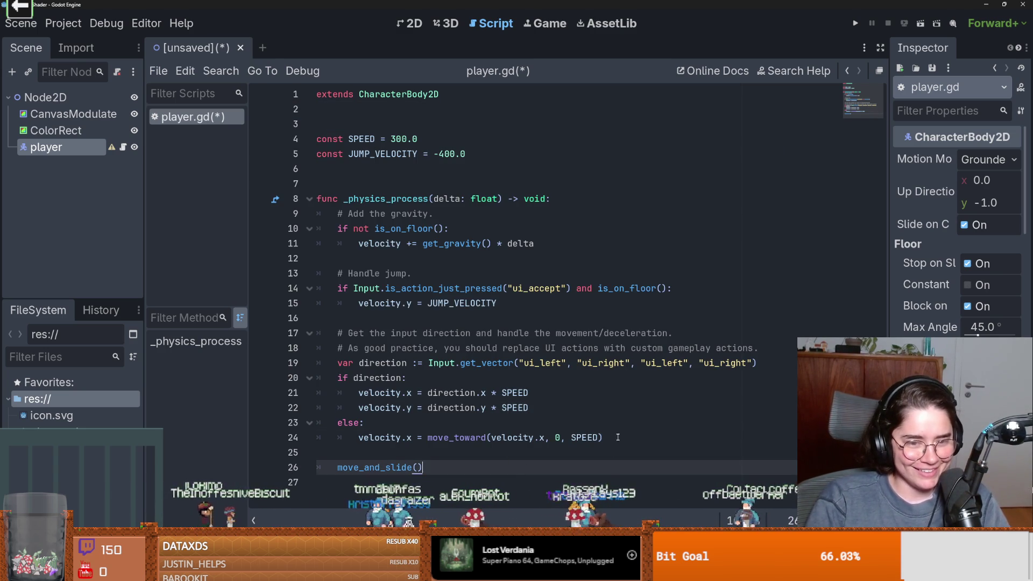
drag(618, 437, 354, 438)
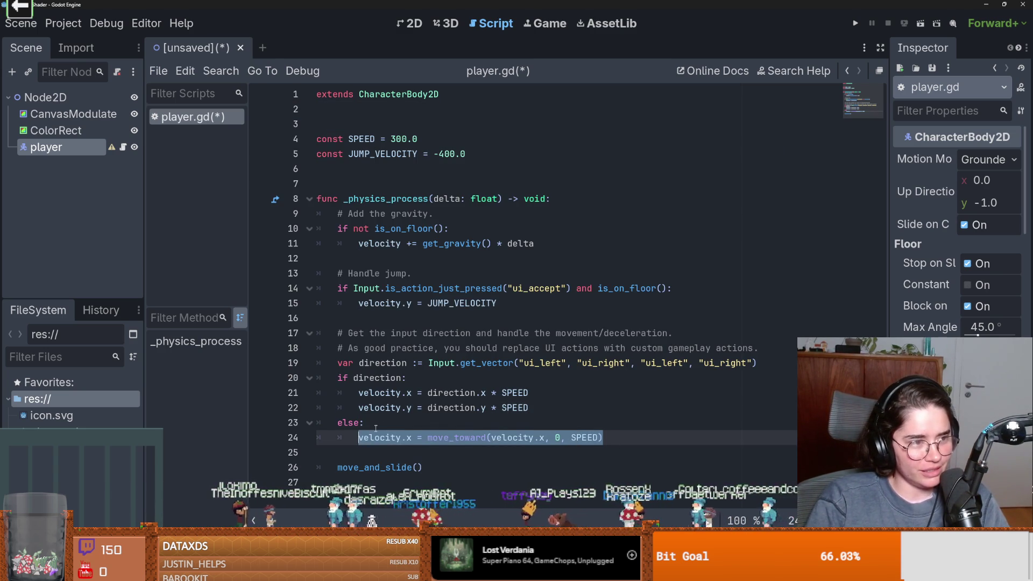
click(607, 438)
key(Return)
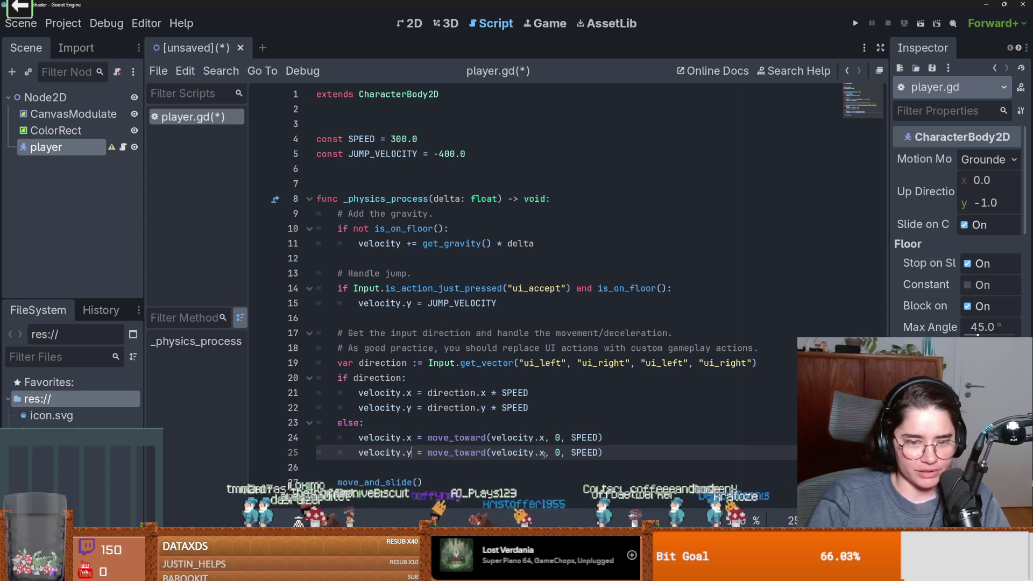
Step: Save the scene as player.tscn
key(ctrl+s)
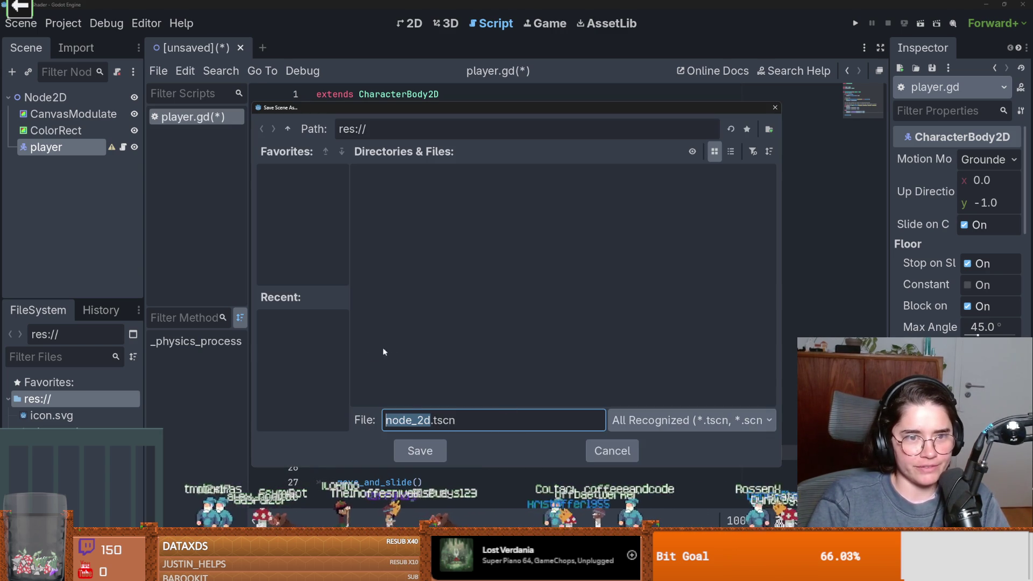
text(player)
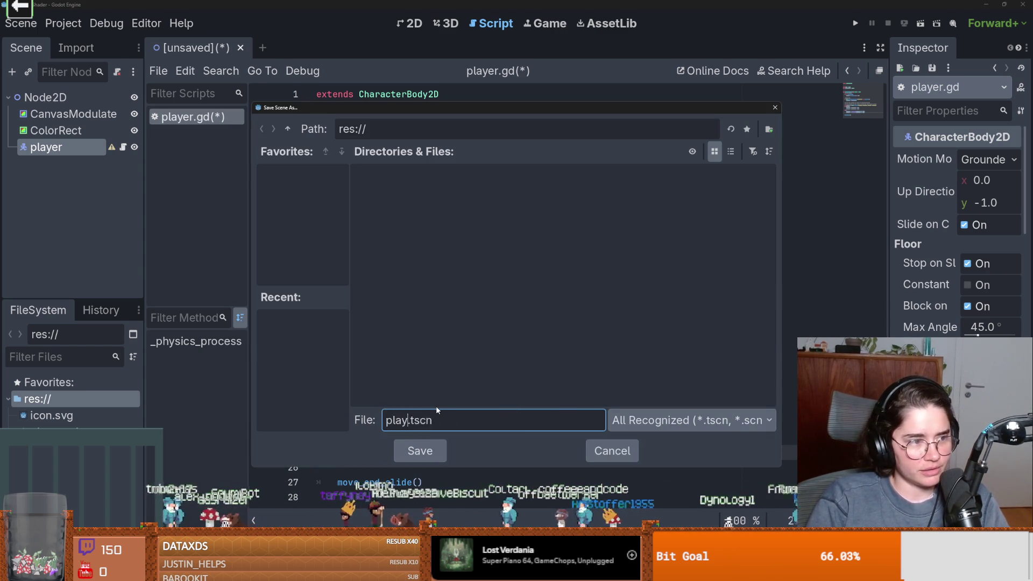
key(Return)
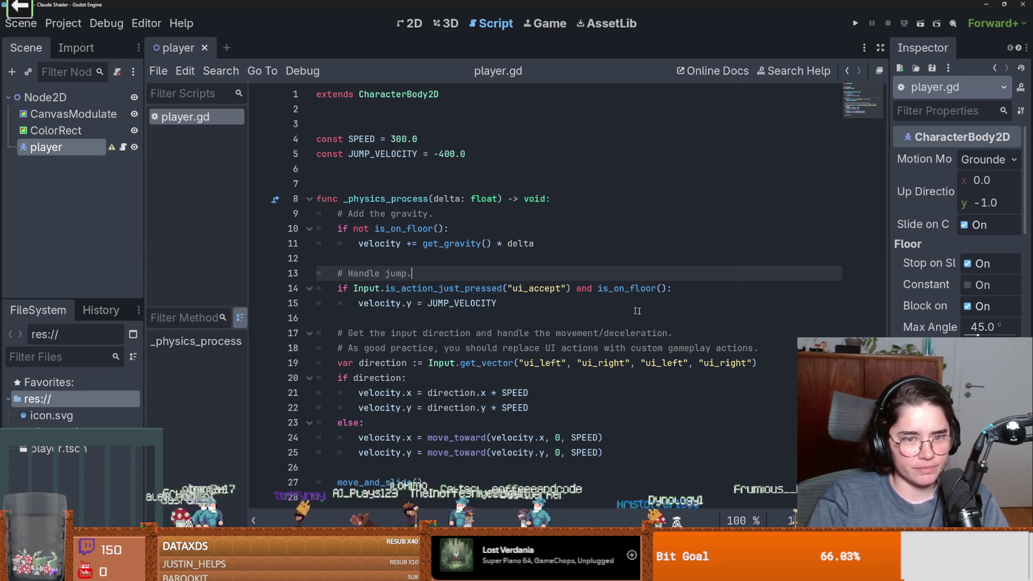
Step: Delete the gravity and jump code and comments from player.gd, then return to the 2D view
drag(497, 303, 317, 213)
key(BackSpace)
drag(758, 261, 317, 226)
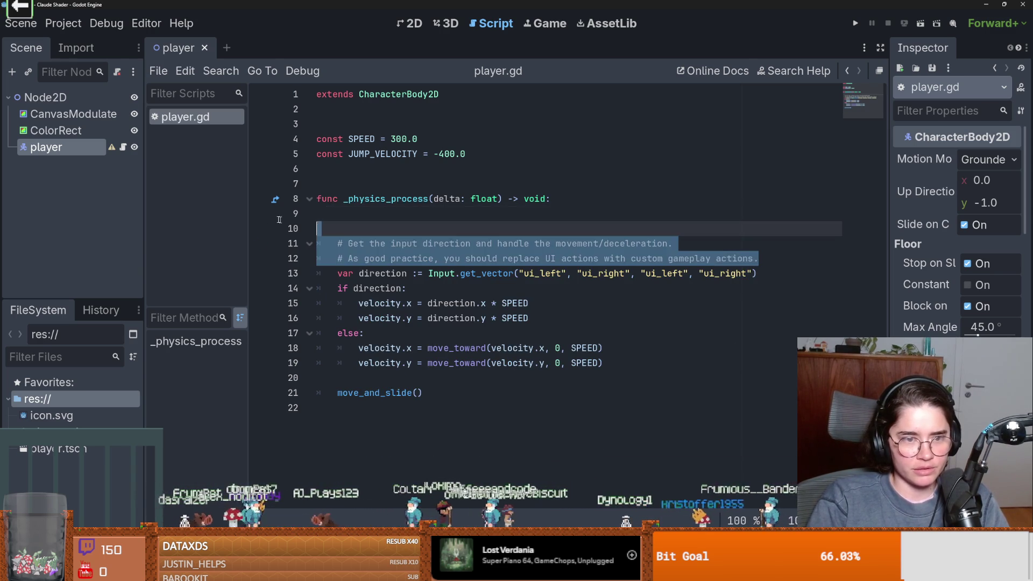
key(BackSpace)
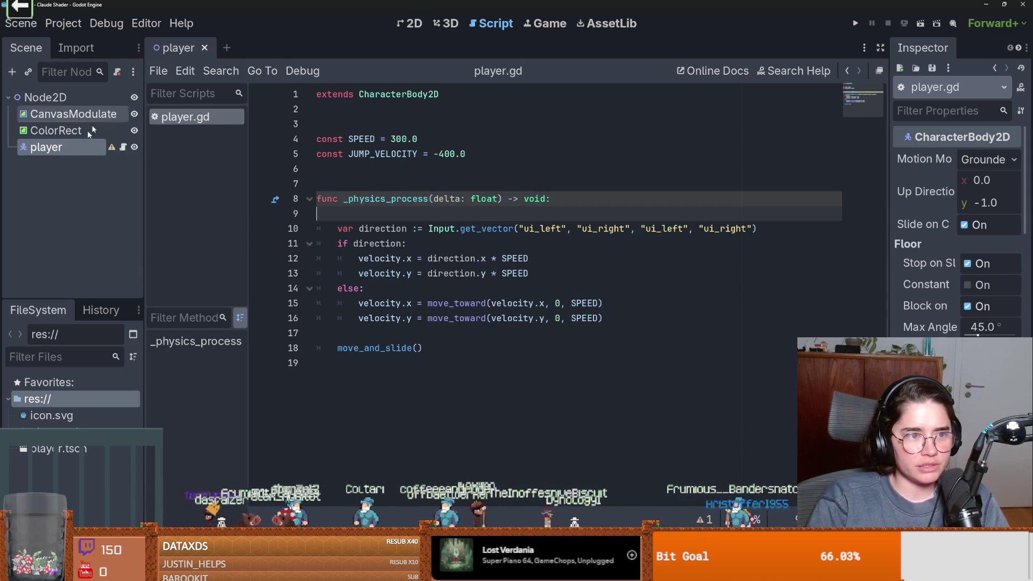
key(ctrl+F1)
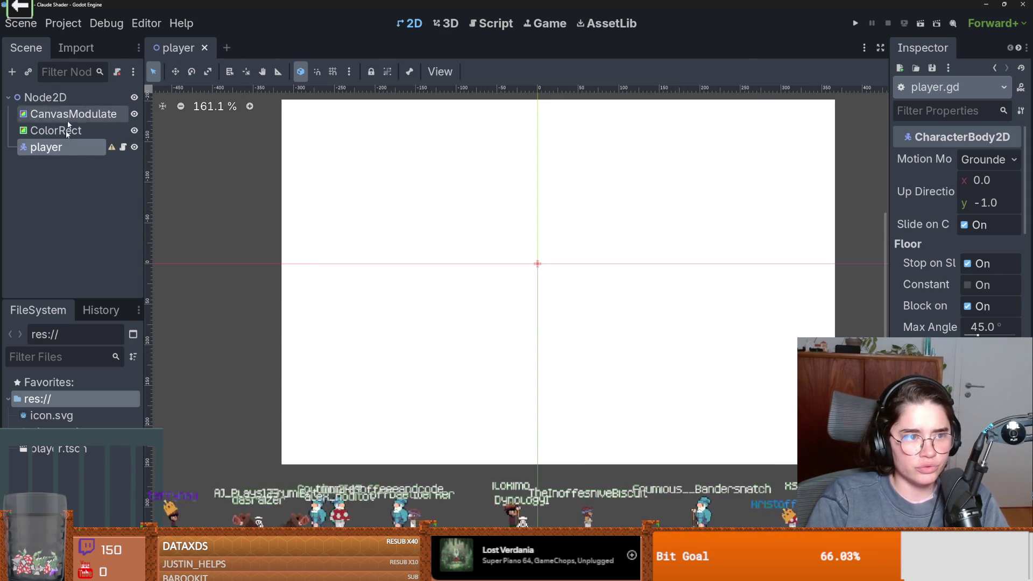
Step: Add a cyan ColorRect under player, shrink it onto the origin, and save
right_click(63, 150)
click(104, 182)
text(colo)
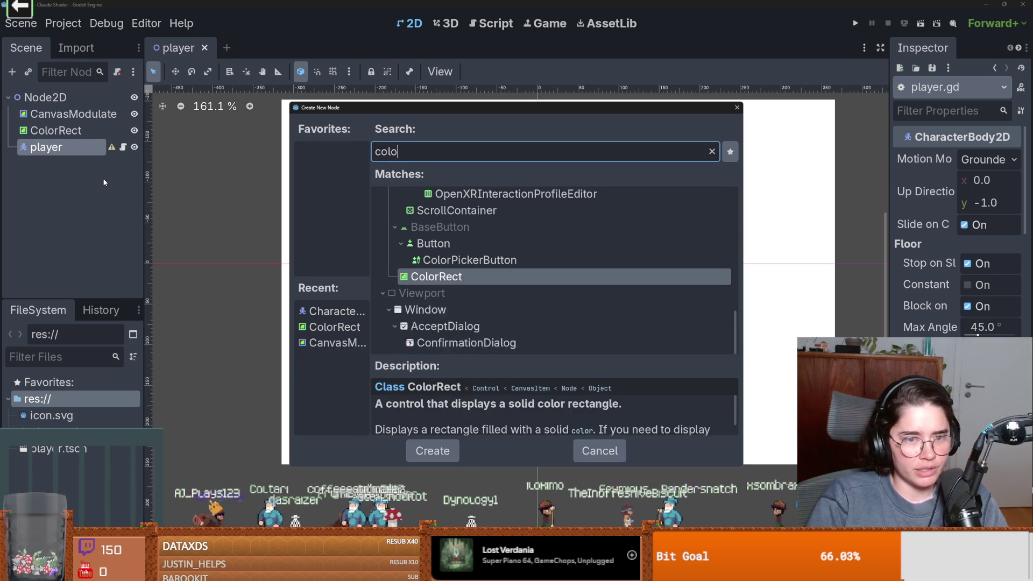
key(Return)
click(989, 158)
drag(963, 211, 841, 228)
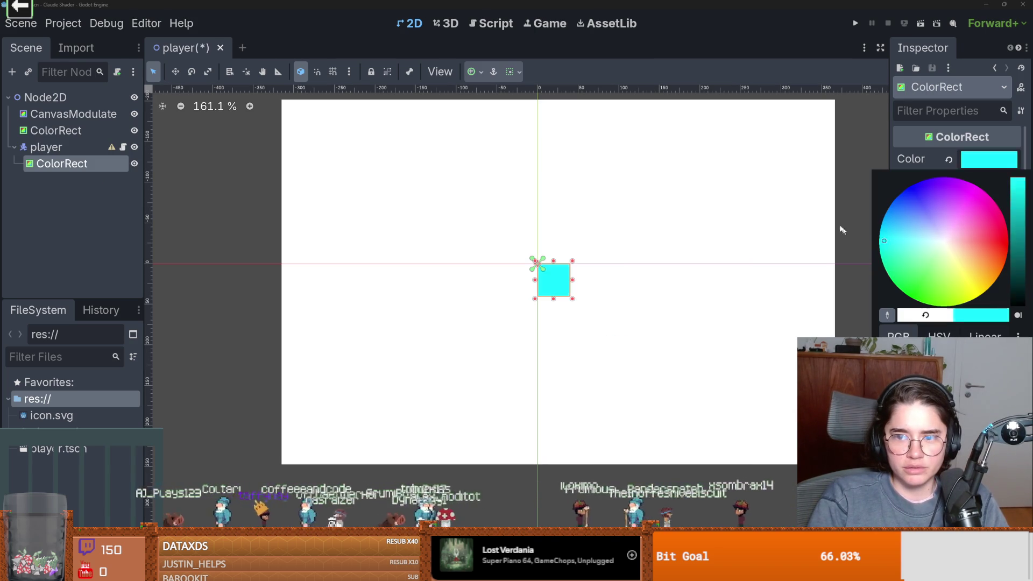
click(559, 290)
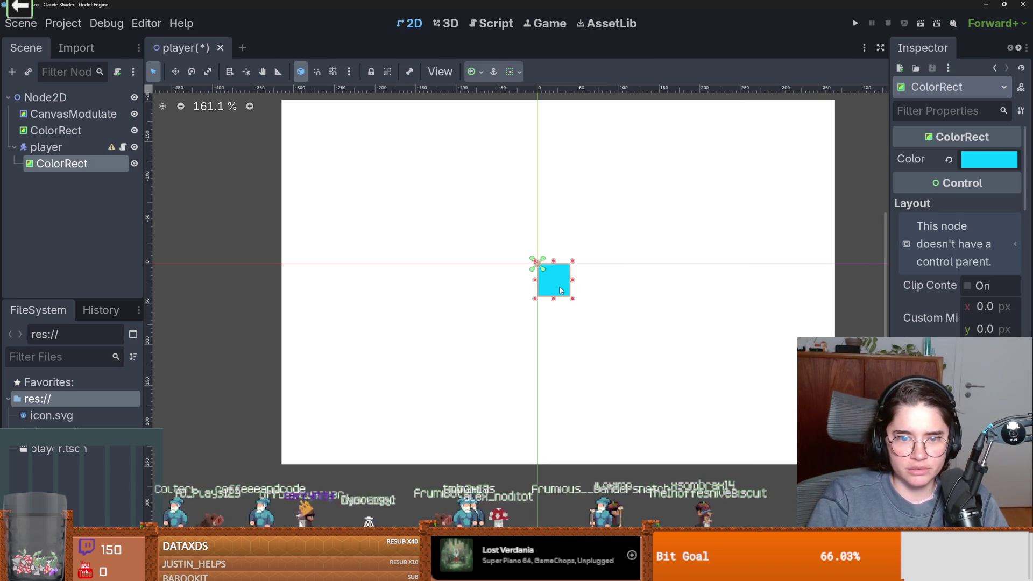
drag(571, 299, 544, 267)
key(ctrl+s)
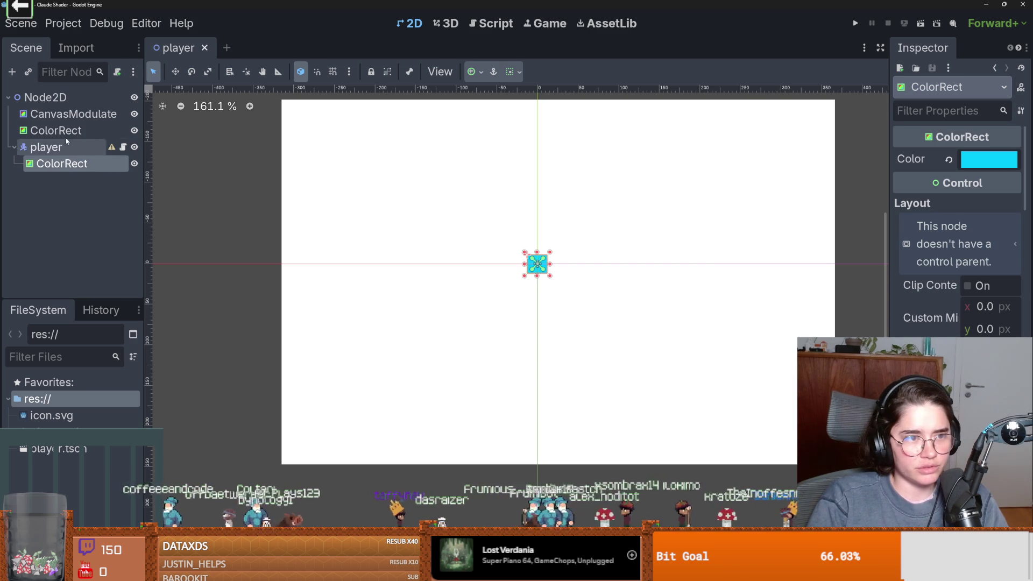
Step: Set the CanvasModulate colour to lavender-blue to tint the scene
click(73, 114)
click(996, 171)
mouse_move(939, 216)
mouse_down()
mouse_move(913, 224)
mouse_move(926, 225)
mouse_up()
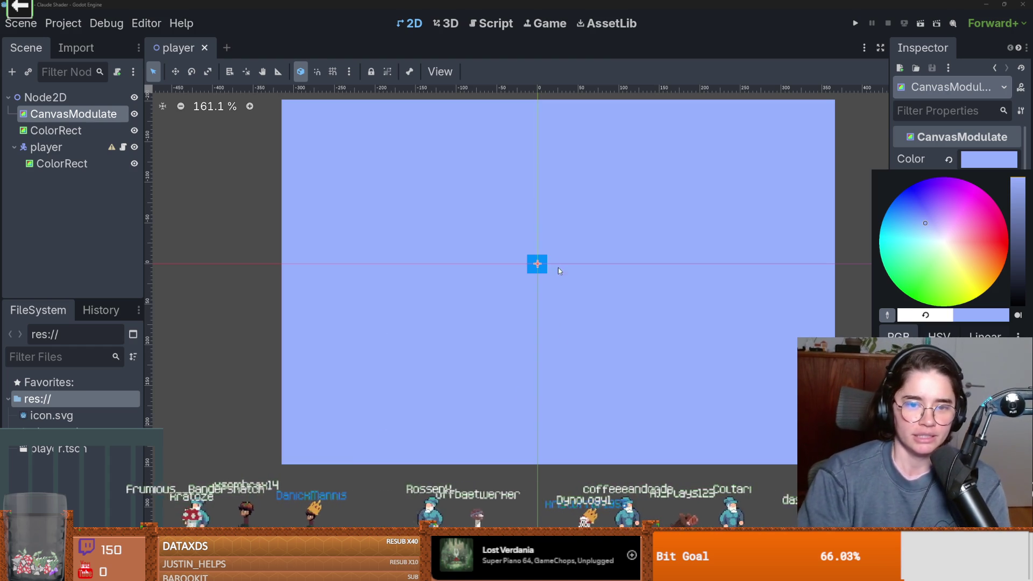
Step: Add a CollisionShape2D with a new CircleShape2D under player and save
click(46, 146)
right_click(64, 149)
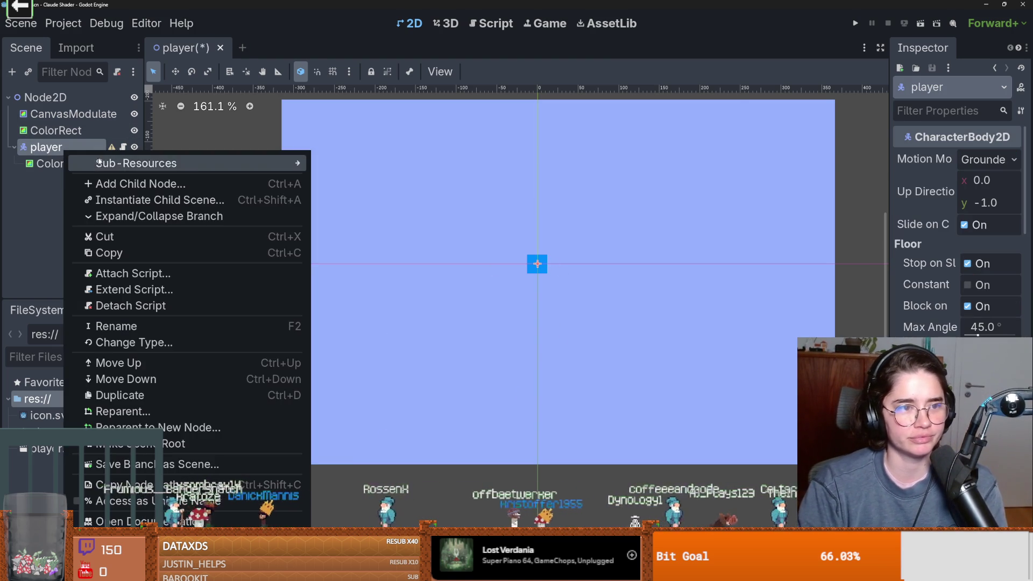
click(110, 185)
text(colli)
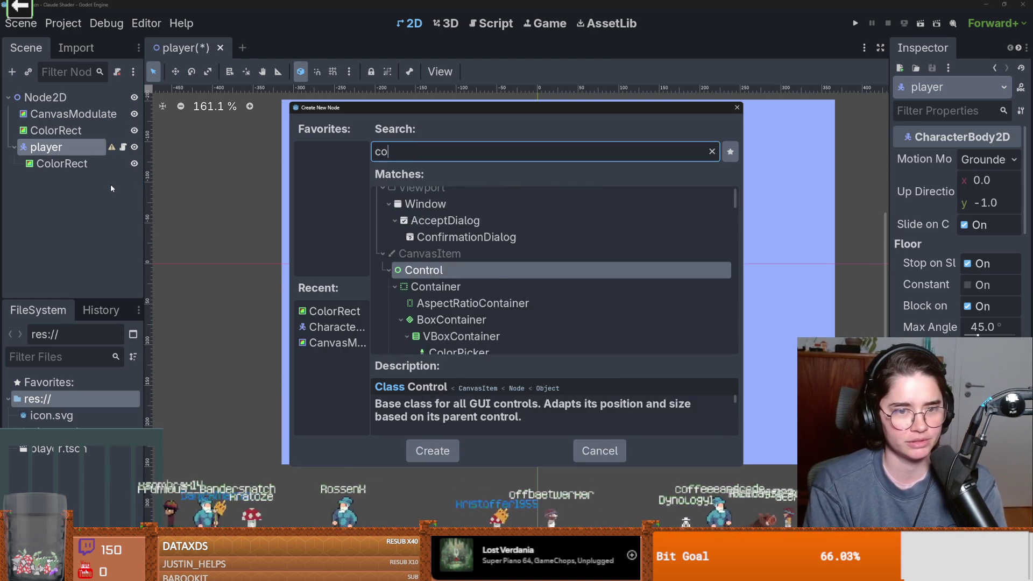
key(Return)
scroll(568, 272, up, 1)
scroll(568, 273, up, 3)
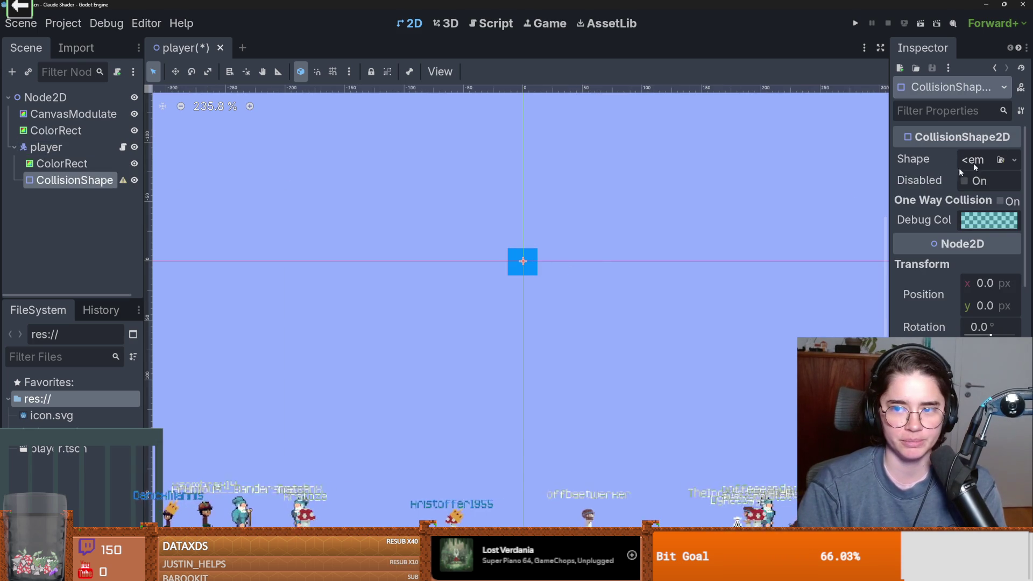
click(973, 160)
click(931, 251)
scroll(525, 270, up, 6)
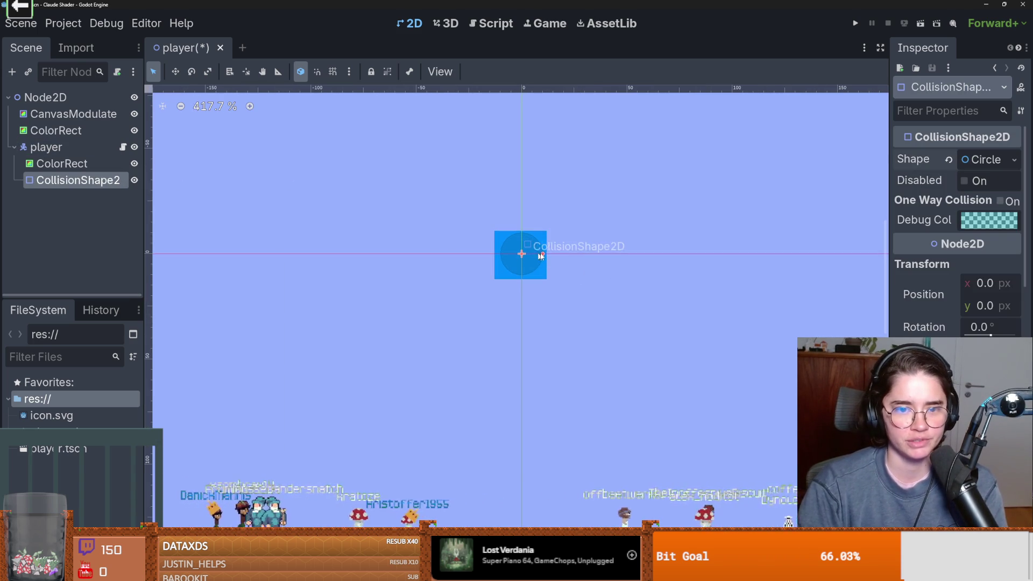
key(Down)
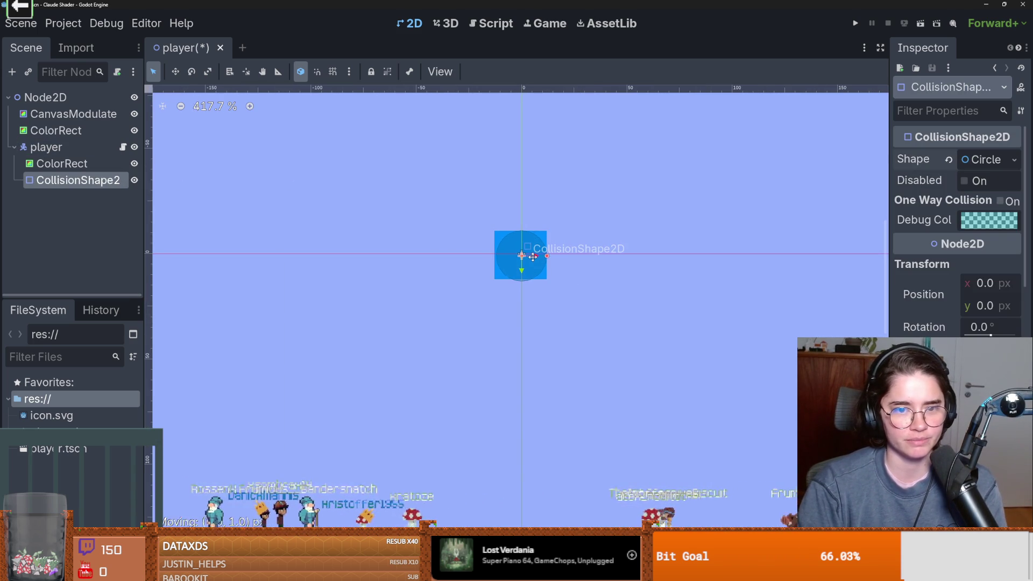
key(ctrl+s)
Step: Test-run the current scene, then close the game window
scroll(480, 254, up, 4)
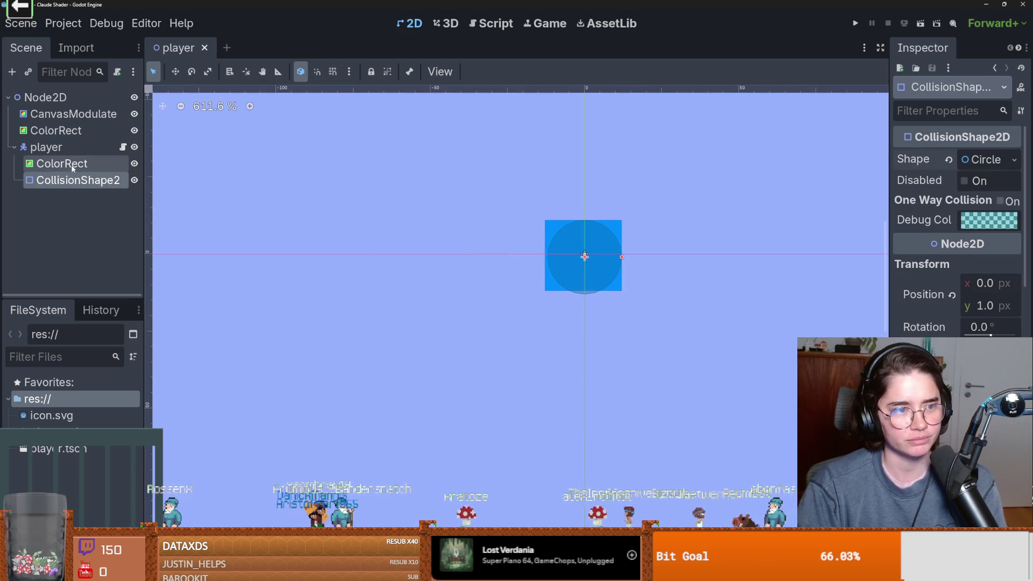
click(45, 147)
scroll(578, 255, up, 4)
scroll(452, 254, down, 5)
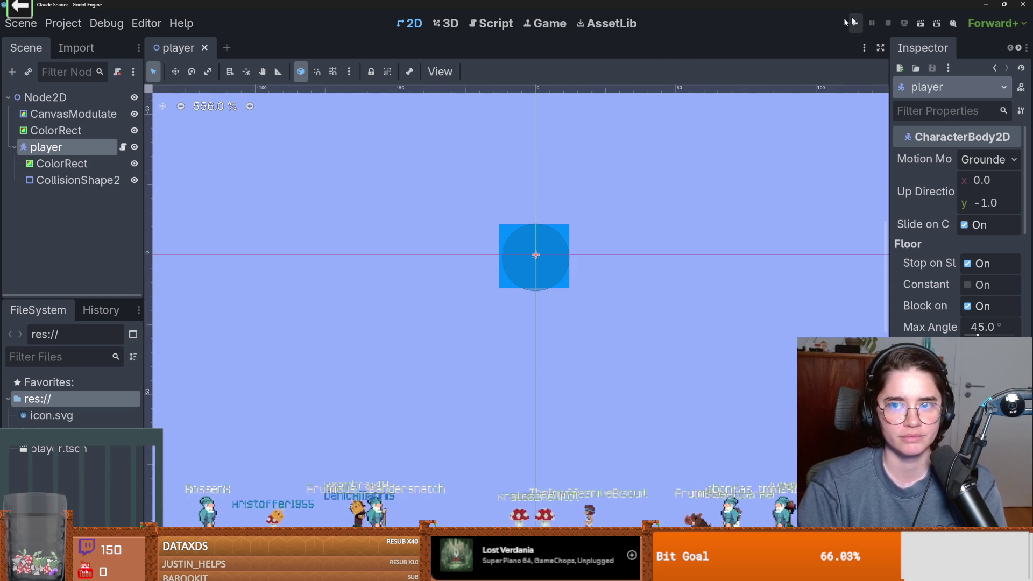
scroll(560, 196, down, 3)
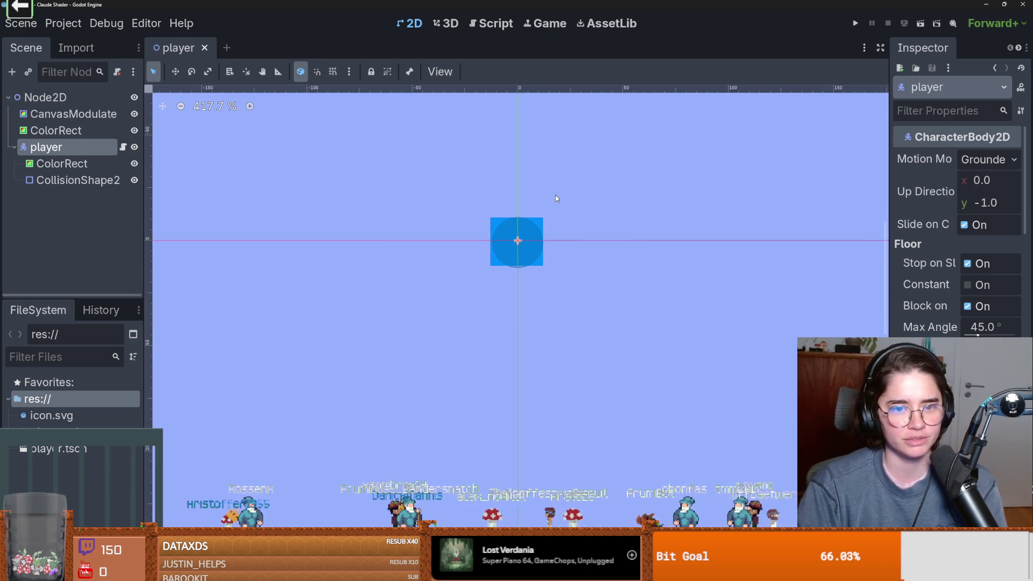
scroll(555, 194, down, 2)
scroll(412, 198, up, 2)
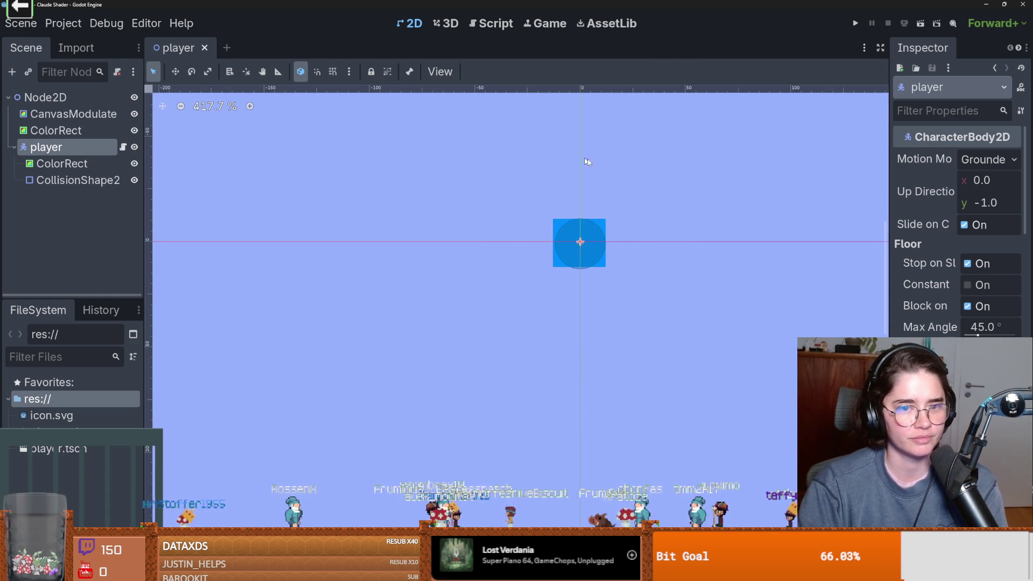
click(920, 24)
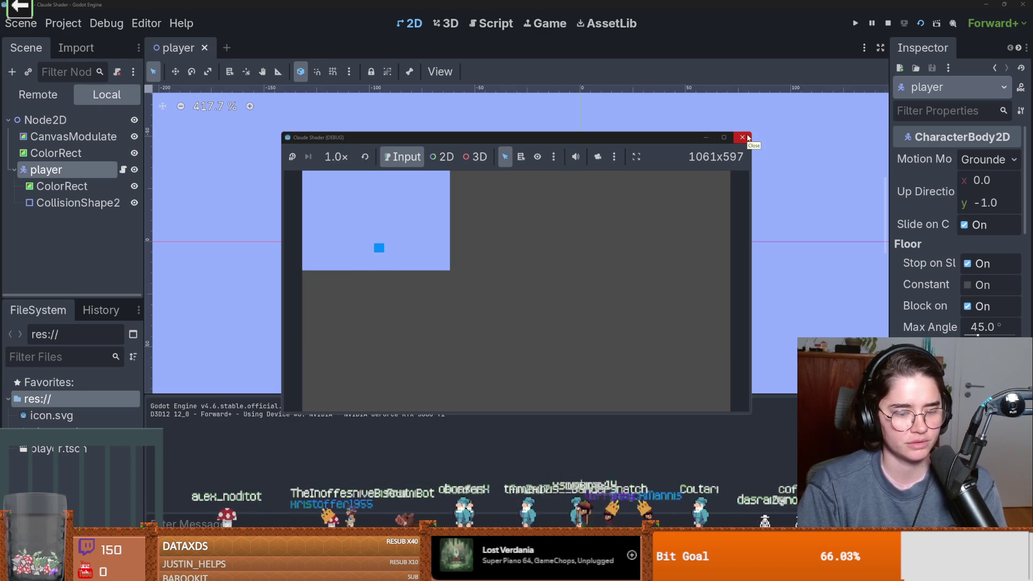
click(742, 138)
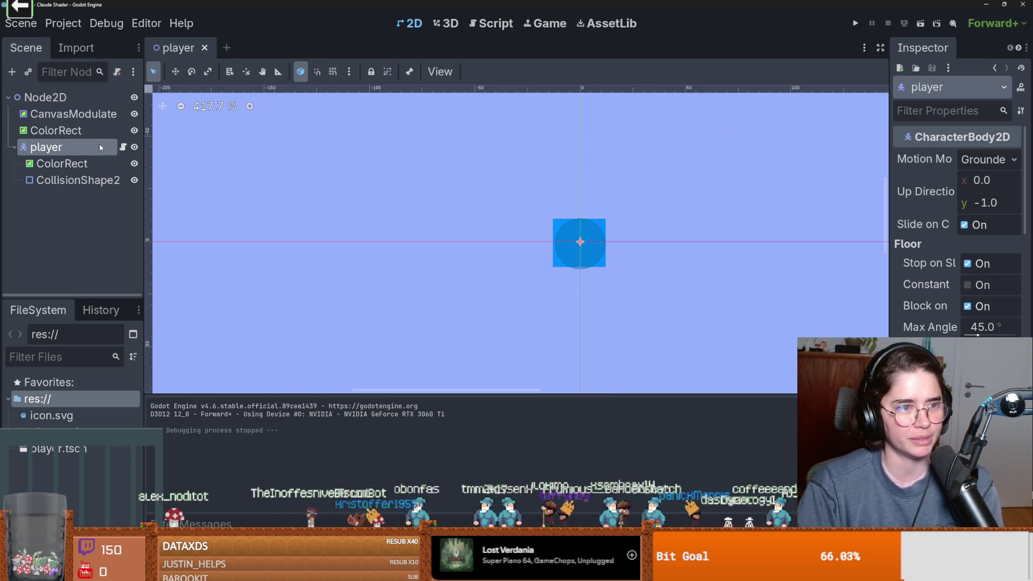
Step: Open player.gd and highlight where the direction variable is used in the movement code
click(123, 146)
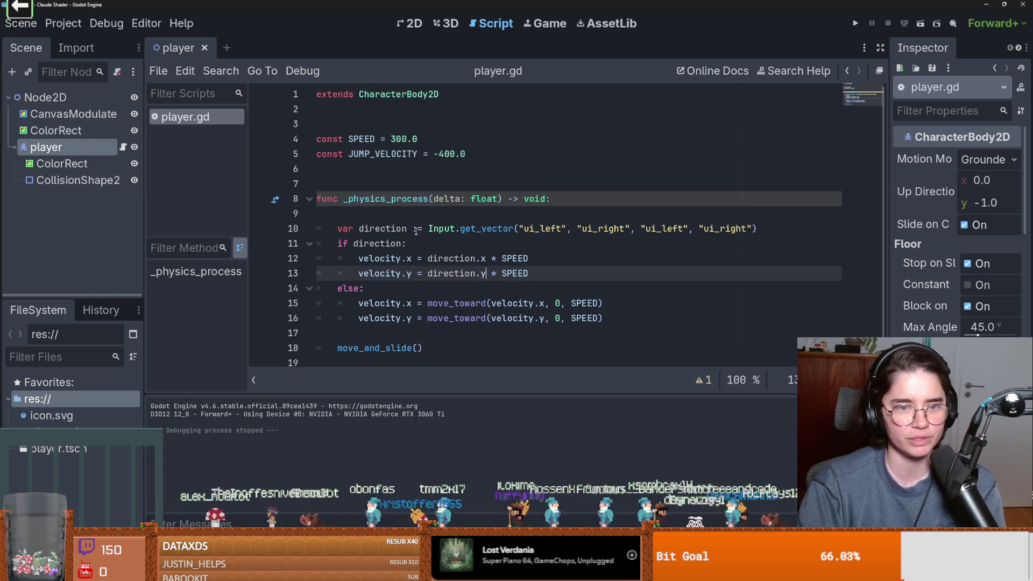
click(535, 267)
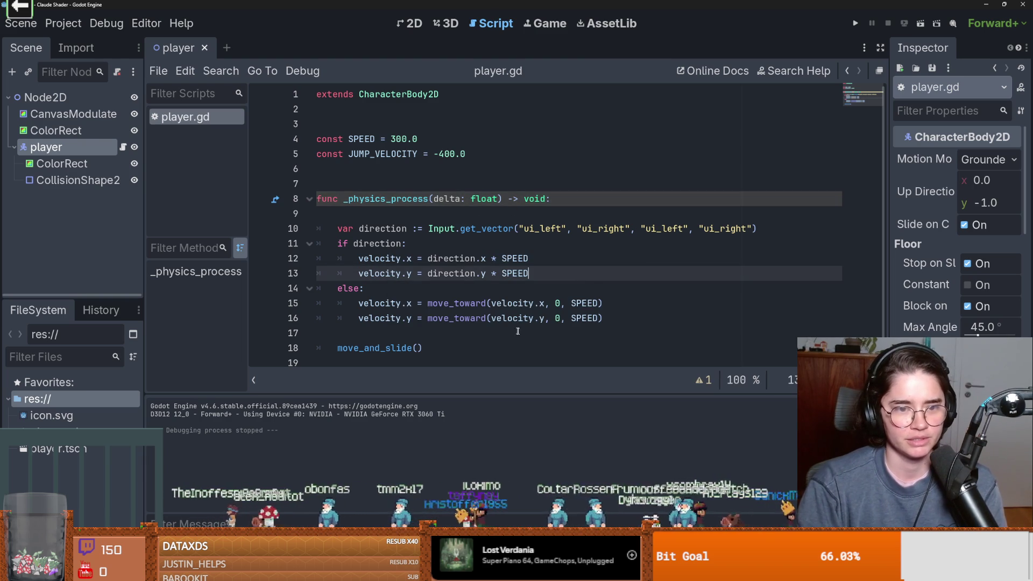
click(607, 318)
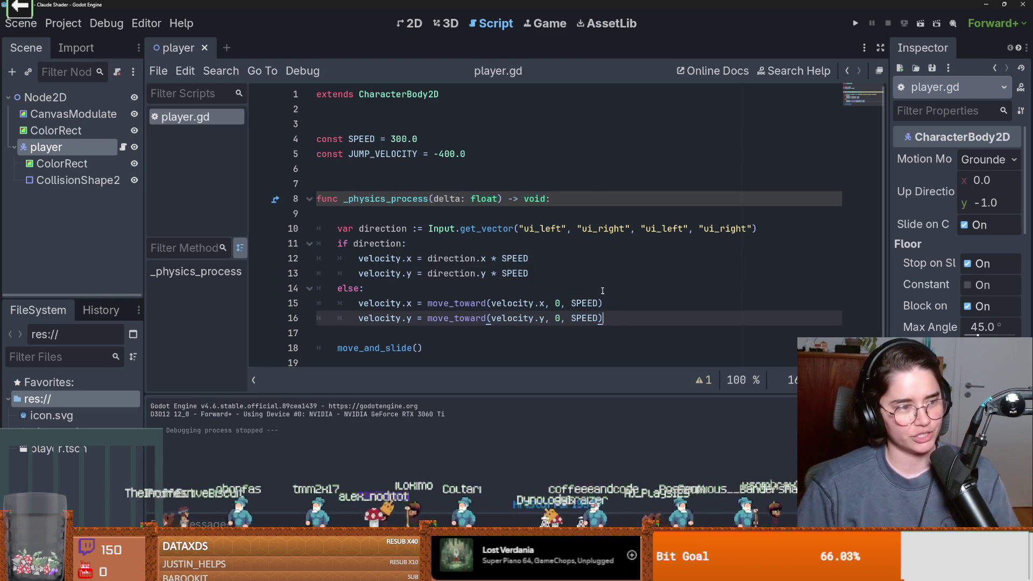
click(552, 200)
click(558, 232)
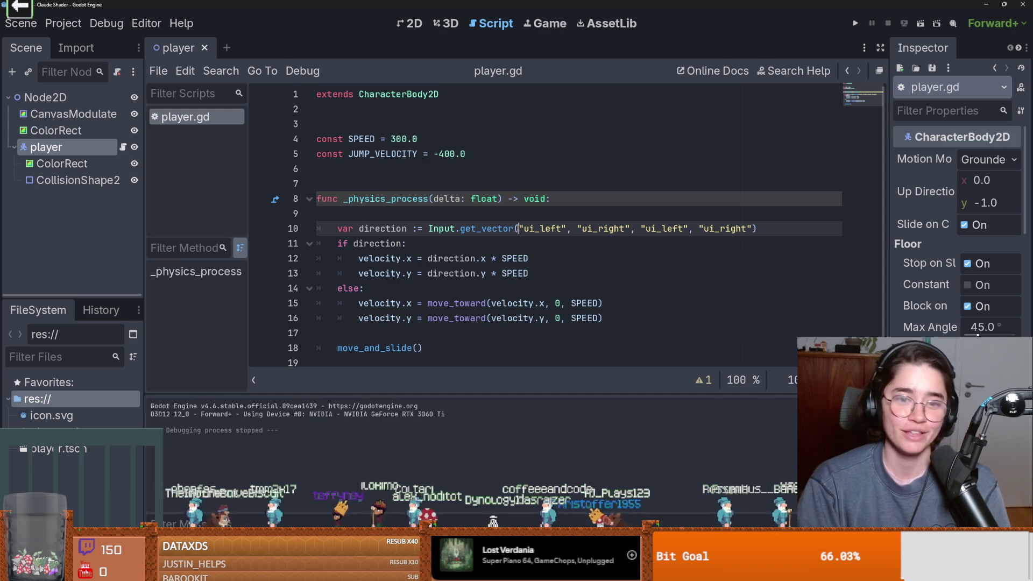
click(436, 244)
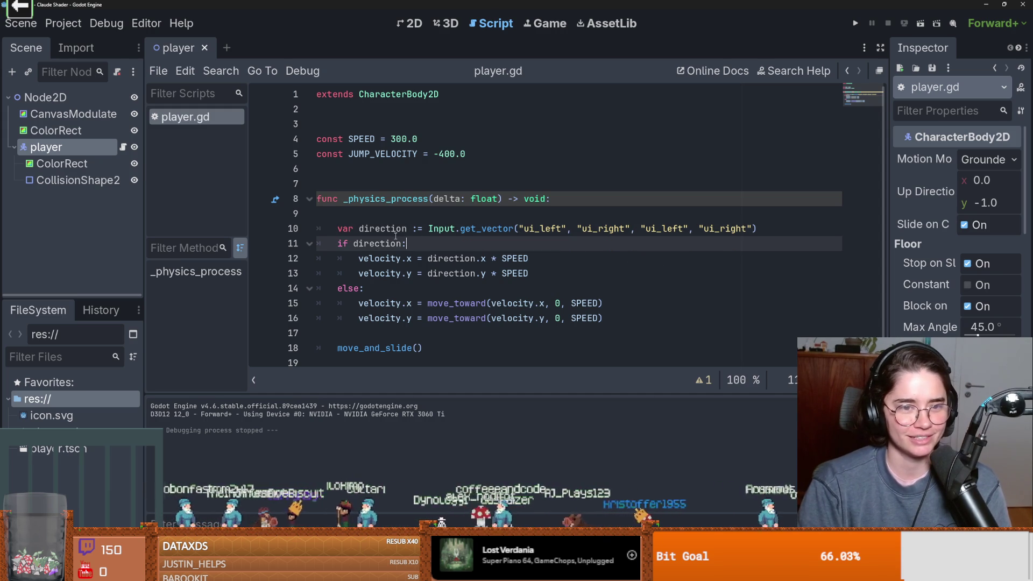
double_click(382, 228)
double_click(433, 259)
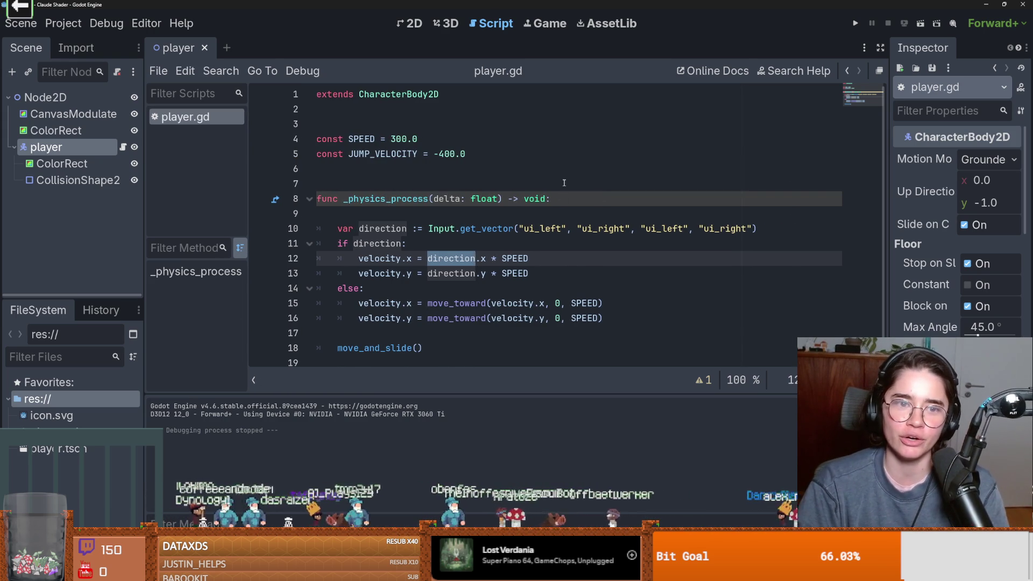
click(563, 183)
Step: Delete the JUMP_VELOCITY constant line and the extra blank lines around it
drag(519, 160, 505, 125)
click(499, 142)
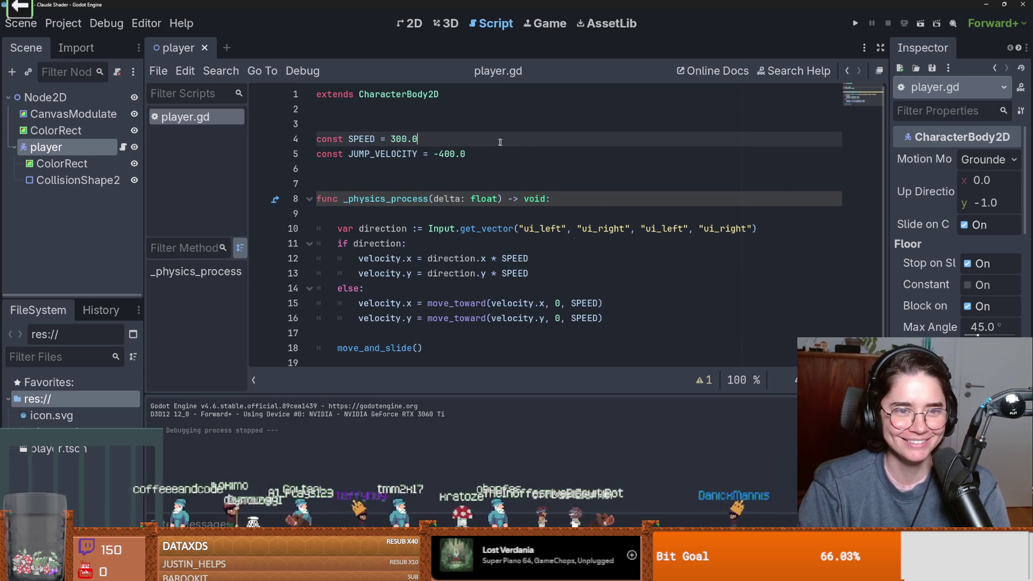
triple_click(535, 158)
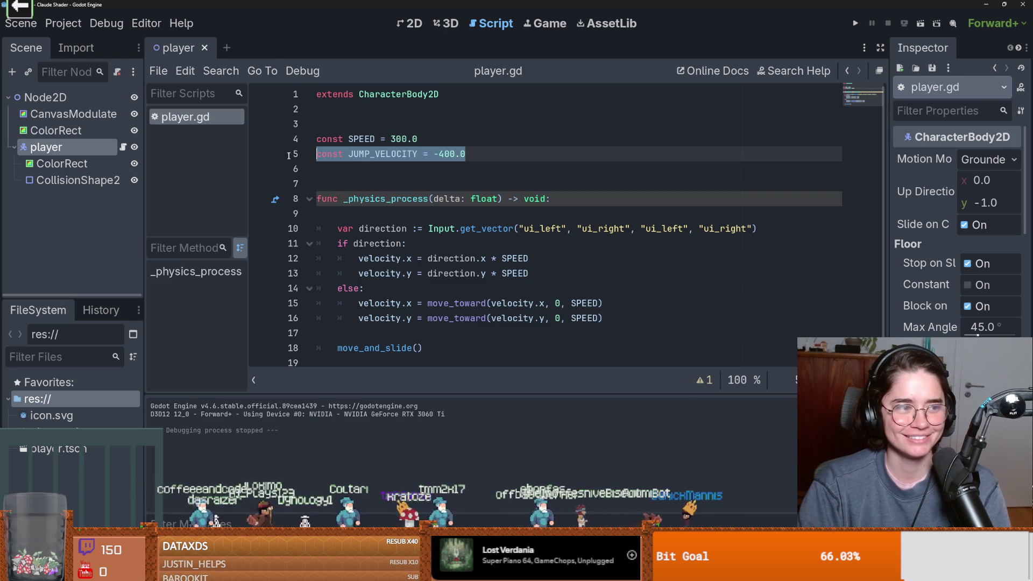
key(BackSpace)
key(Delete)
key(Delete)
key(Up)
key(Up)
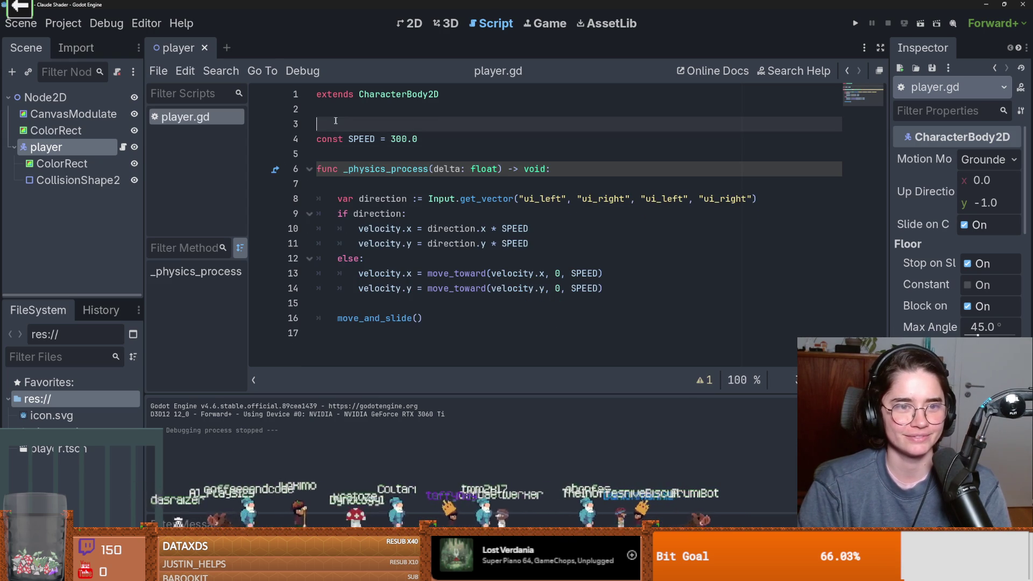
key(BackSpace)
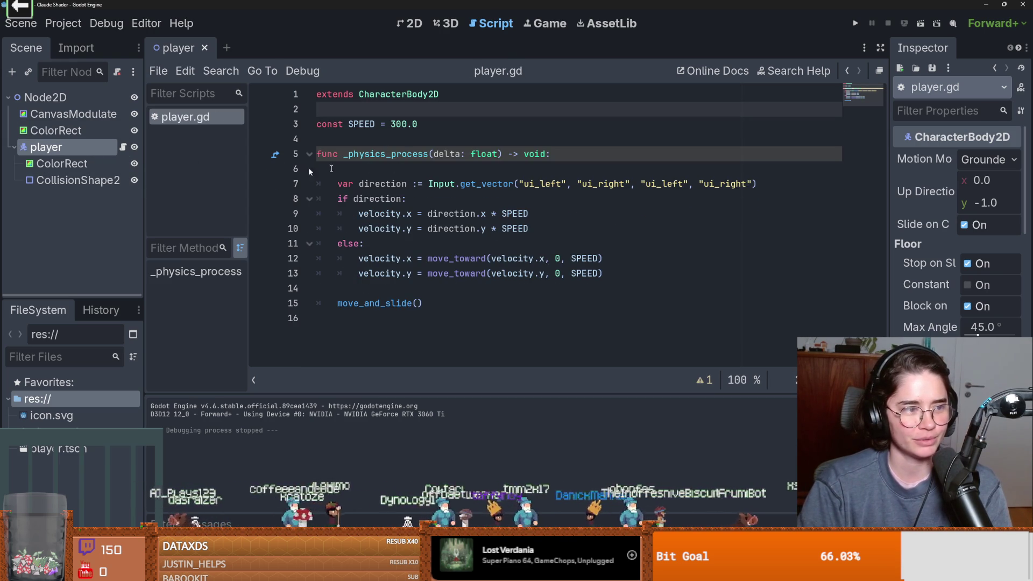
Step: Test-run the scene from the 2D view, close it, and return to player.gd
click(411, 23)
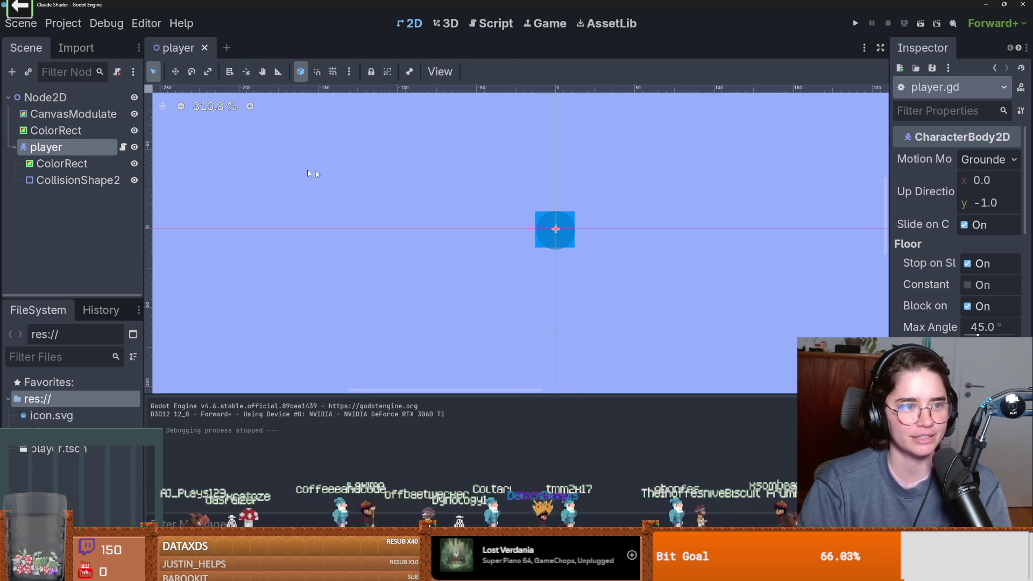
click(920, 23)
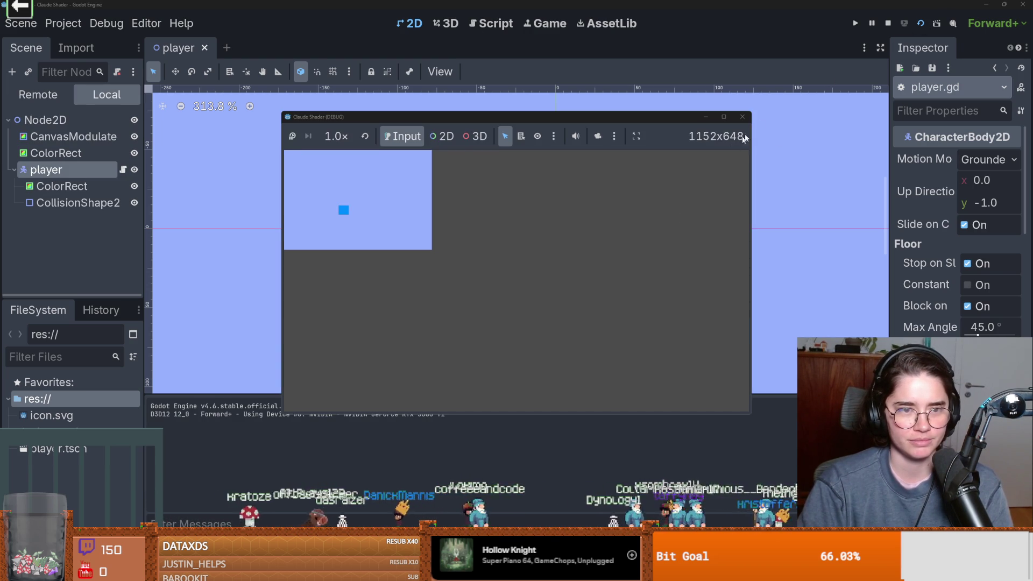
click(742, 117)
click(123, 147)
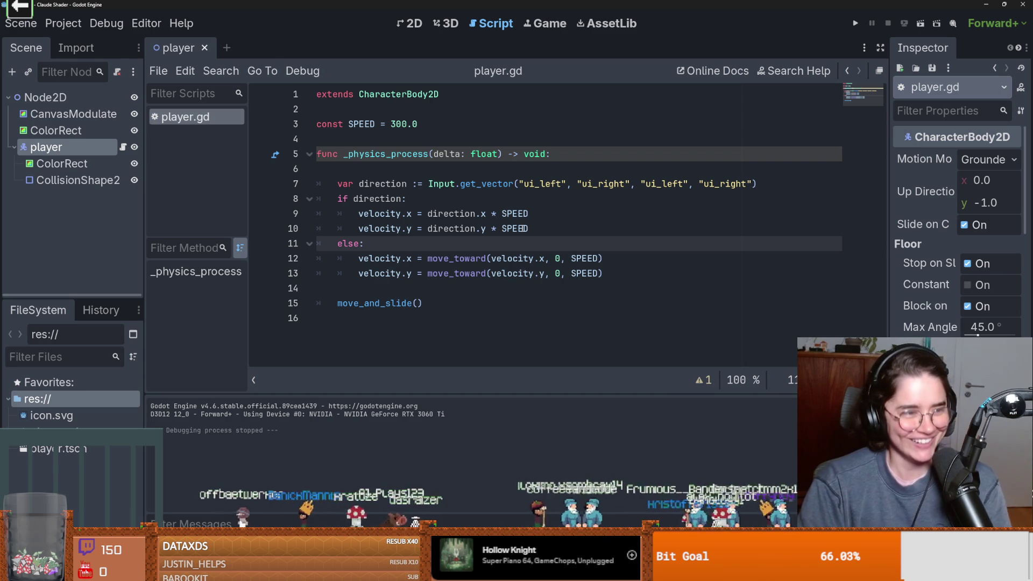
Step: Highlight the uses of velocity and select the separate velocity.y line
click(396, 214)
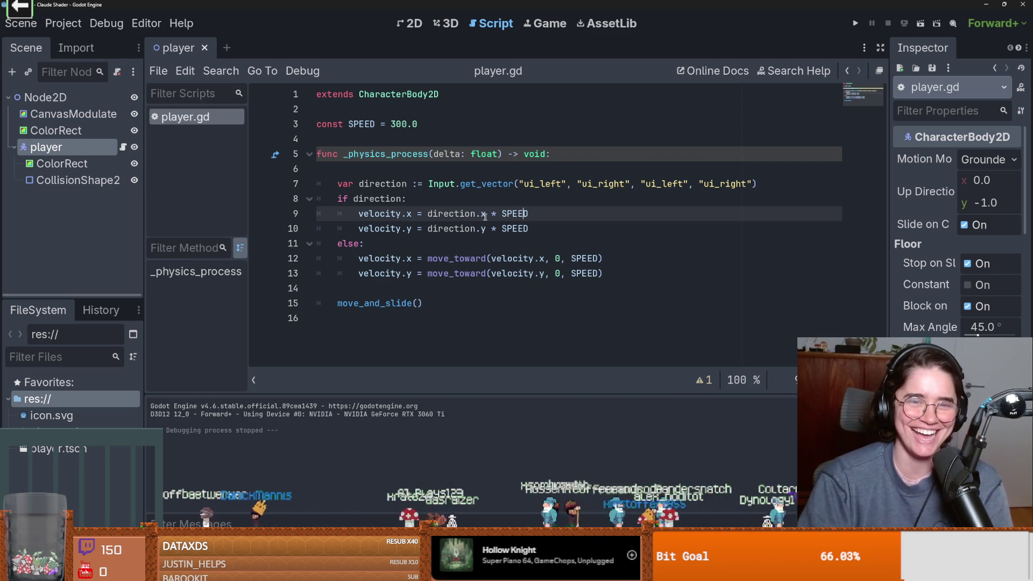
double_click(394, 214)
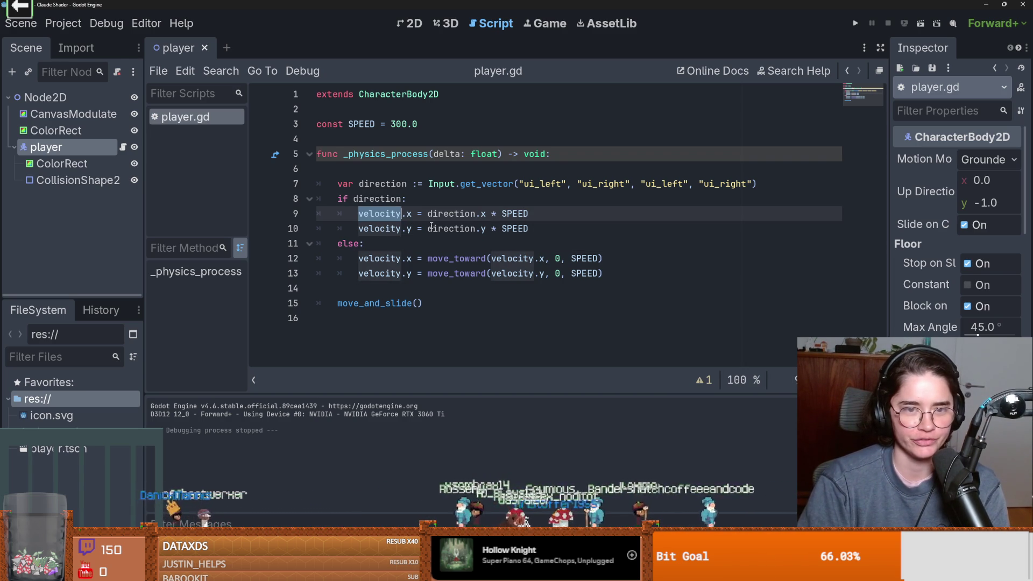
click(436, 228)
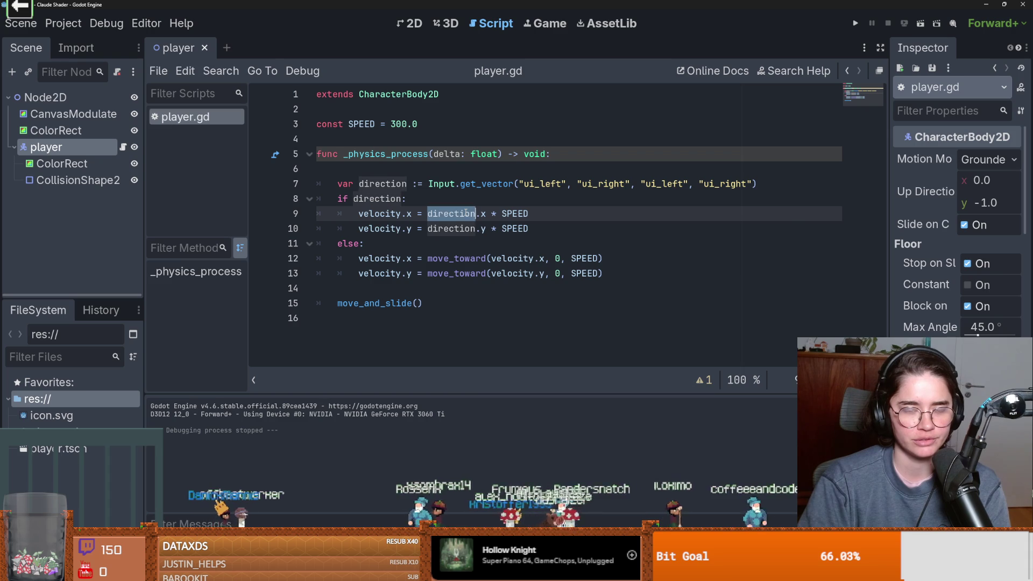
drag(529, 226, 254, 227)
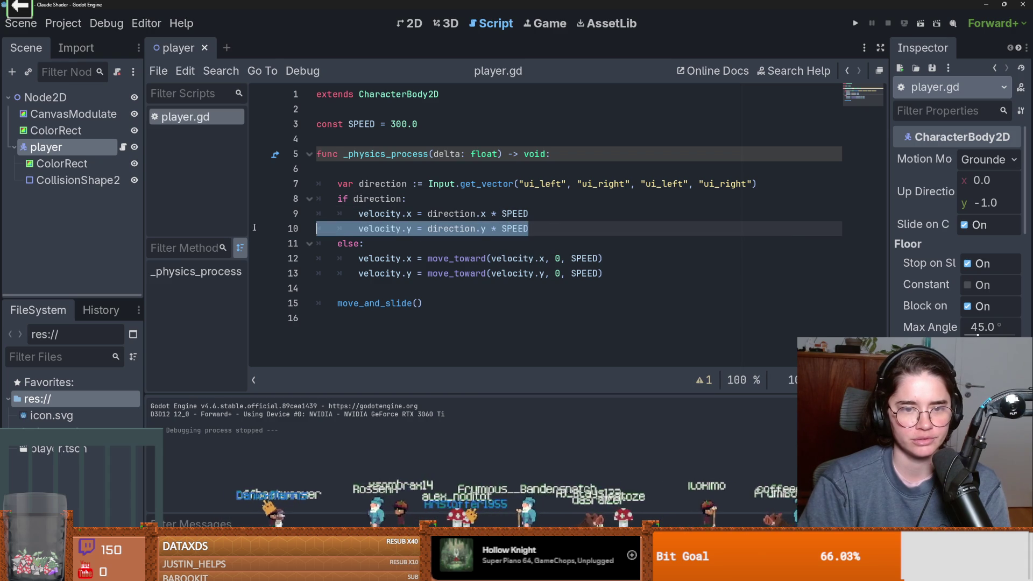
Step: Replace the x/y velocity lines with velocity = direction * SPEED, save, and test-run the movement
key(BackSpace)
key(BackSpace)
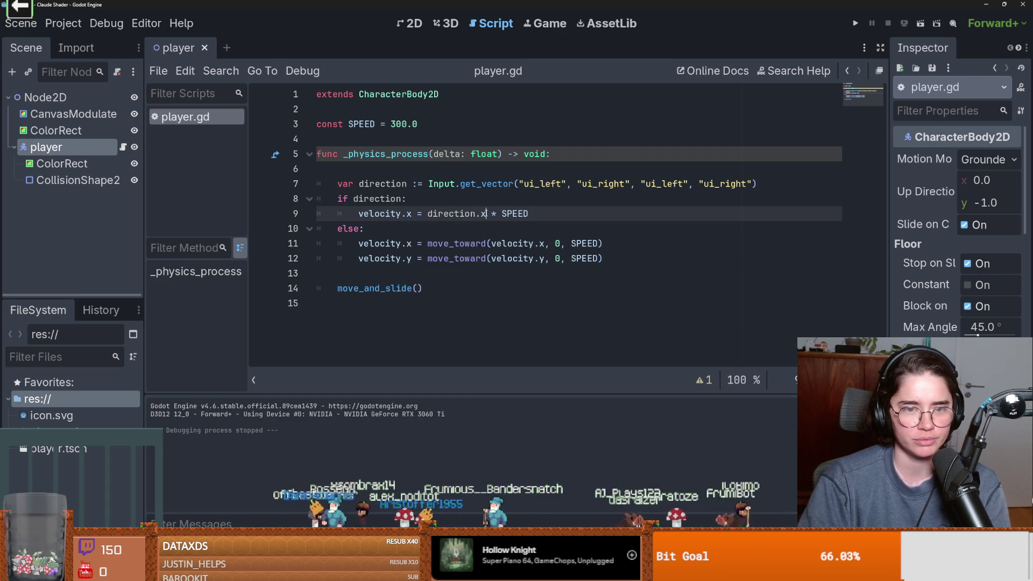
key(BackSpace)
key(BackSpace)
click(412, 214)
key(BackSpace)
key(BackSpace)
key(ctrl+s)
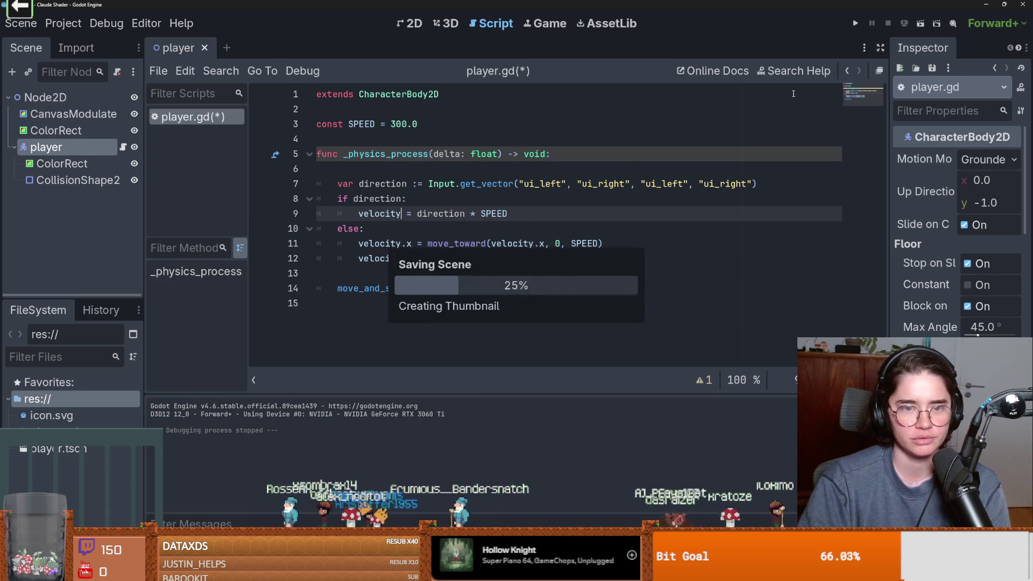
click(919, 24)
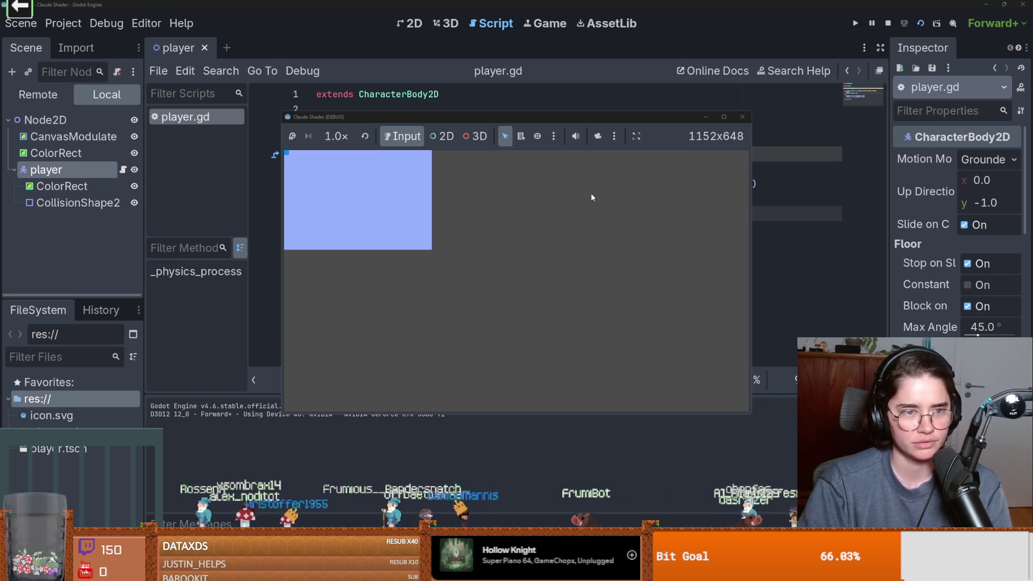
key(Down+Right)
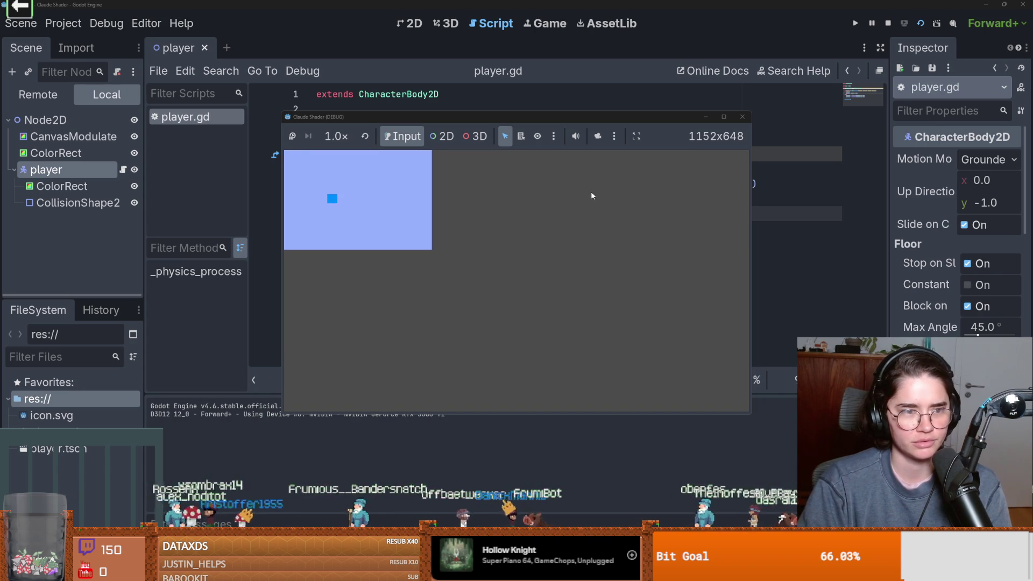
click(738, 118)
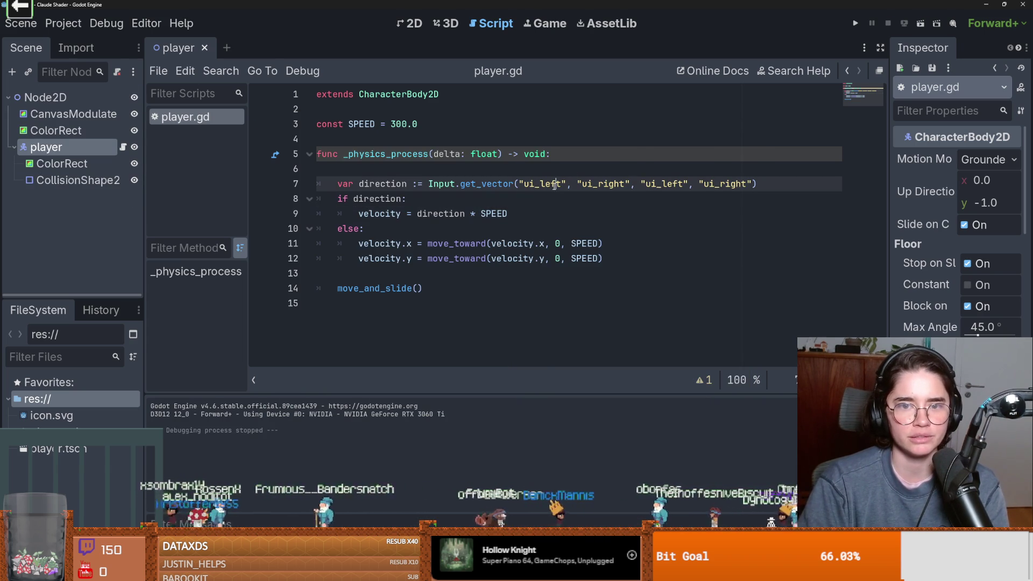
Step: Change the last two get_vector arguments to ui_up and ui_down and save player.gd
double_click(666, 184)
text(ui_up)
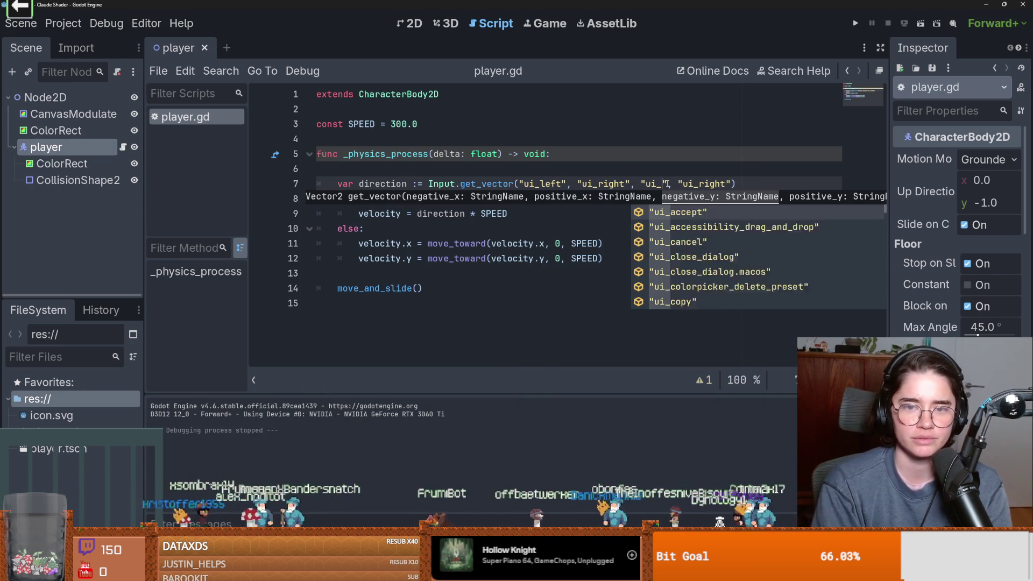
double_click(717, 184)
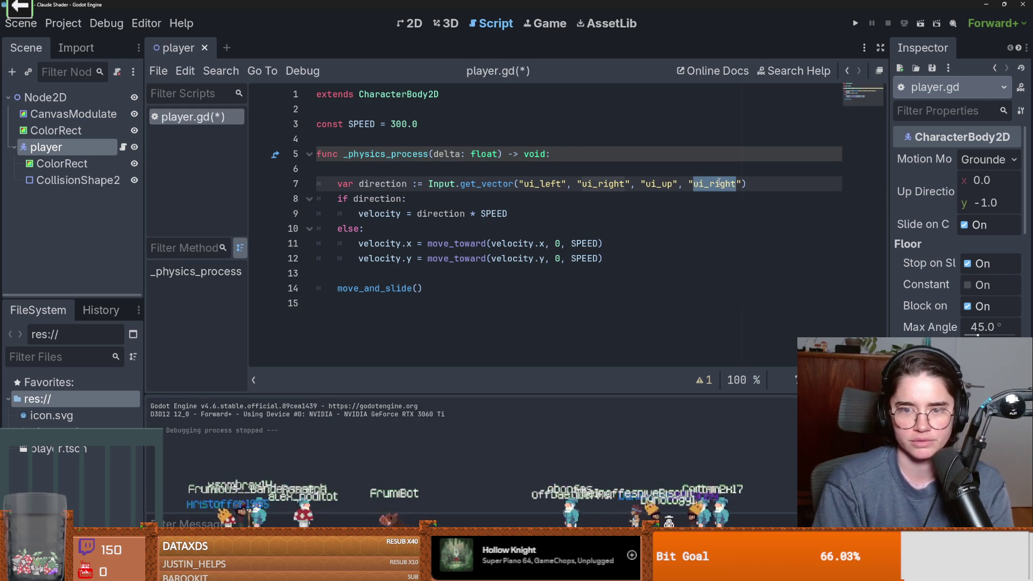
text(ui_down)
key(ctrl+s)
click(619, 171)
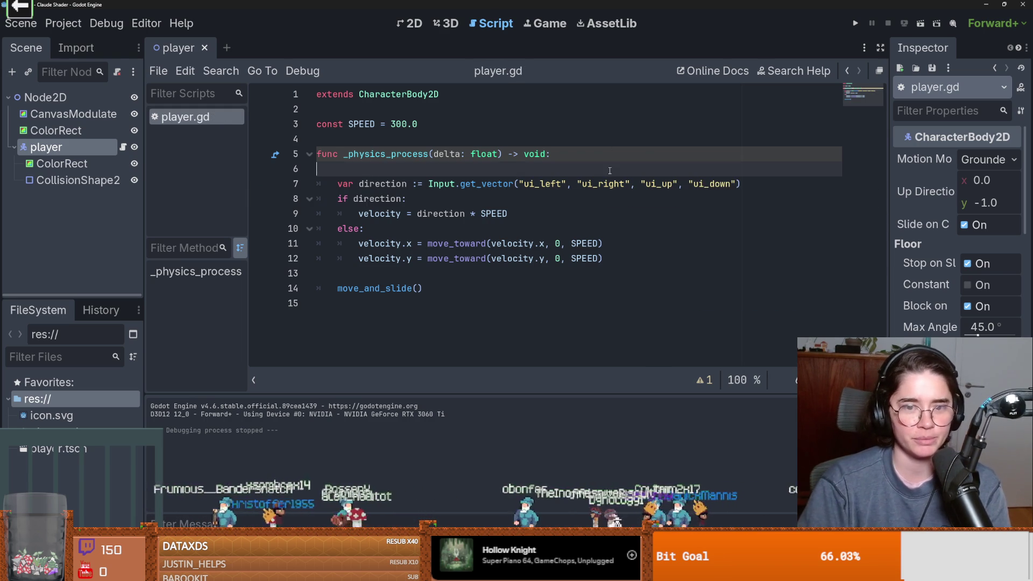
Step: Run the scene to test movement in all directions, then select the root Node2D in 2D view
click(920, 23)
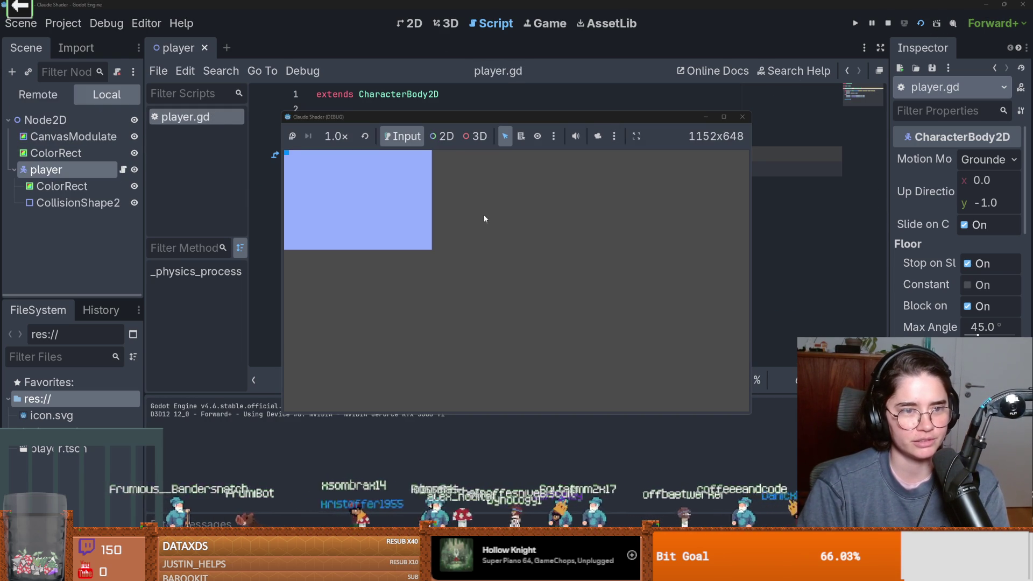
key(Right)
key(Up)
key(Left)
key(Right)
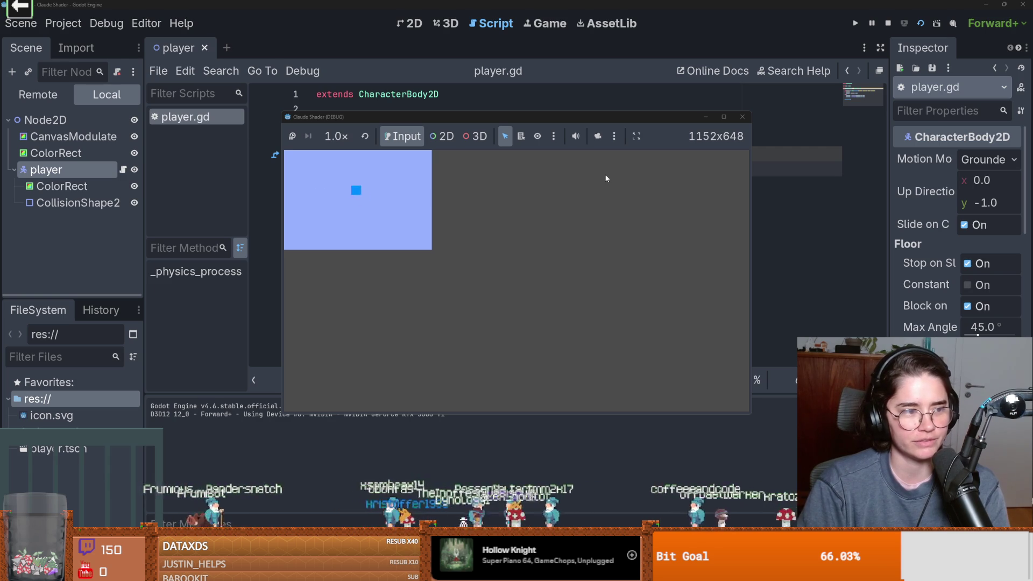
key(Down)
click(741, 117)
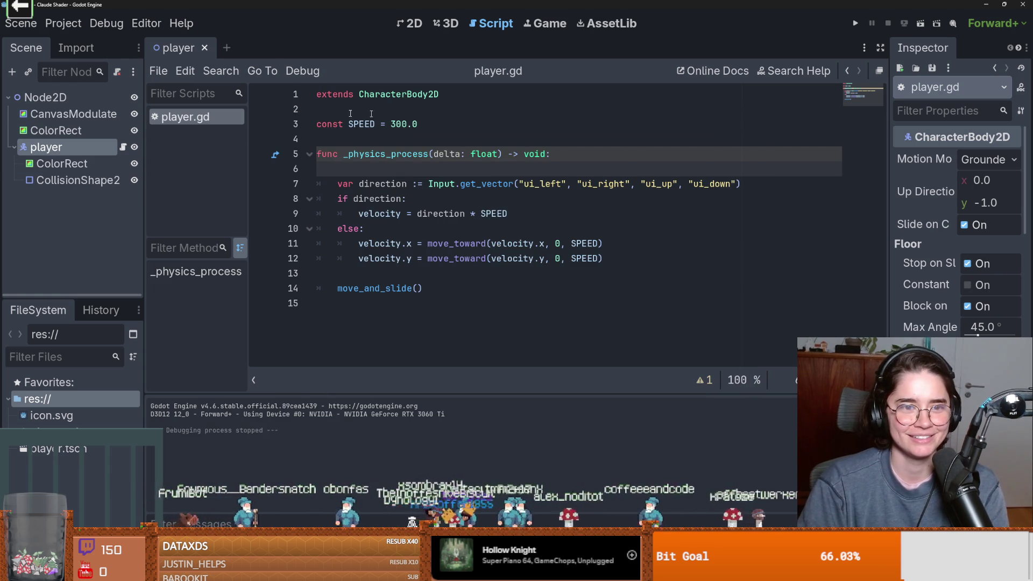
click(414, 23)
click(45, 97)
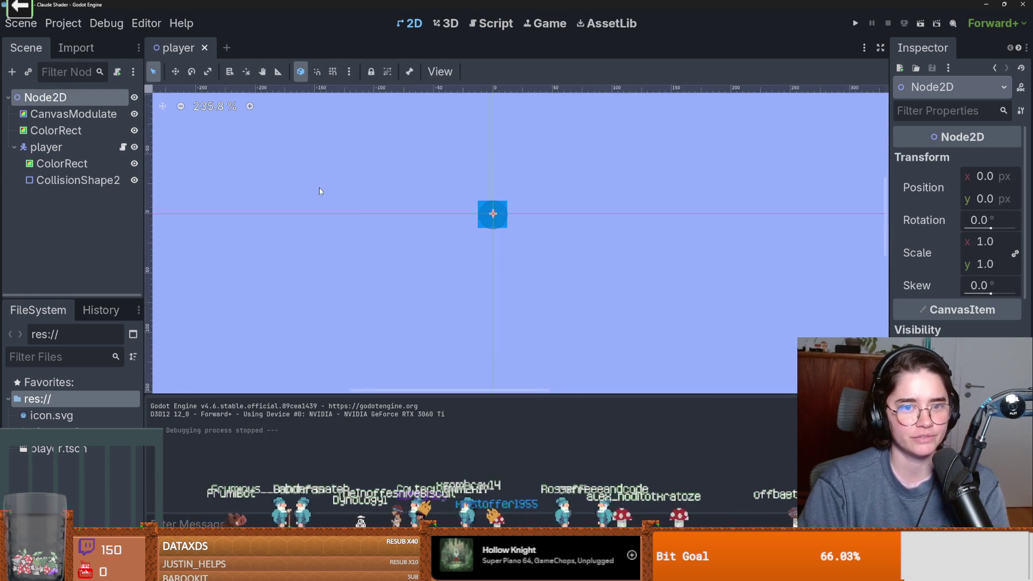
Step: Add a Camera2D child node under the Node2D root by searching 'cam'
scroll(337, 205, down, 2)
right_click(76, 97)
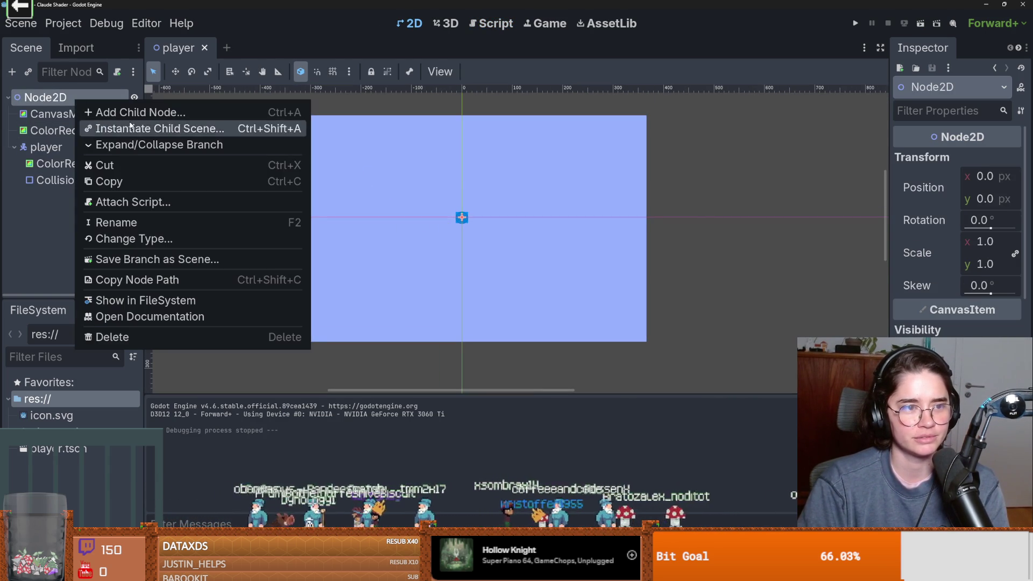
click(130, 127)
click(706, 120)
right_click(89, 93)
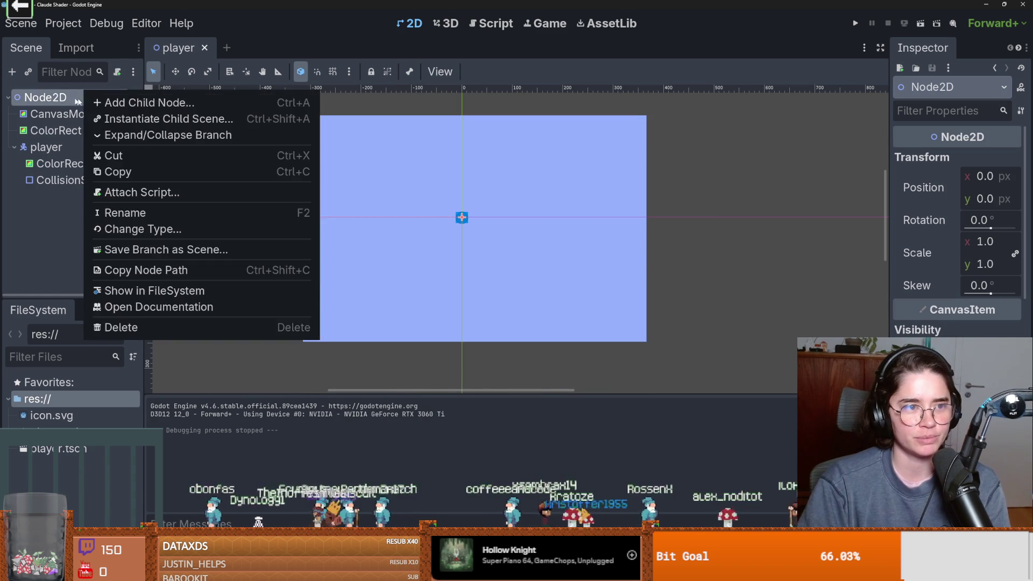
click(105, 100)
text(cam)
key(Return)
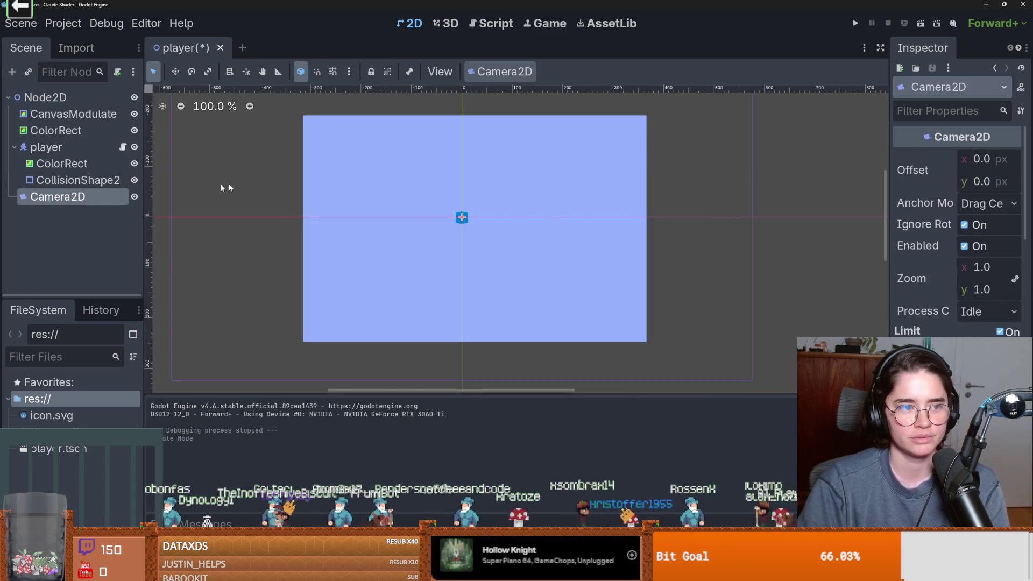
Step: Raise the Camera2D zoom to 1.20 and save the scene
scroll(544, 237, down, 5)
drag(982, 266, 1022, 267)
key(ctrl+s)
click(64, 147)
key(ctrl+s)
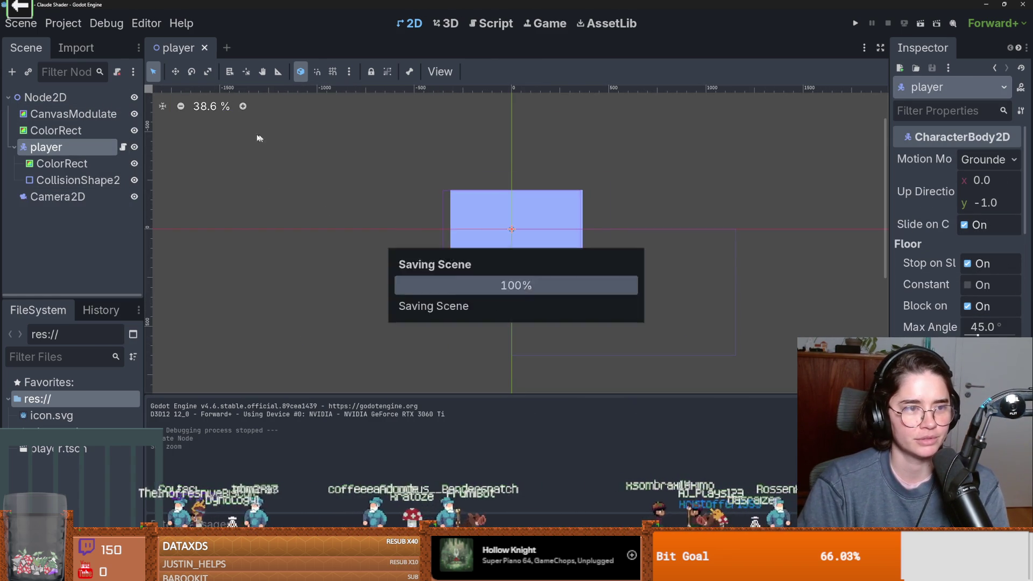
scroll(550, 275, up, 5)
scroll(548, 275, up, 5)
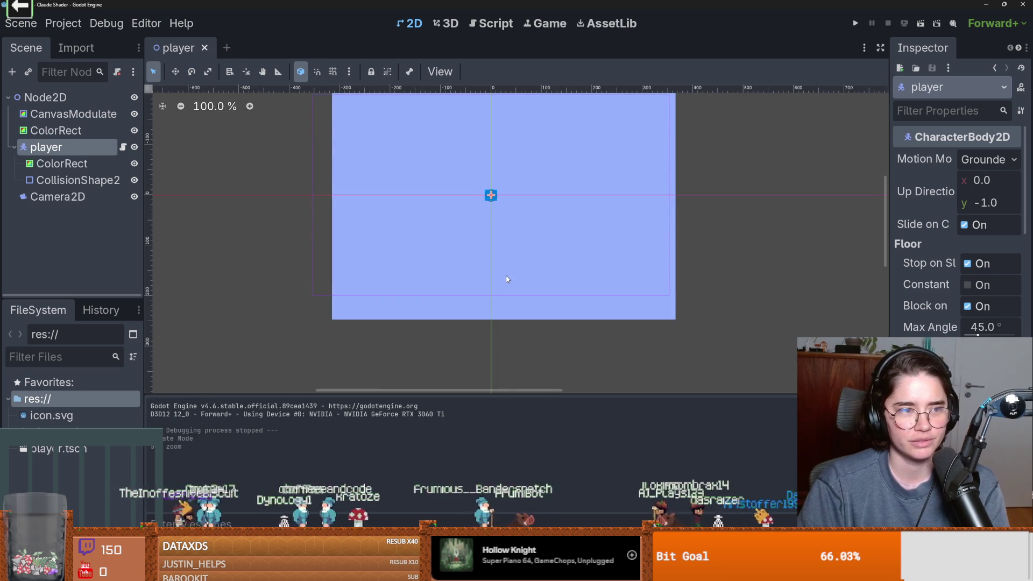
scroll(493, 231, up, 2)
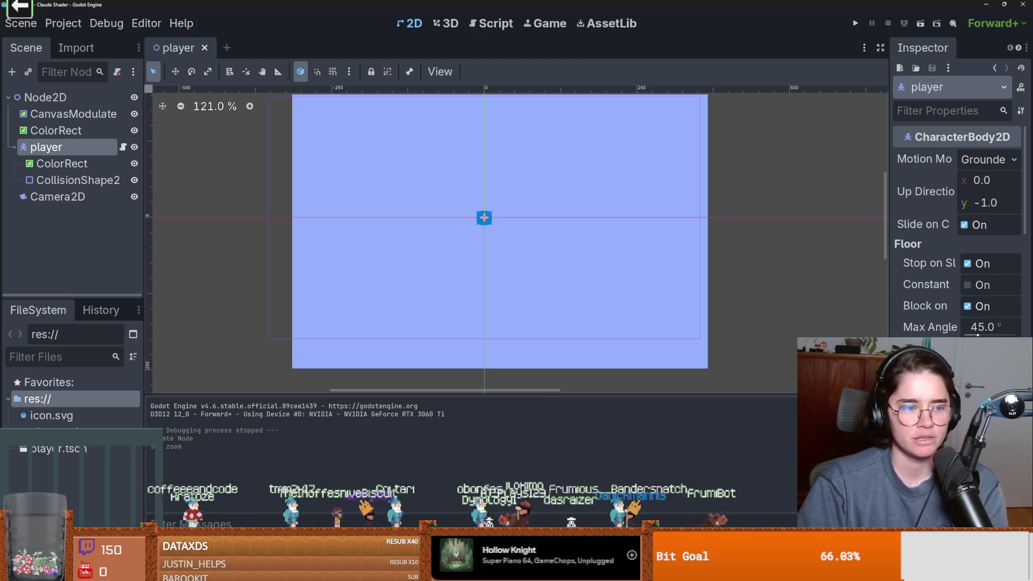
right_click(78, 397)
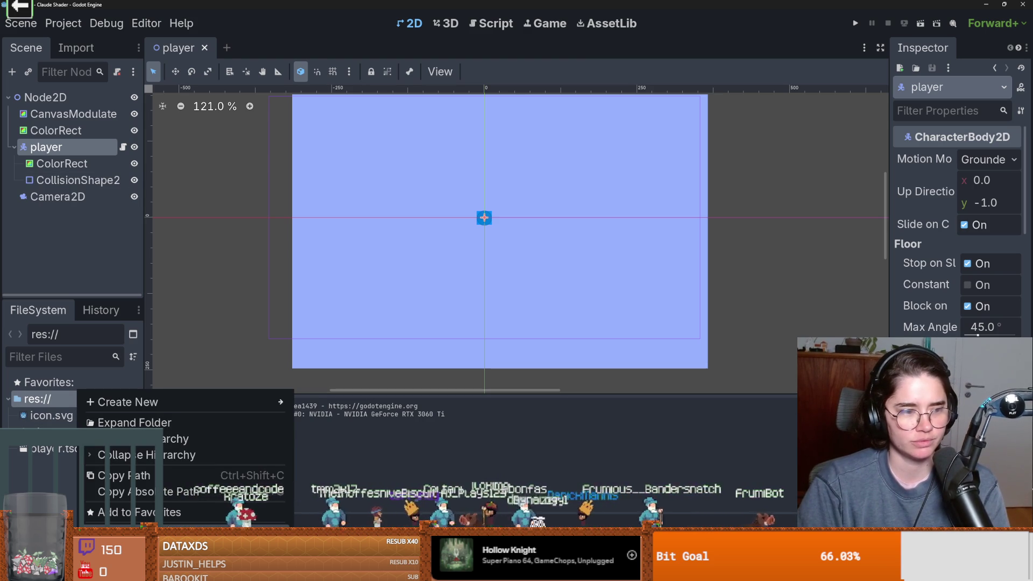
Step: Open a terminal on the res:// claude-shader folder and launch Claude Code with 'claude'
click(123, 550)
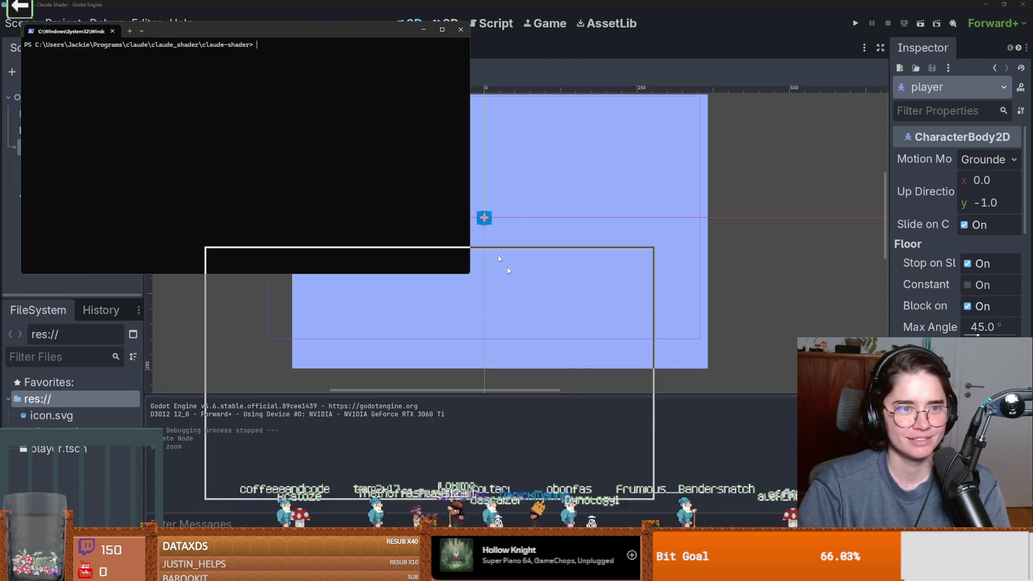
text(claude)
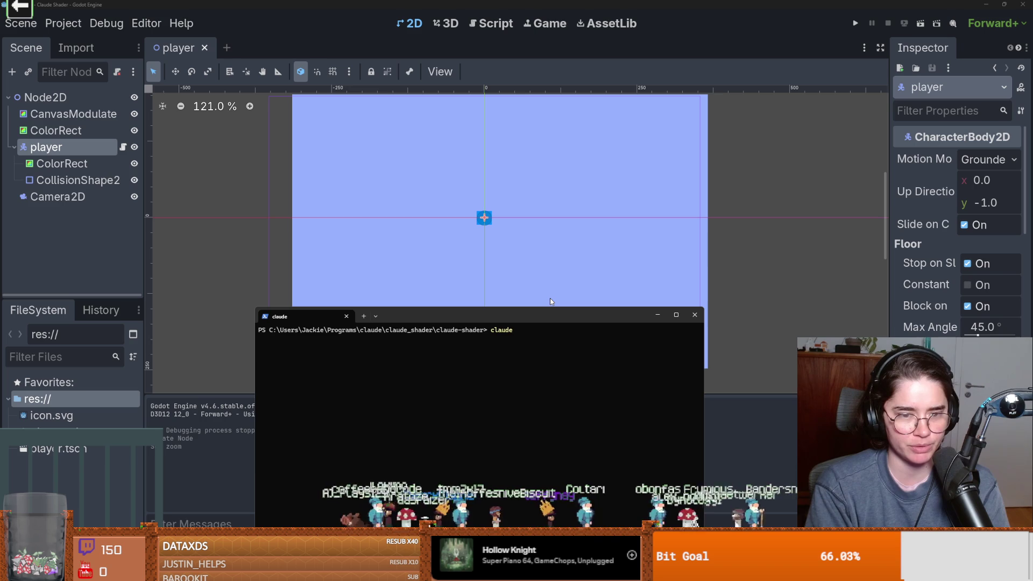
drag(530, 312, 535, 190)
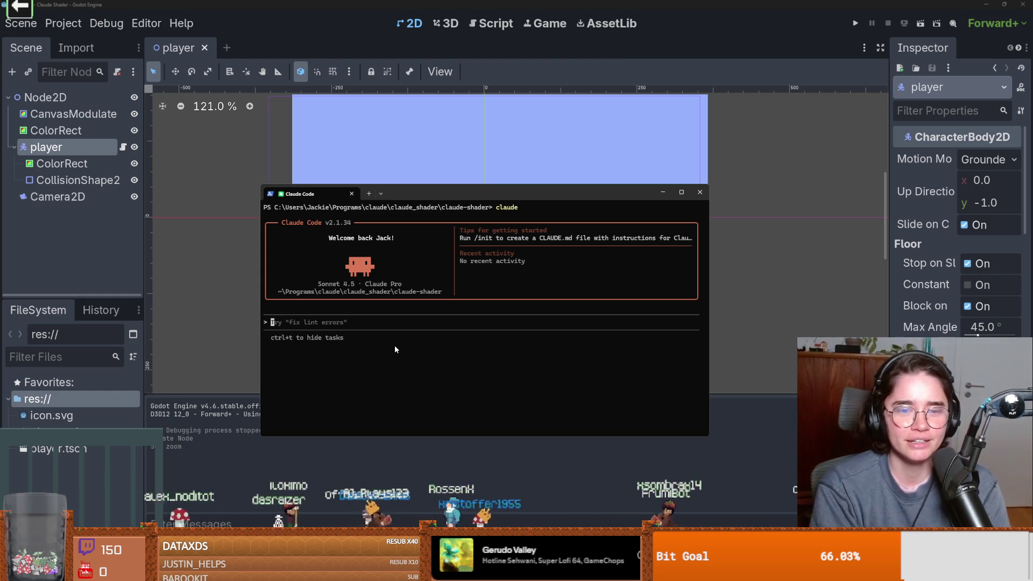
Step: Start the Claude Code prompt asking it to create some light sources and a cool shader
text(i want to learn sha)
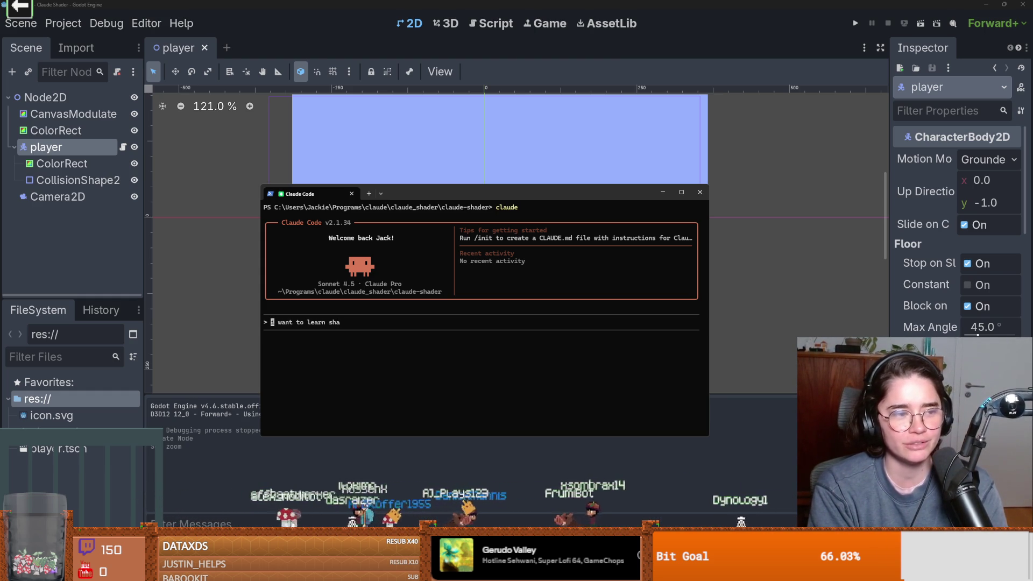
key(ctrl+c)
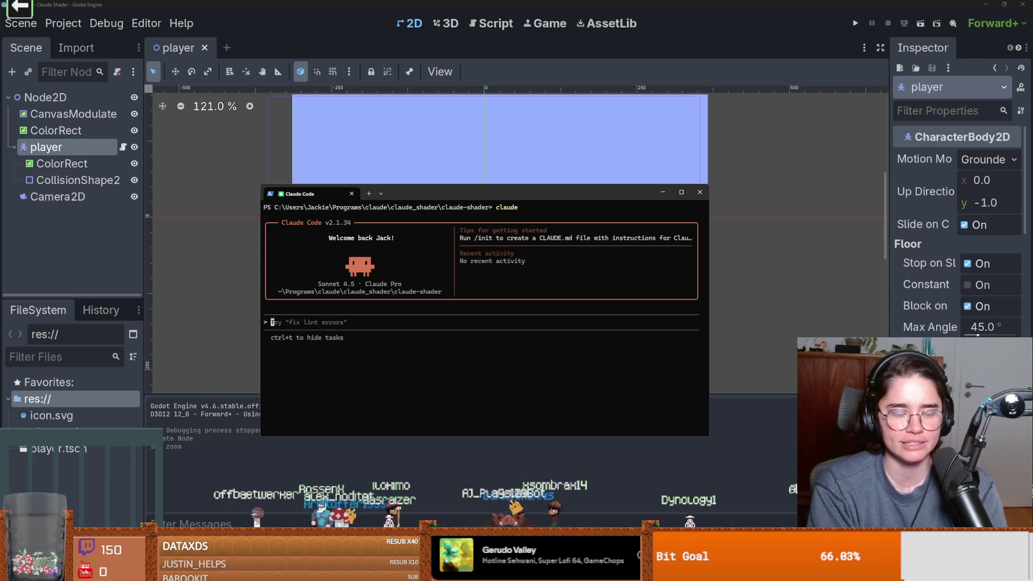
text(can you c)
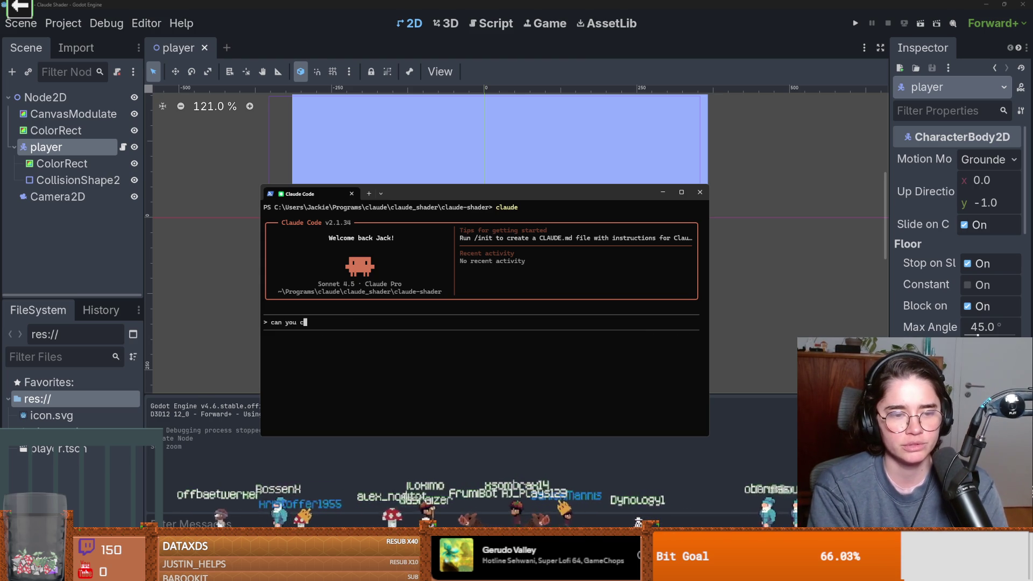
text(reate godot)
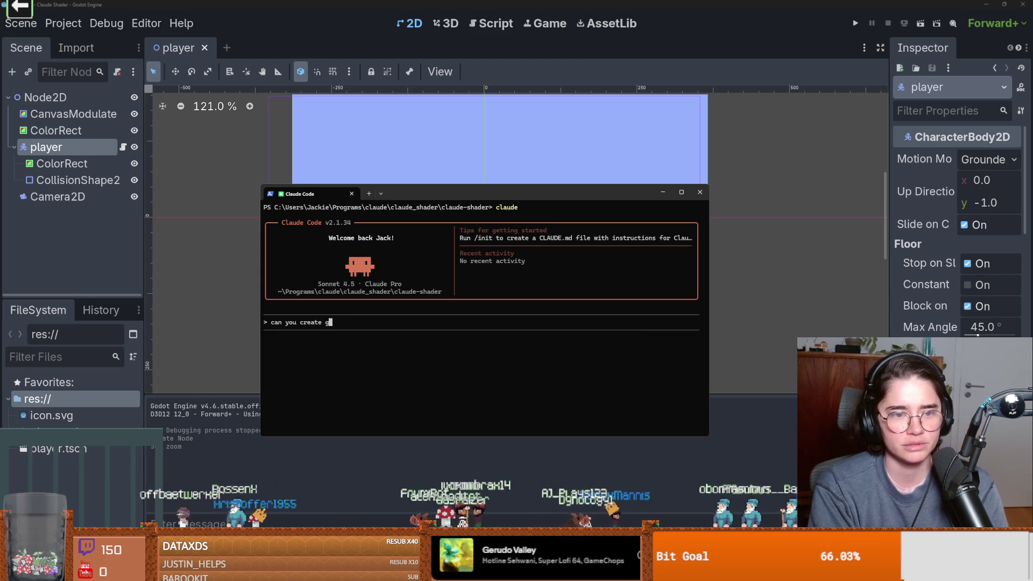
key(BackSpace)
key(BackSpace)
text(some li)
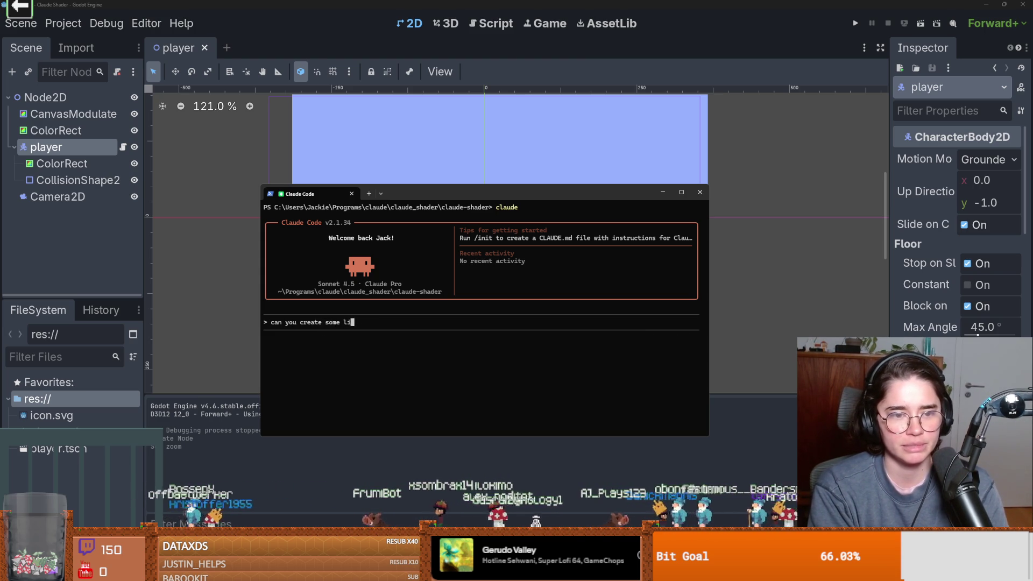
text(ght sources and )
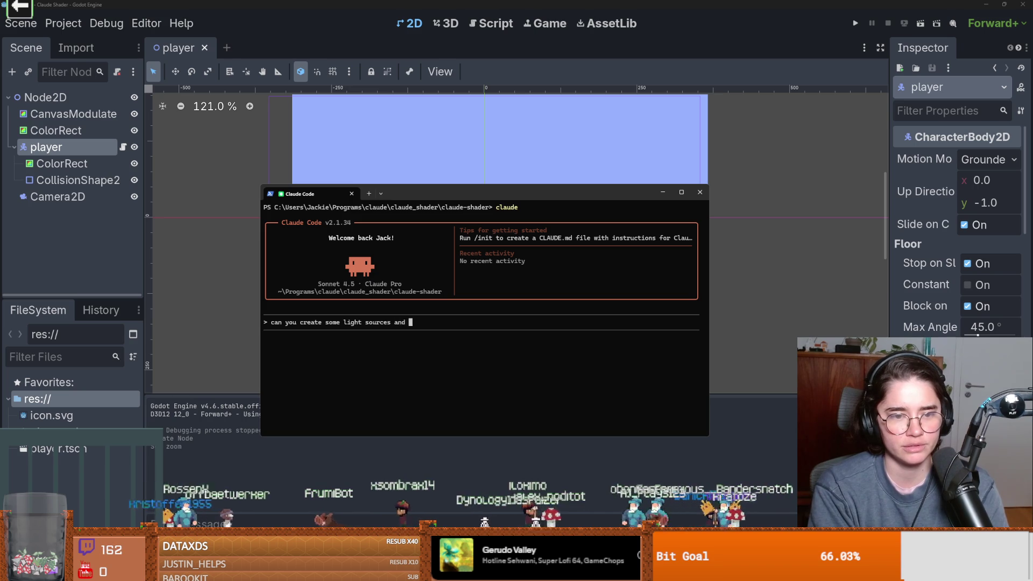
text(a cool shader)
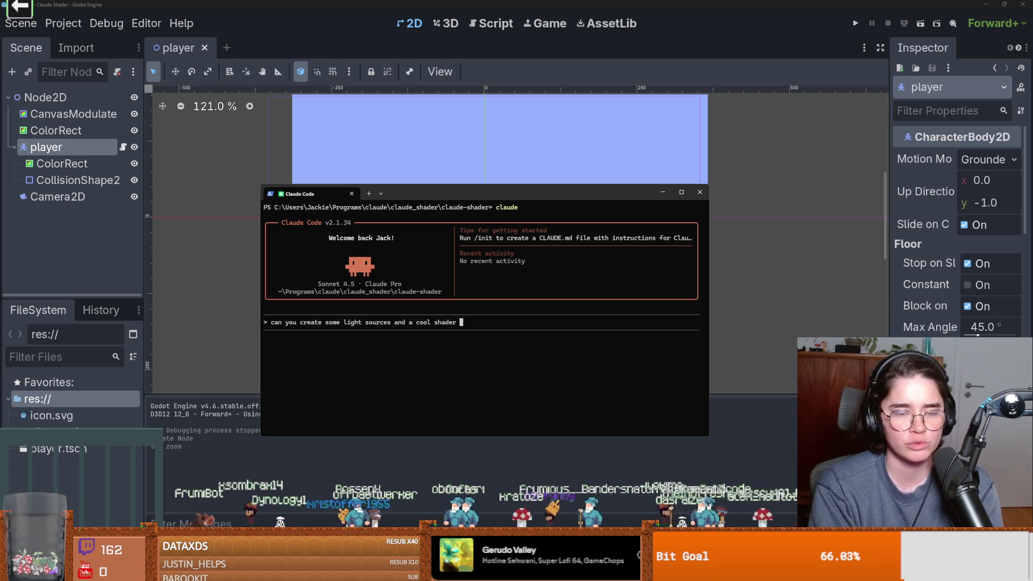
text(for)
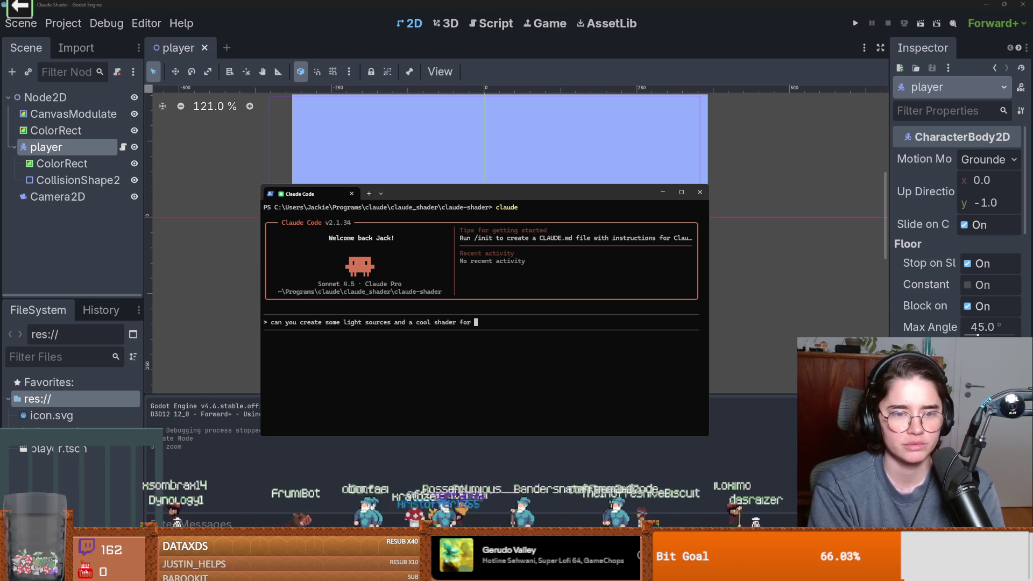
key(BackSpace)
key(BackSpace)
key(BackSpace)
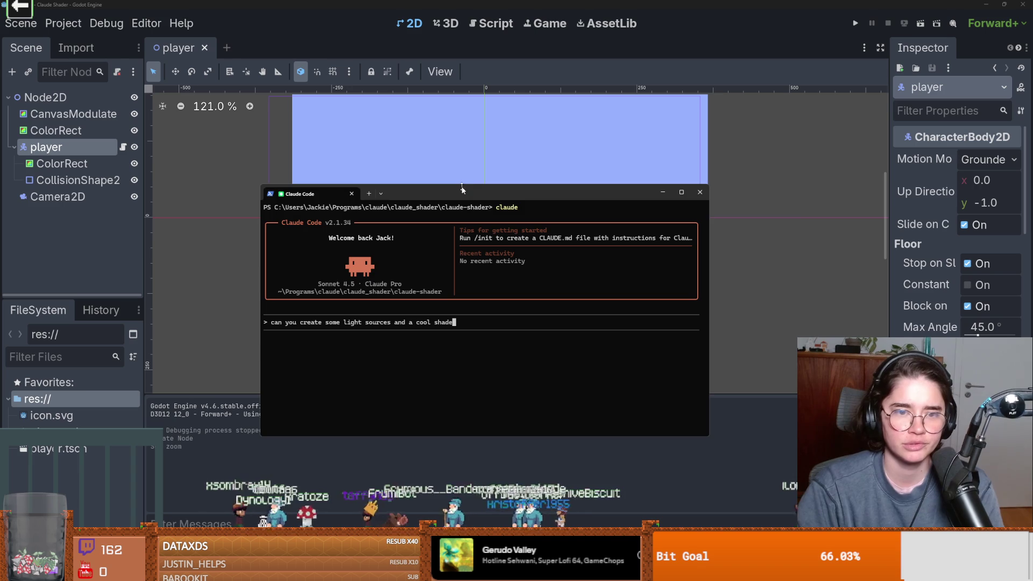
Step: Rename the ColorRect node in Godot to GroundFloor
click(52, 131)
click(52, 131)
click(52, 130)
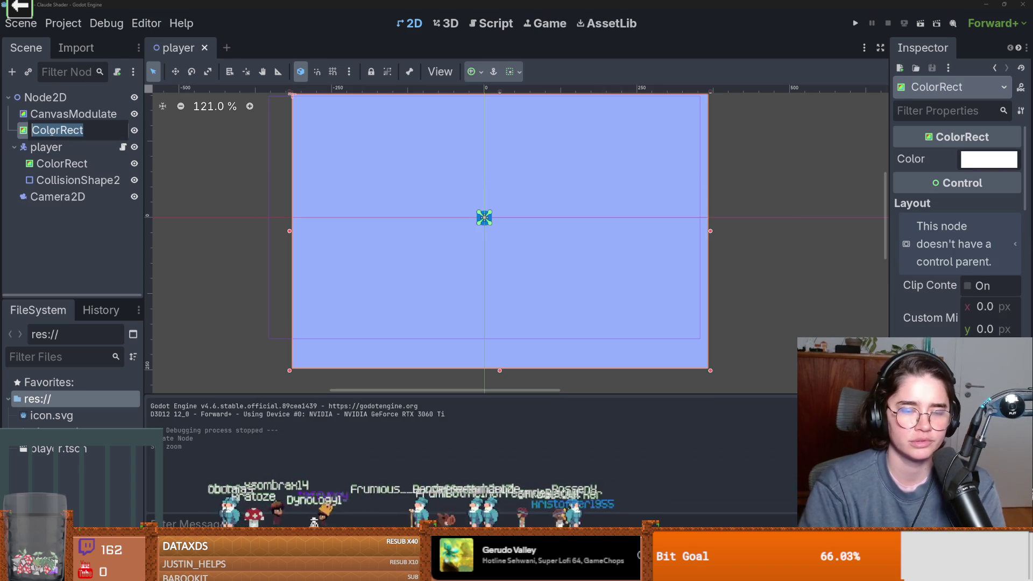
text(GroundFloor)
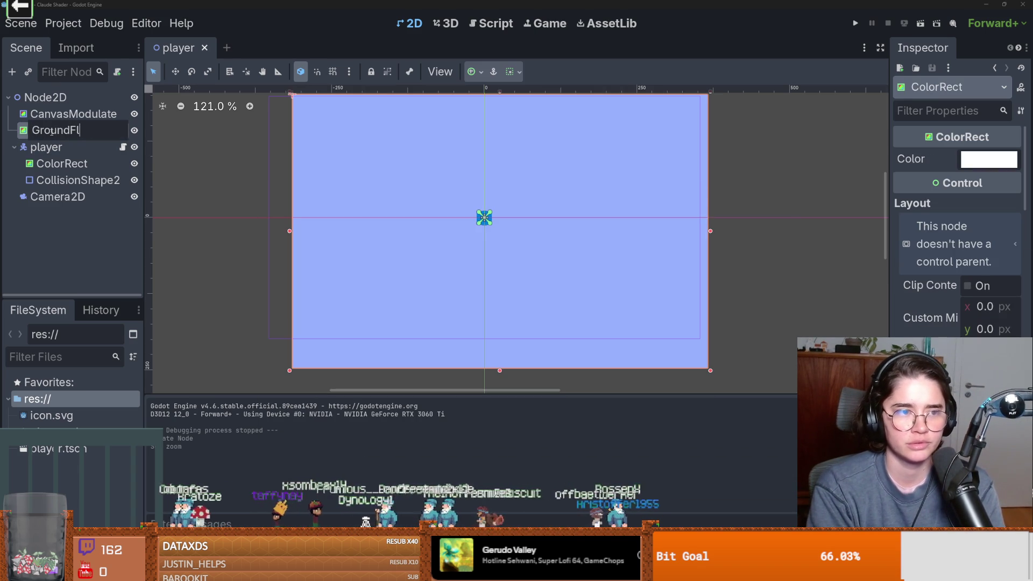
key(Return)
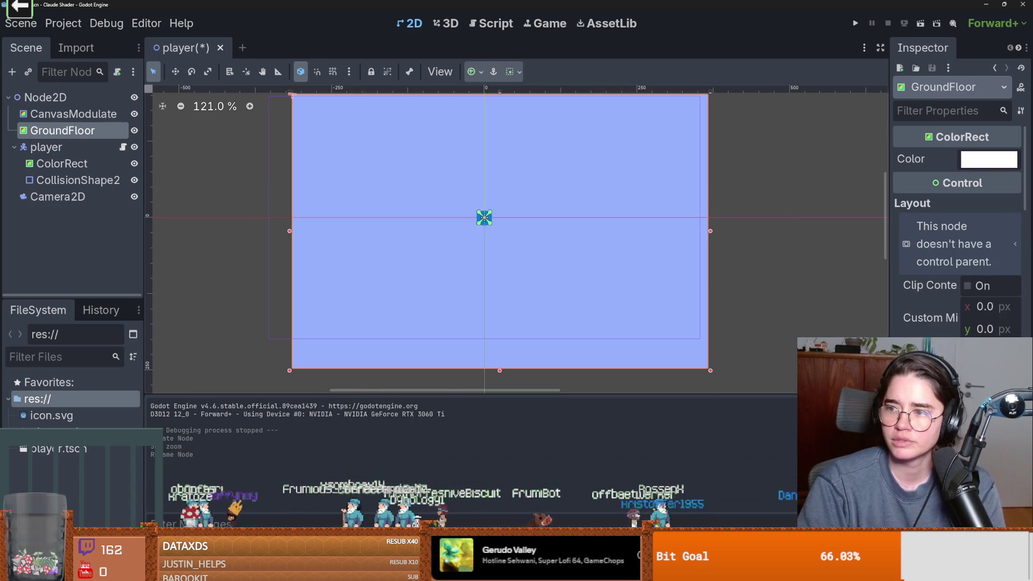
Step: Extend the prompt: lights around the player emitting cool pixelated light, shader for the darkness
key(alt+Tab)
drag(642, 183, 498, 163)
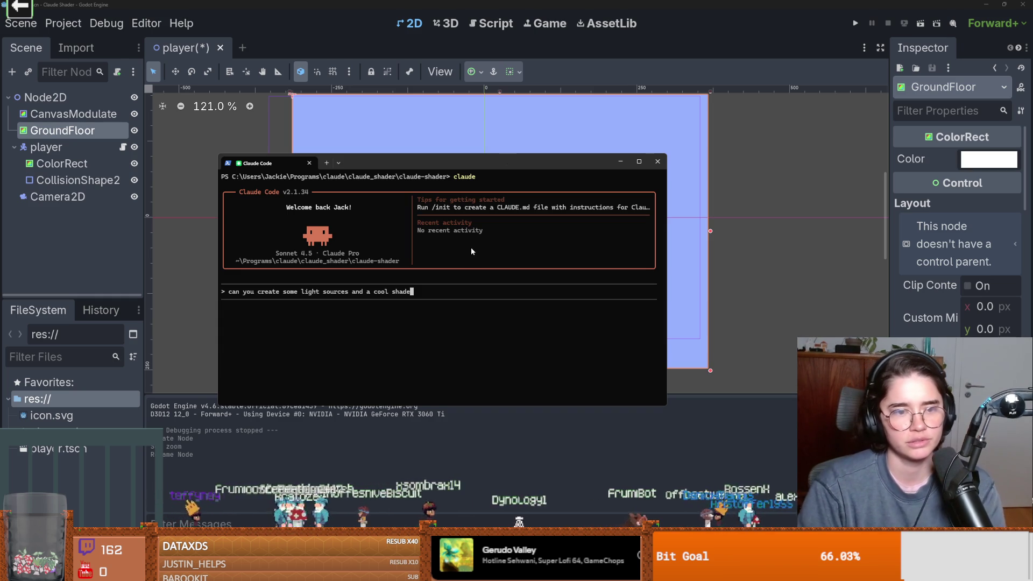
text(r that )
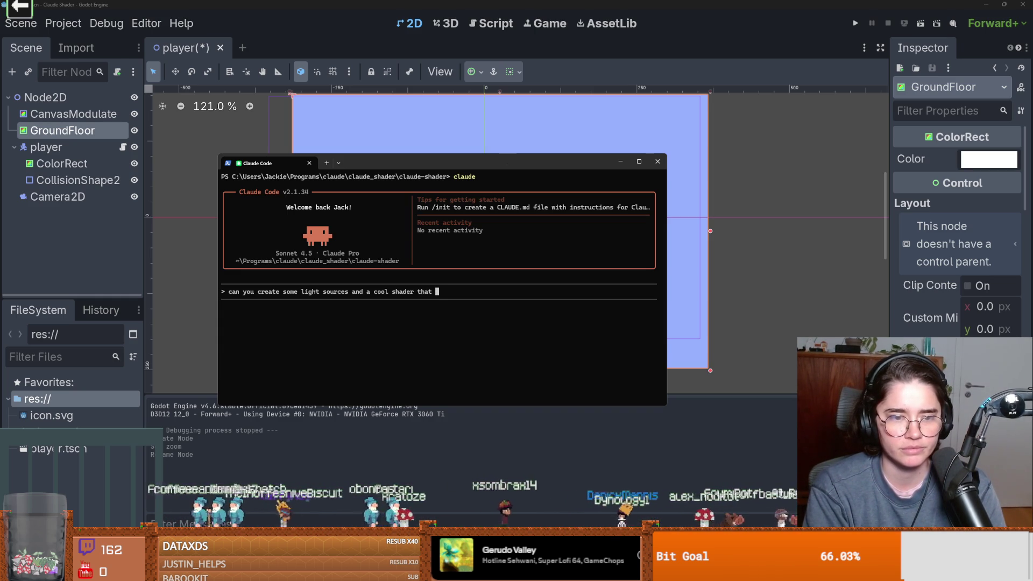
key(BackSpace)
key(BackSpace)
key(BackSpace)
key(BackSpace)
key(BackSpace)
text(for th)
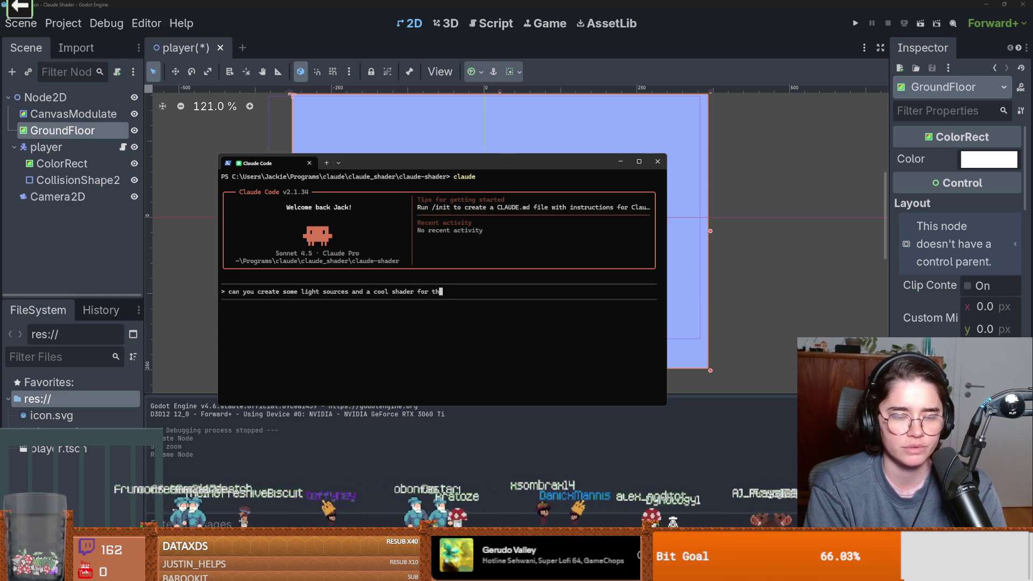
text(e darkene)
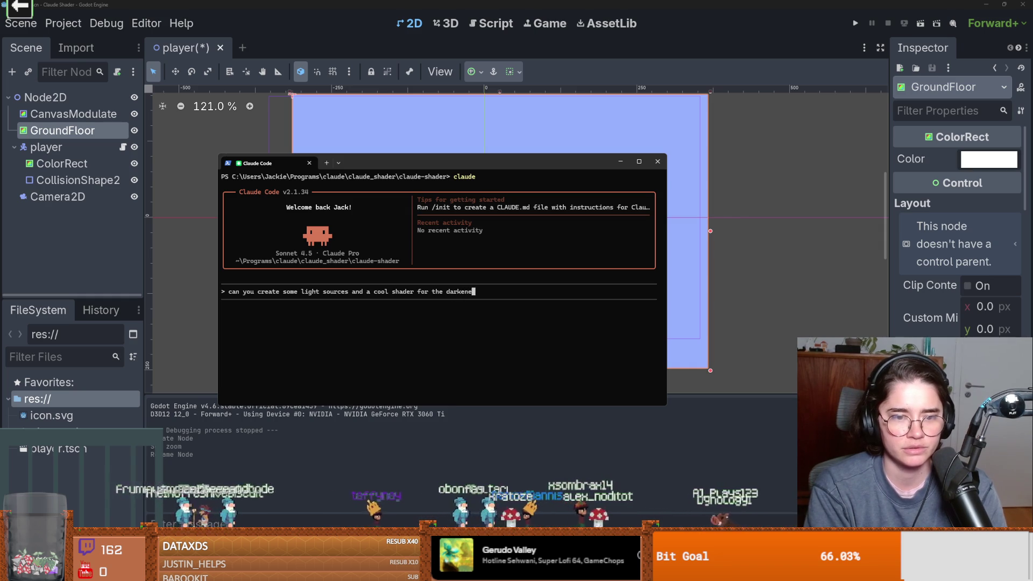
key(BackSpace)
key(BackSpace)
key(BackSpace)
text(ness,)
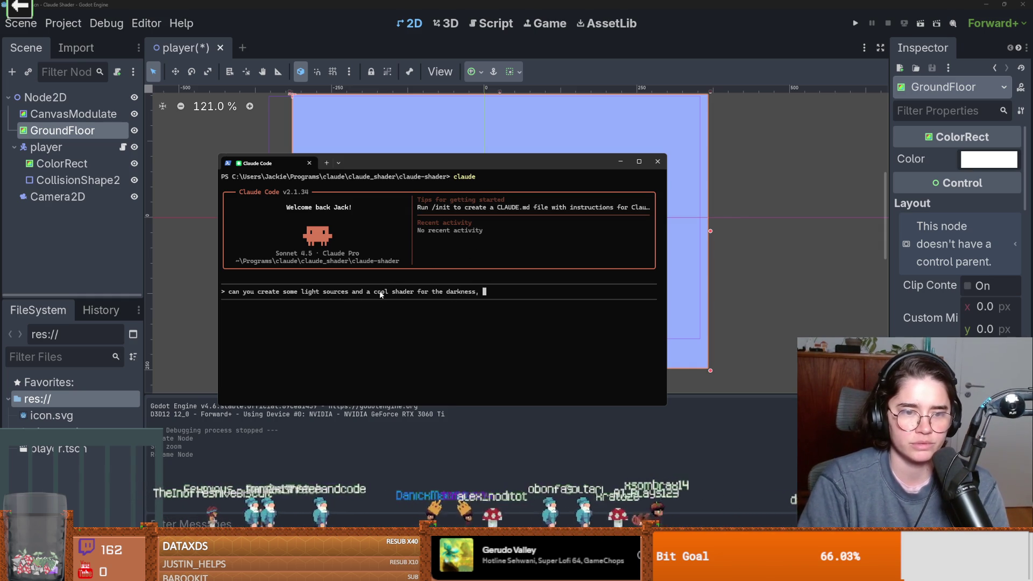
key(Left)
key(Left)
key(Left)
key(Left)
key(Left)
key(Left)
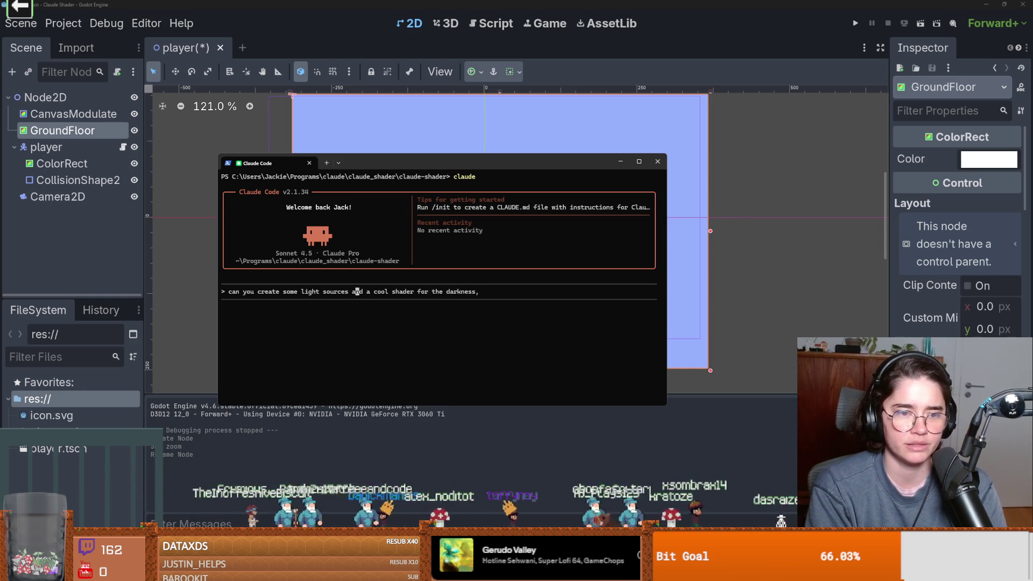
text(round )
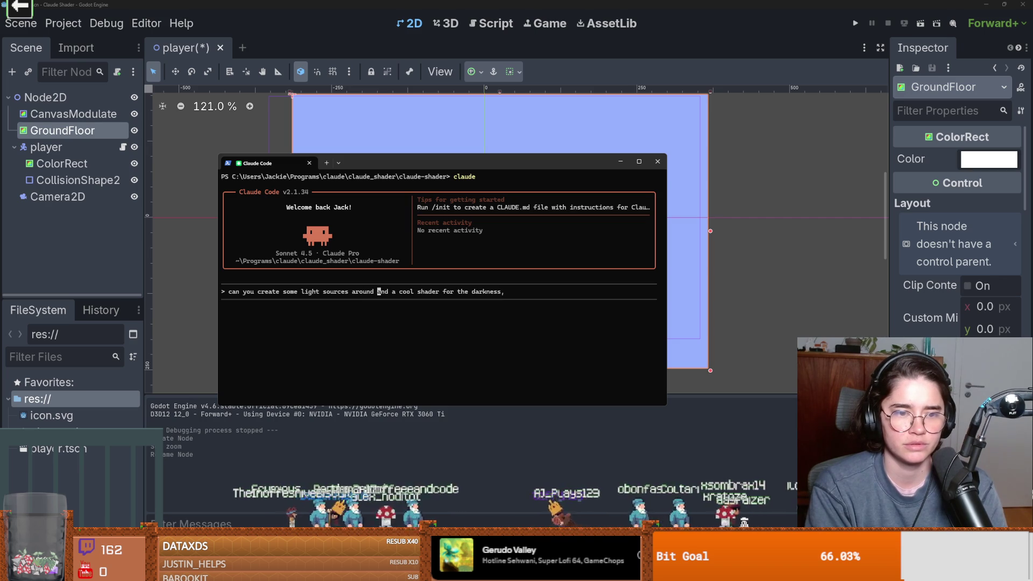
text(the player that )
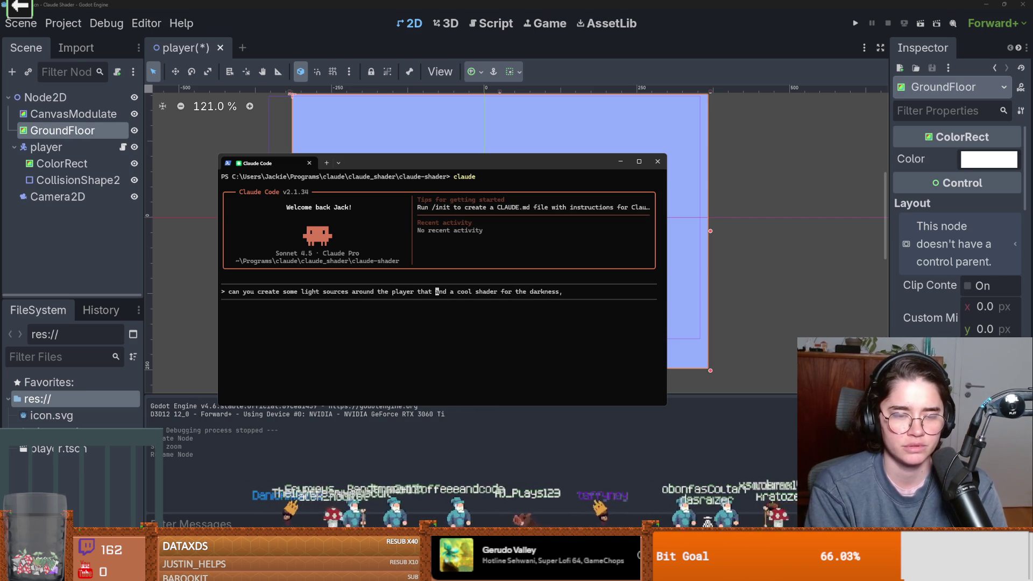
text(emit cool pi)
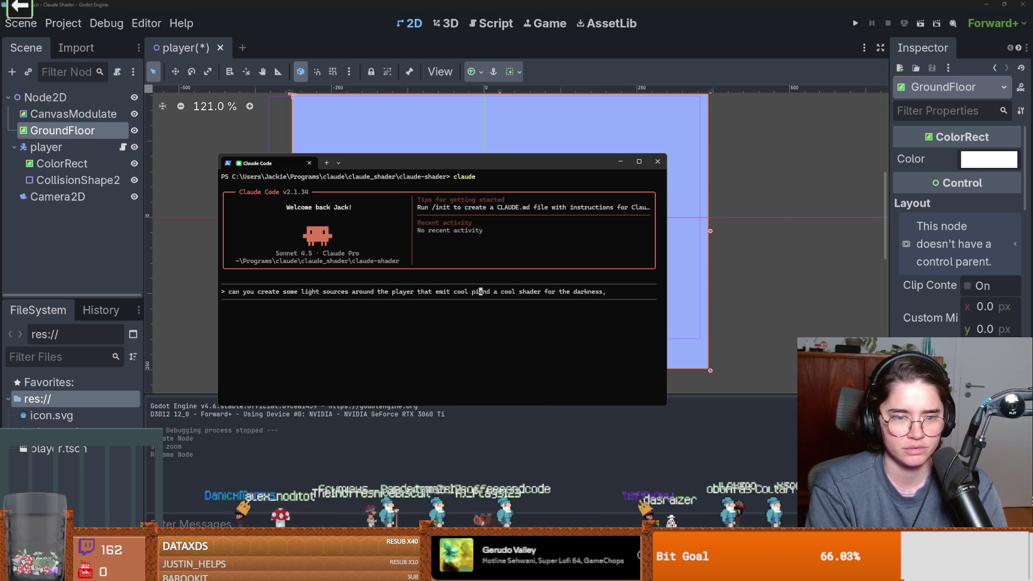
text(xelated )
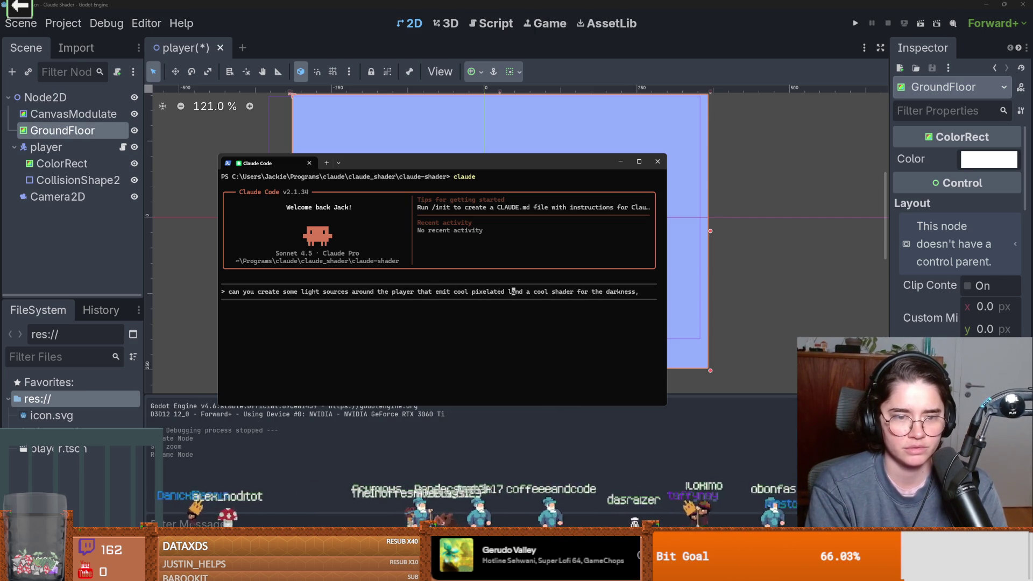
text(light)
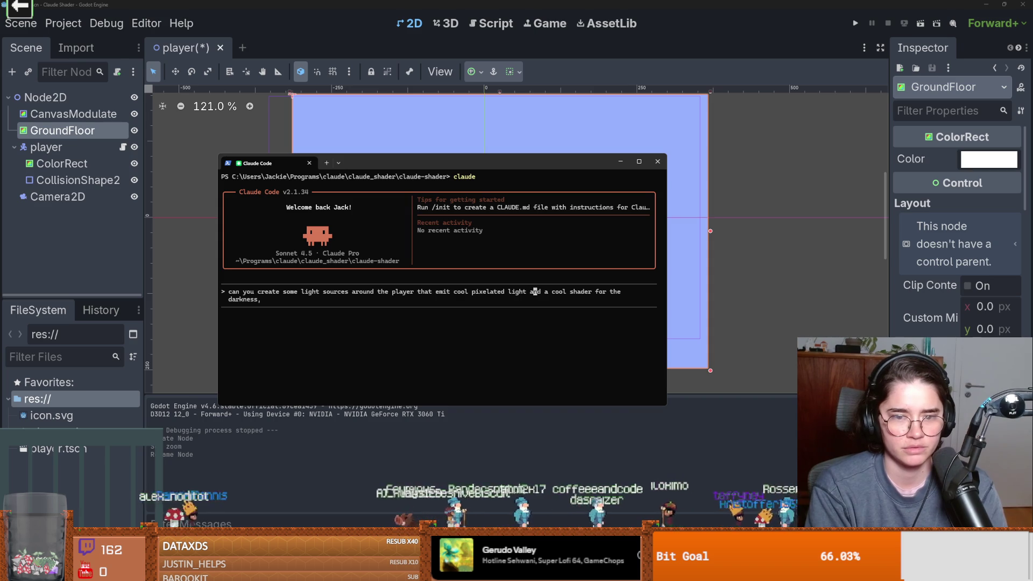
key(Right)
key(Right)
key(Right)
text(pic)
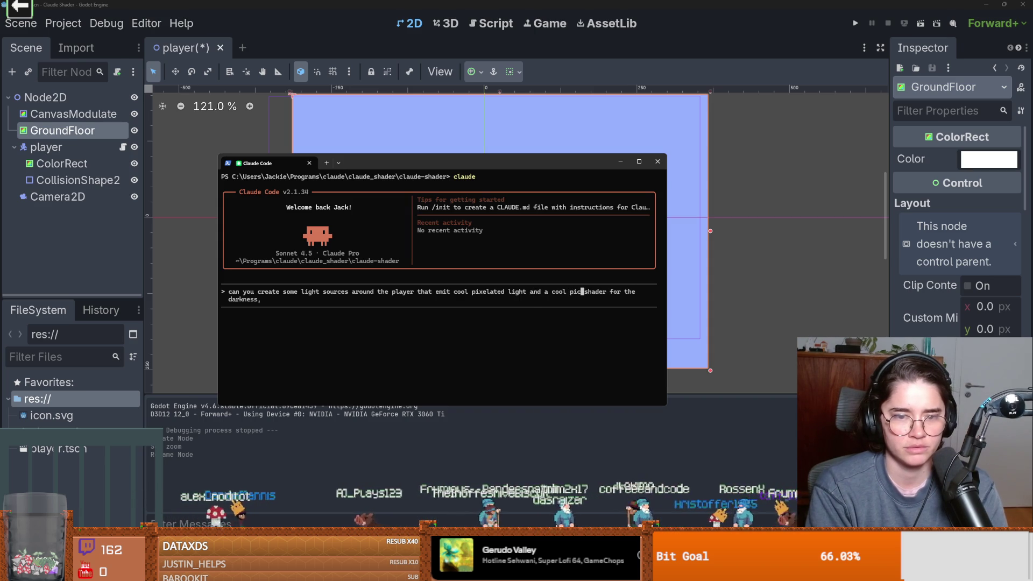
key(BackSpace)
text(xel)
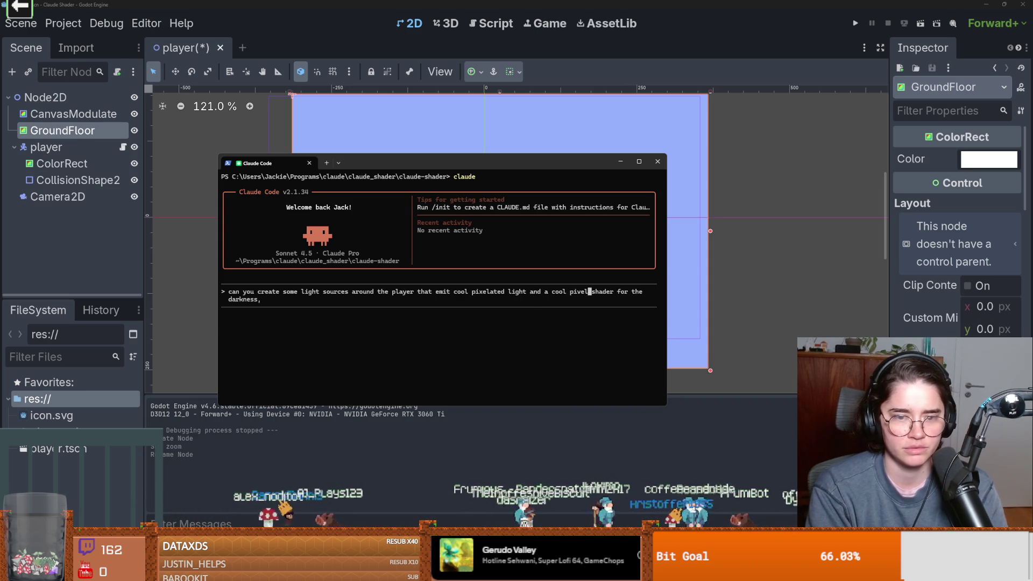
key(BackSpace)
key(BackSpace)
key(BackSpace)
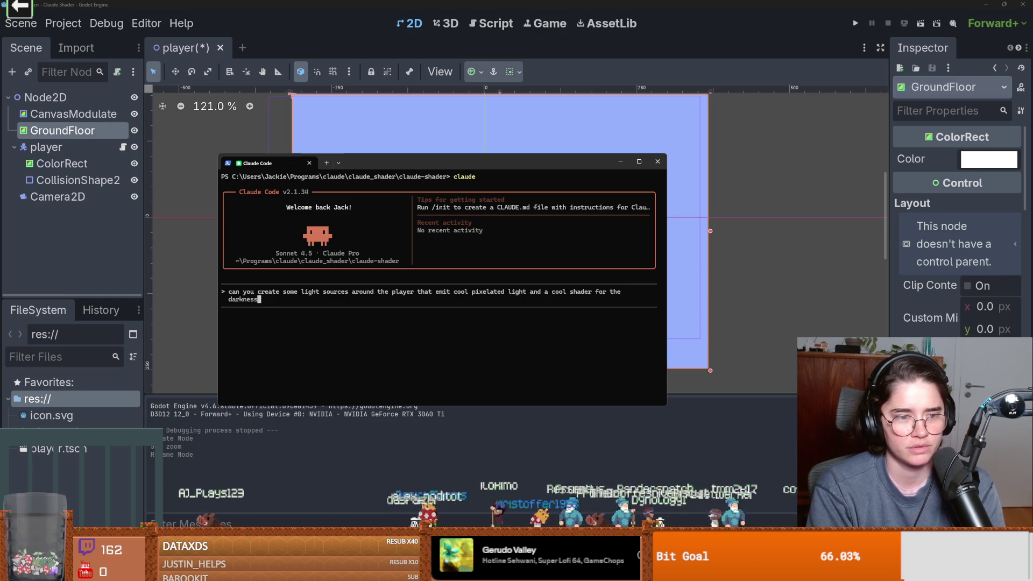
Step: Add the request for a super cool indie-game look via shader work and submit the prompt
text(. Make it )
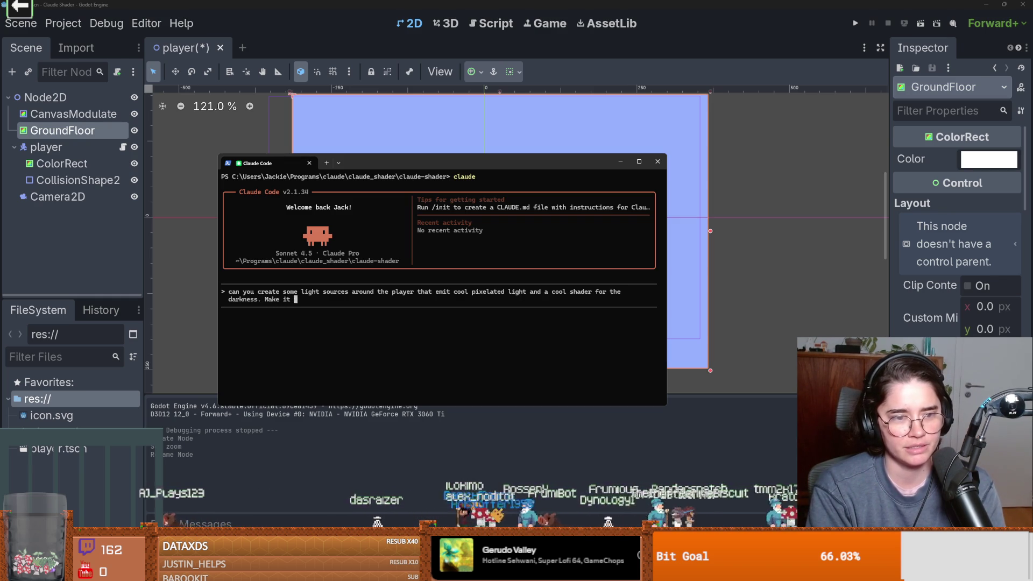
text(look )
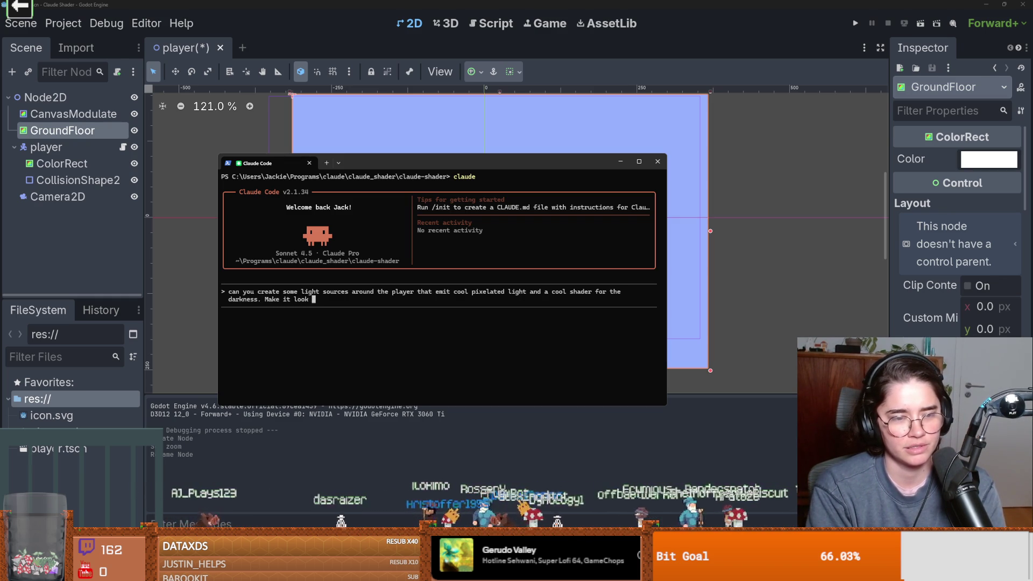
text(like a super coo)
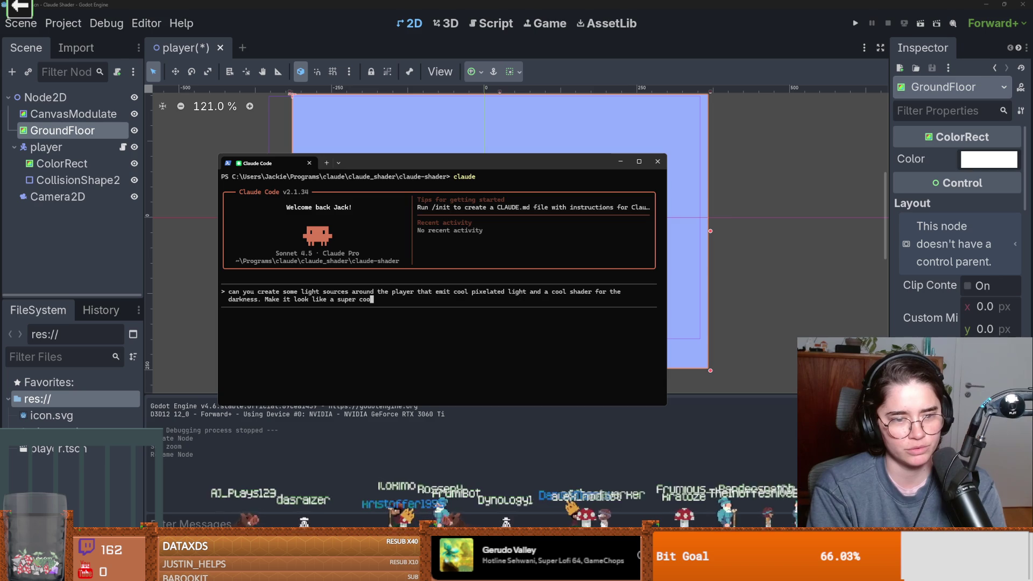
text(l graphi)
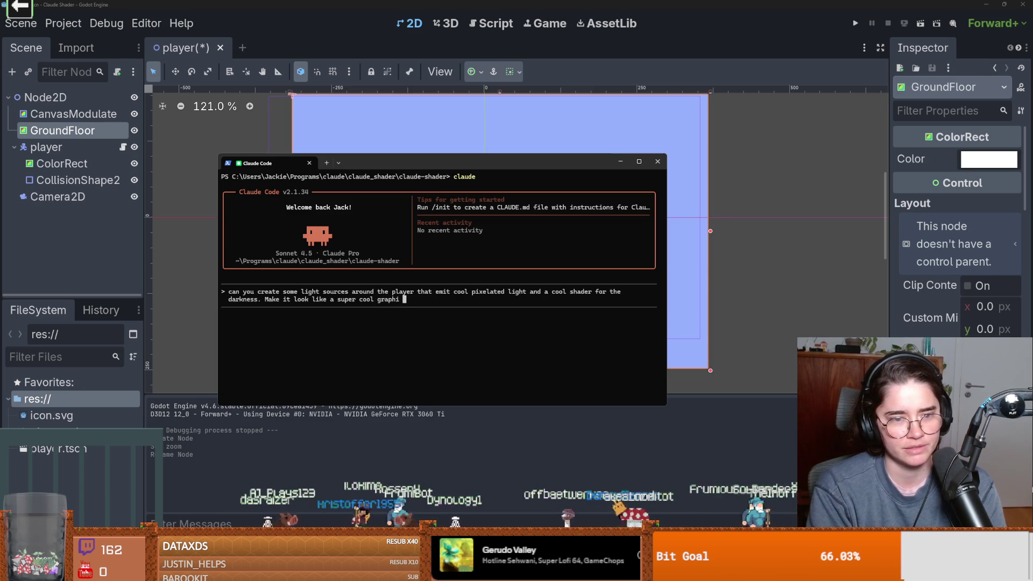
text(c indie game )
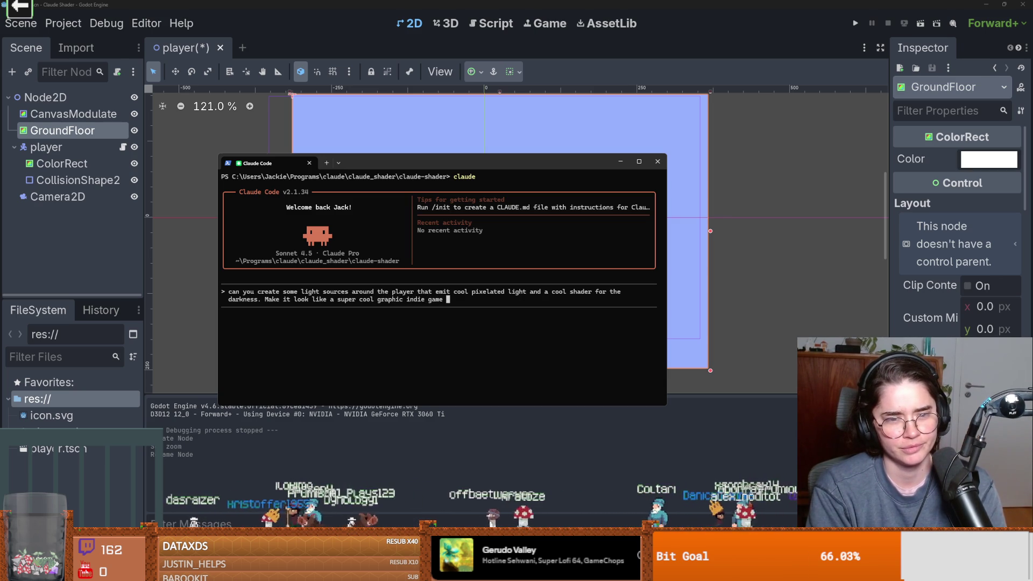
text(where someon)
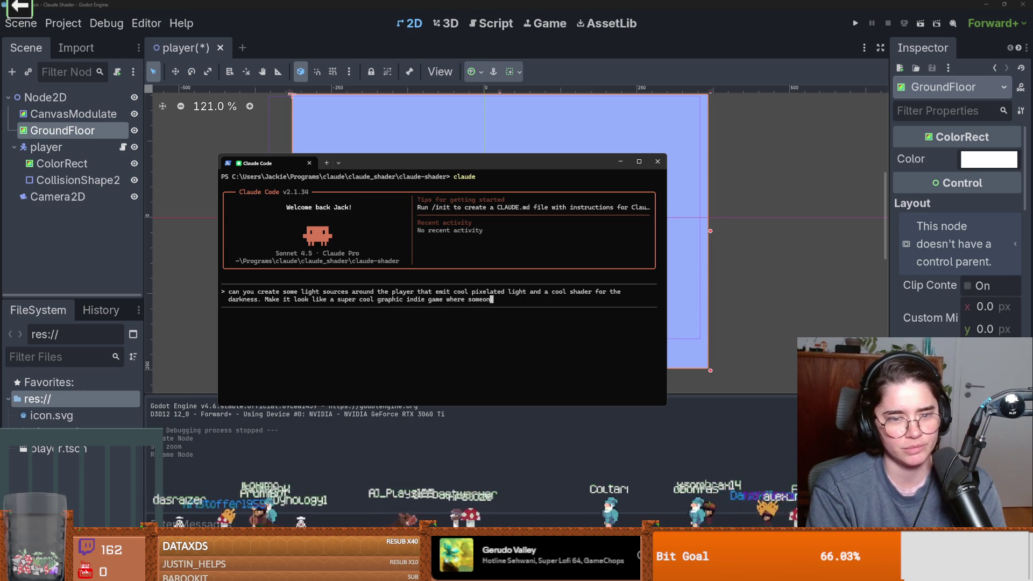
key(BackSpace)
key(BackSpace)
key(BackSpace)
key(BackSpace)
text(om)
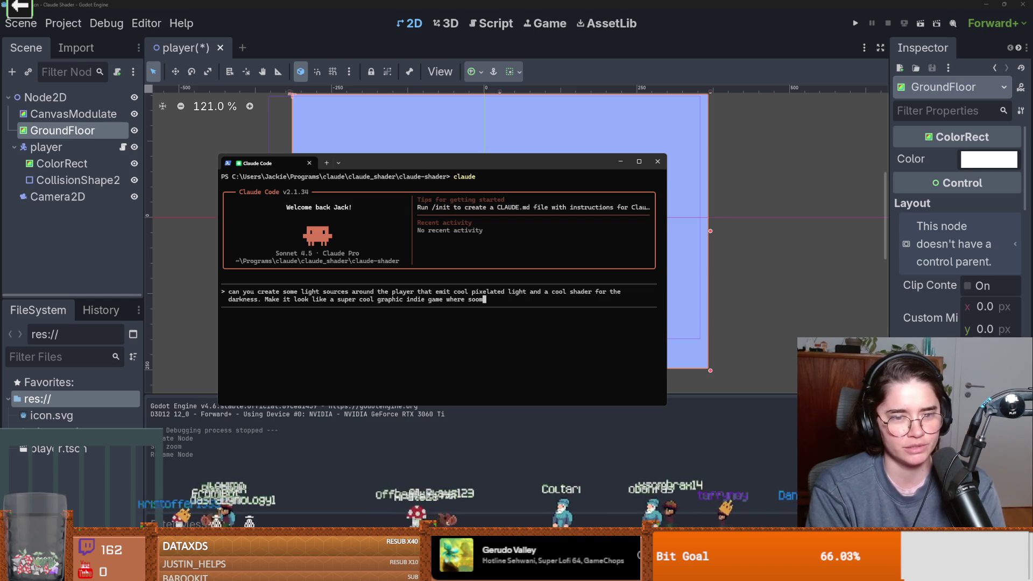
key(BackSpace)
key(BackSpace)
text(me will thi)
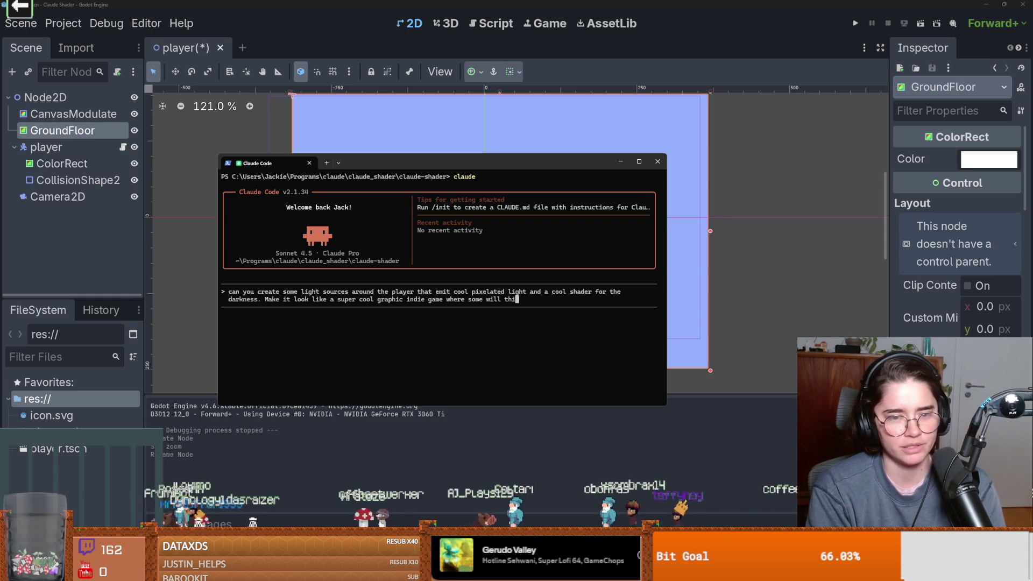
text(nk wow this)
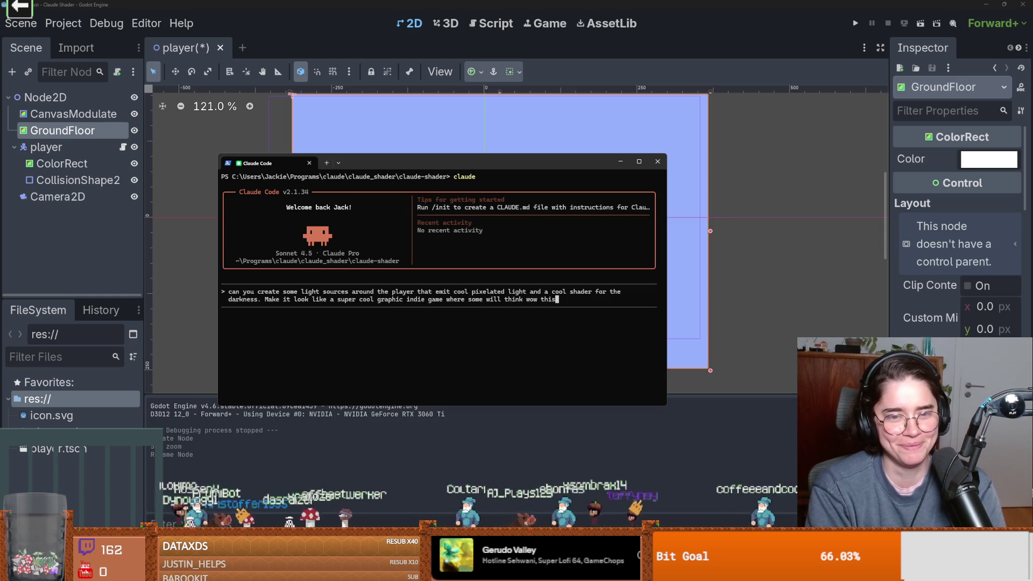
text( game looks )
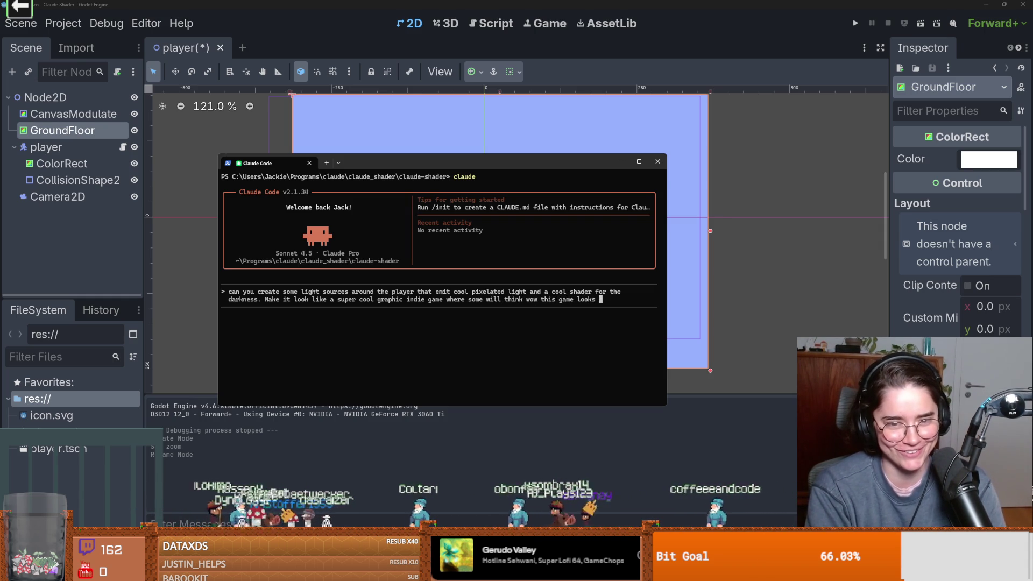
text(cool )
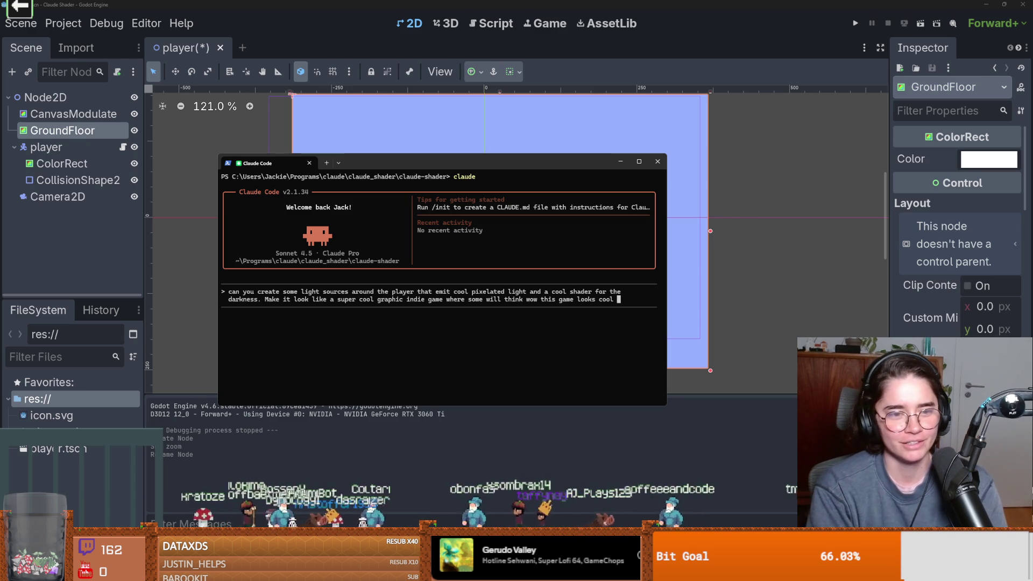
text(do that t)
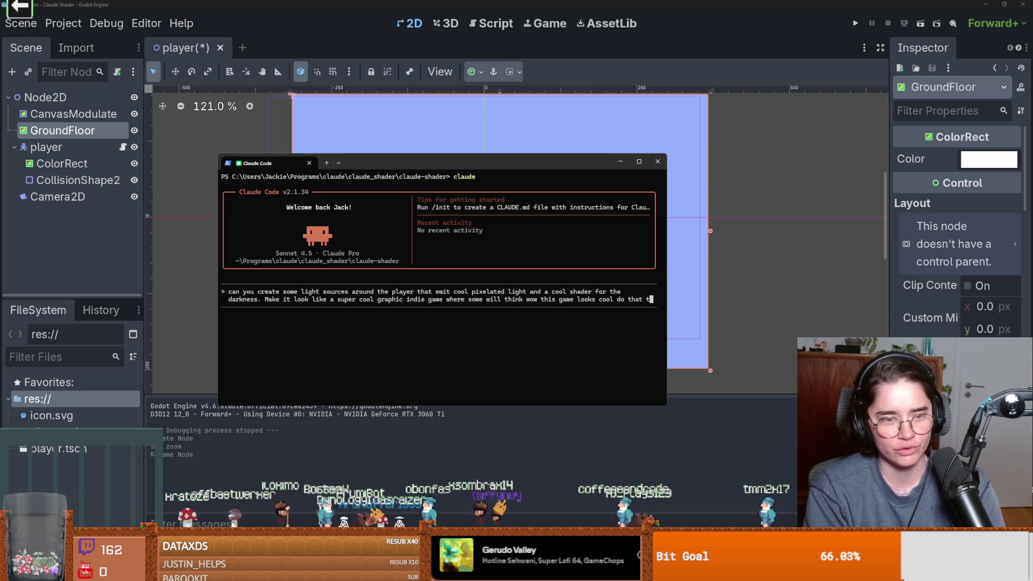
text(hrough )
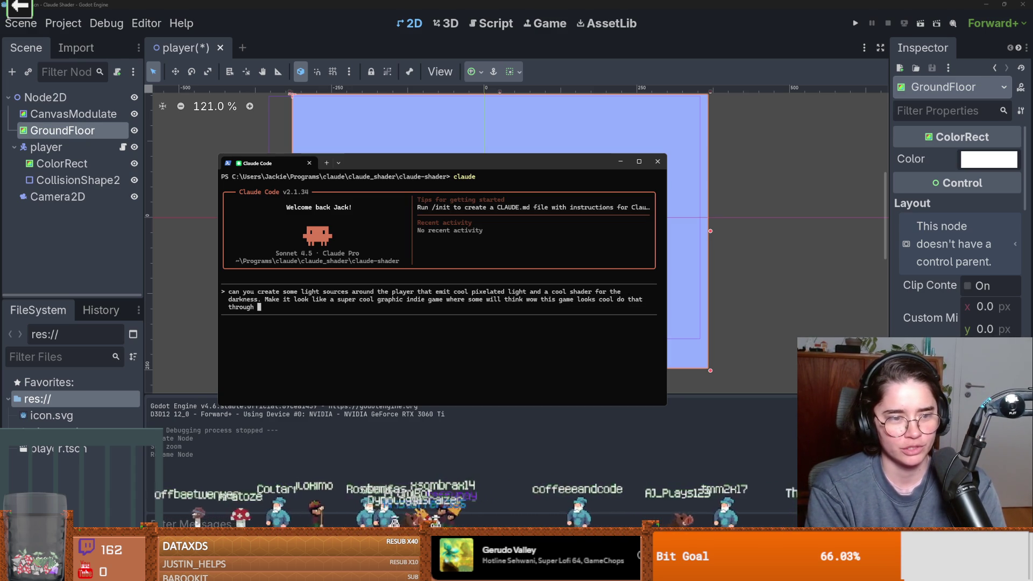
text(your magical s)
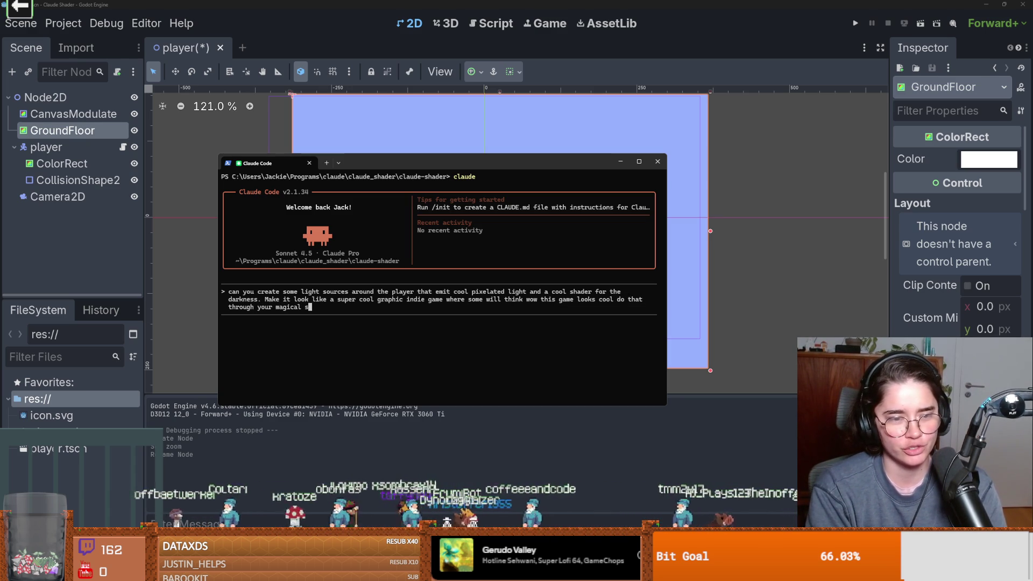
text(hader work)
key(Return)
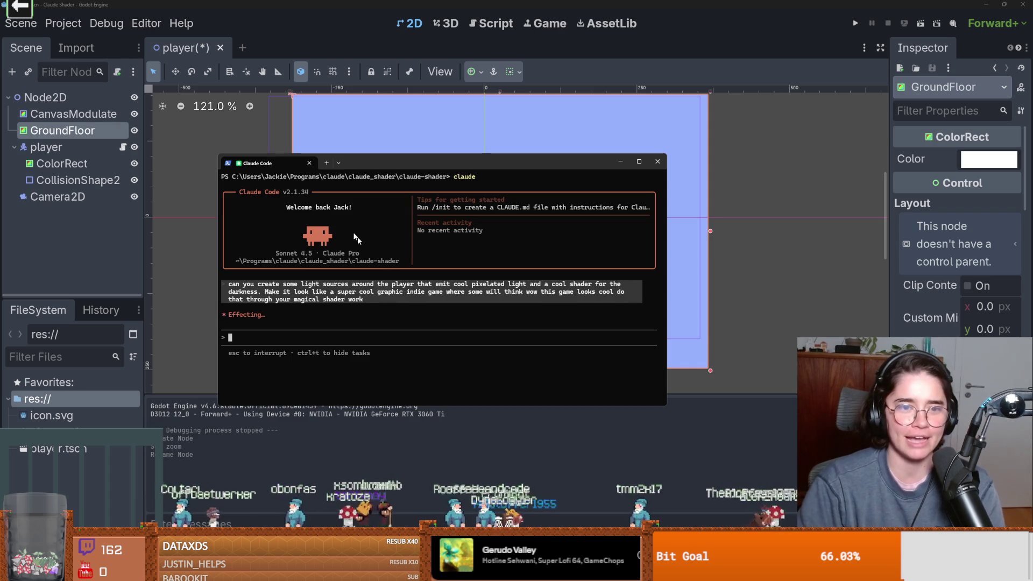
Step: Switch from the terminal to the Dungeon Roll Godot editor and save the open scene
key(alt+Tab)
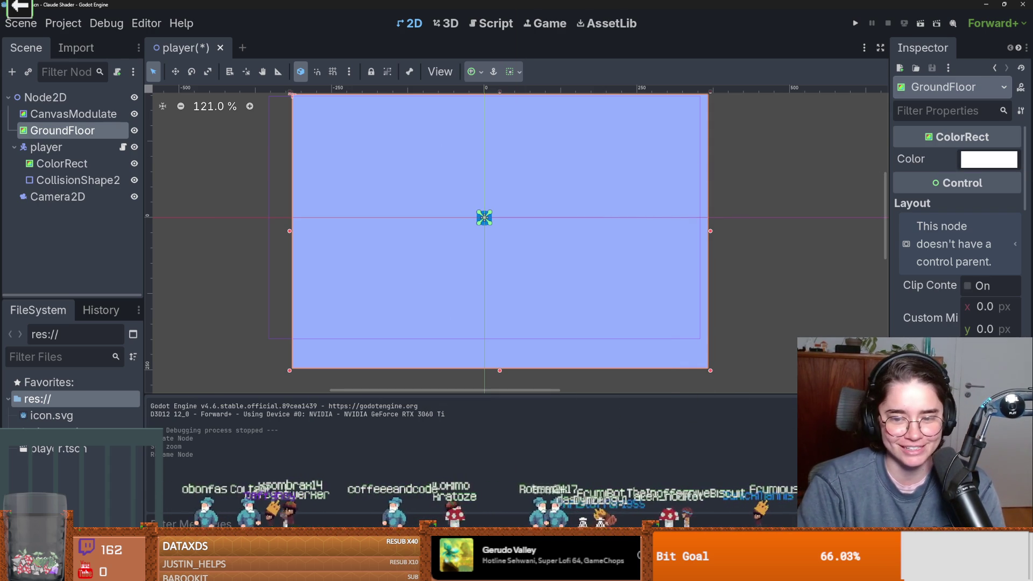
scroll(563, 241, down, 2)
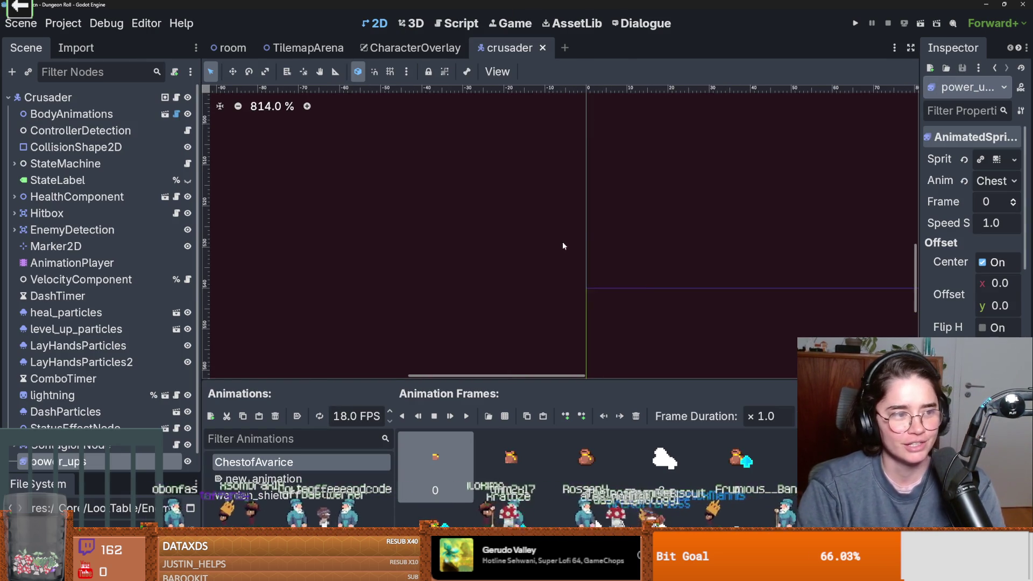
key(ctrl+s)
scroll(544, 231, down, 10)
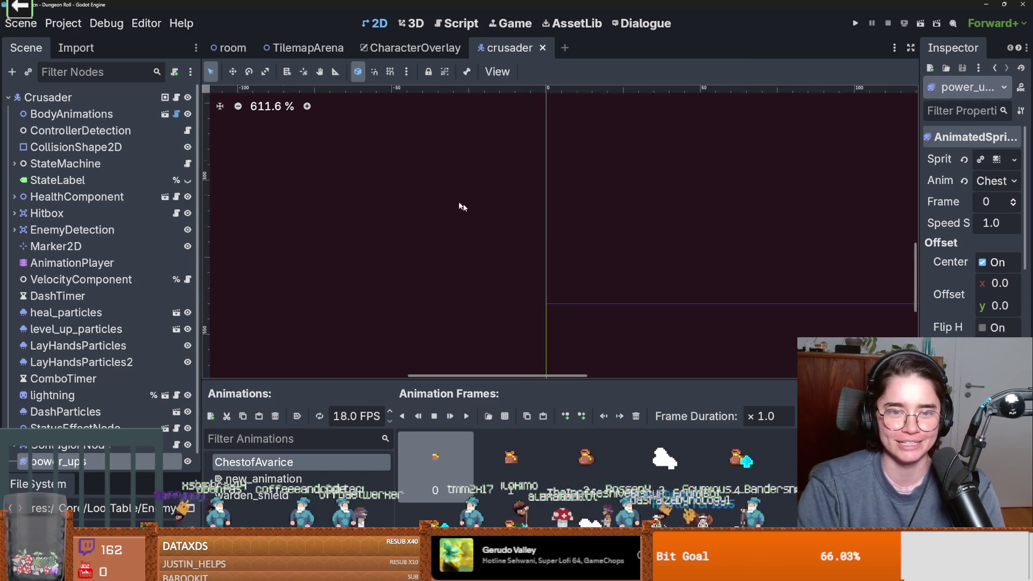
key(ctrl+s)
Step: Open the TilemapArena scene, save it, and zoom out to see more of the arena
click(304, 47)
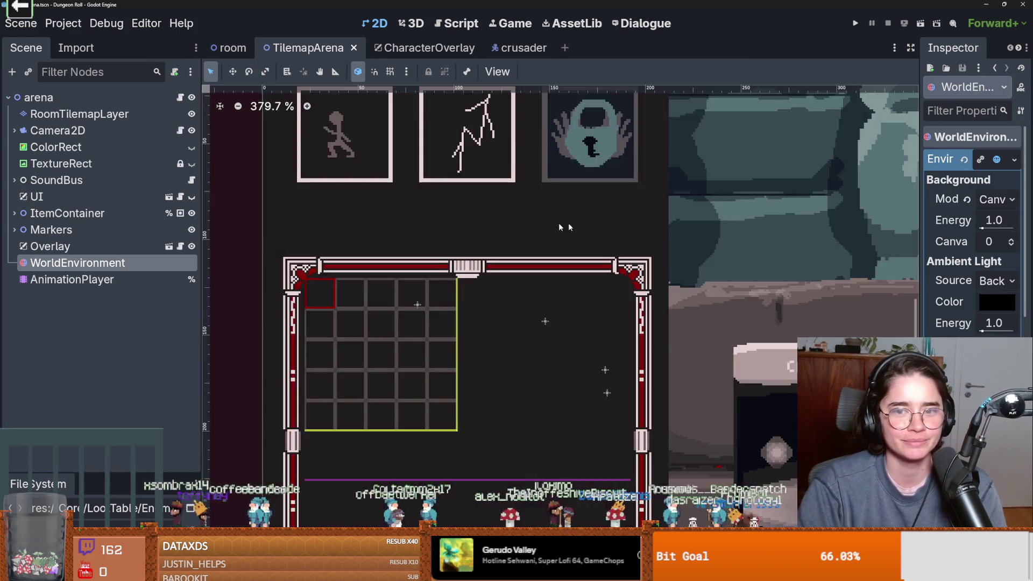
scroll(430, 226, up, 4)
scroll(433, 225, down, 2)
key(ctrl+s)
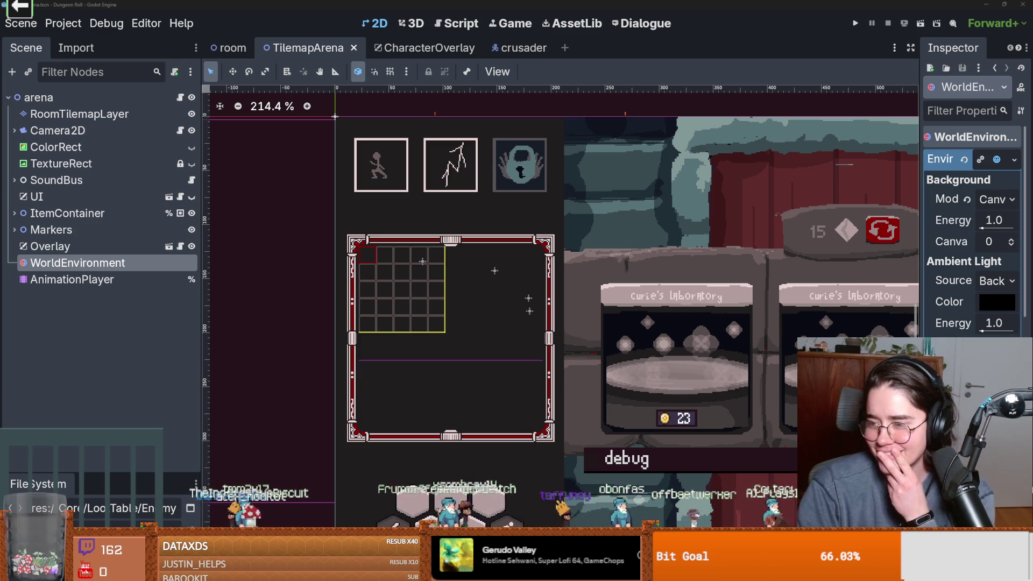
scroll(712, 312, down, 1)
scroll(601, 310, up, 2)
scroll(601, 310, down, 2)
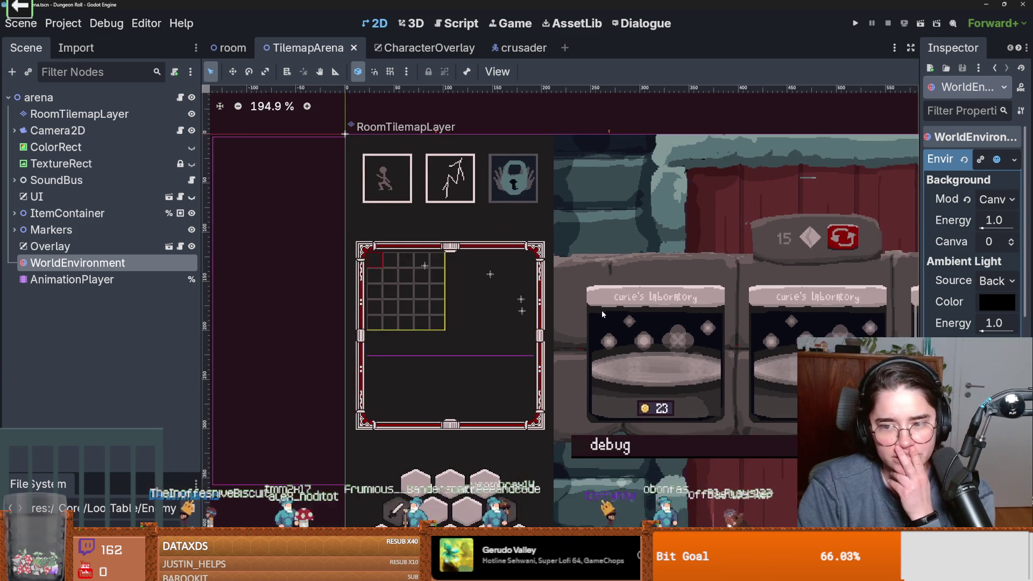
scroll(602, 309, down, 3)
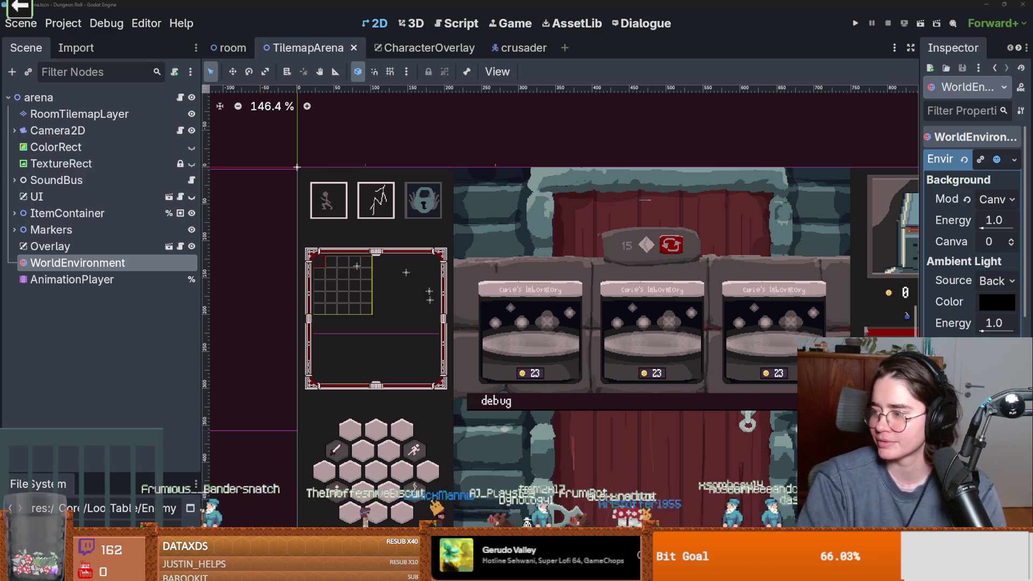
Step: Approve darkness_shader, pixelated_light and light_rays shader files plus the player.tscn overwrite, then save in Godot
key(alt+Tab)
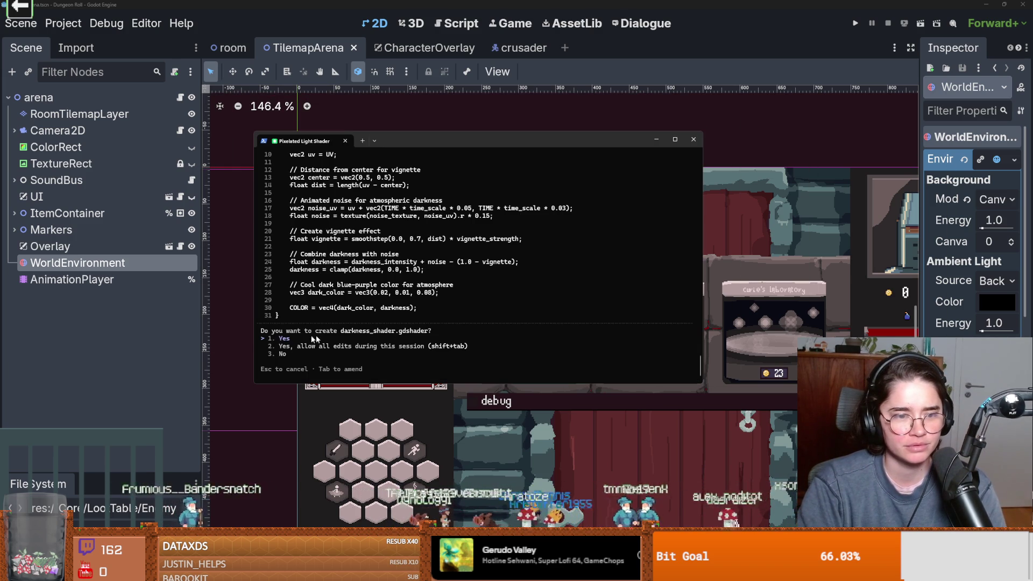
key(Return)
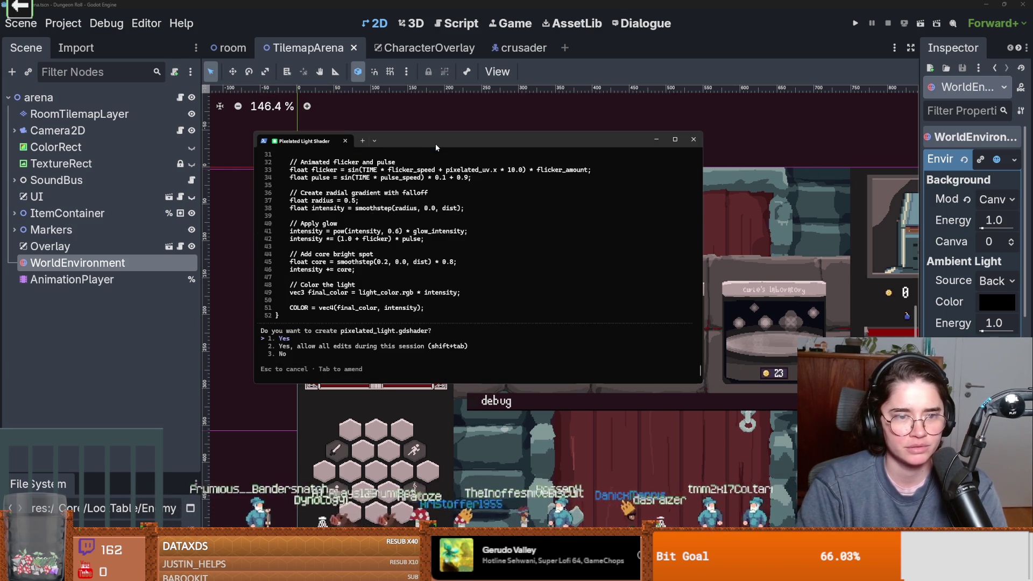
scroll(404, 257, up, 10)
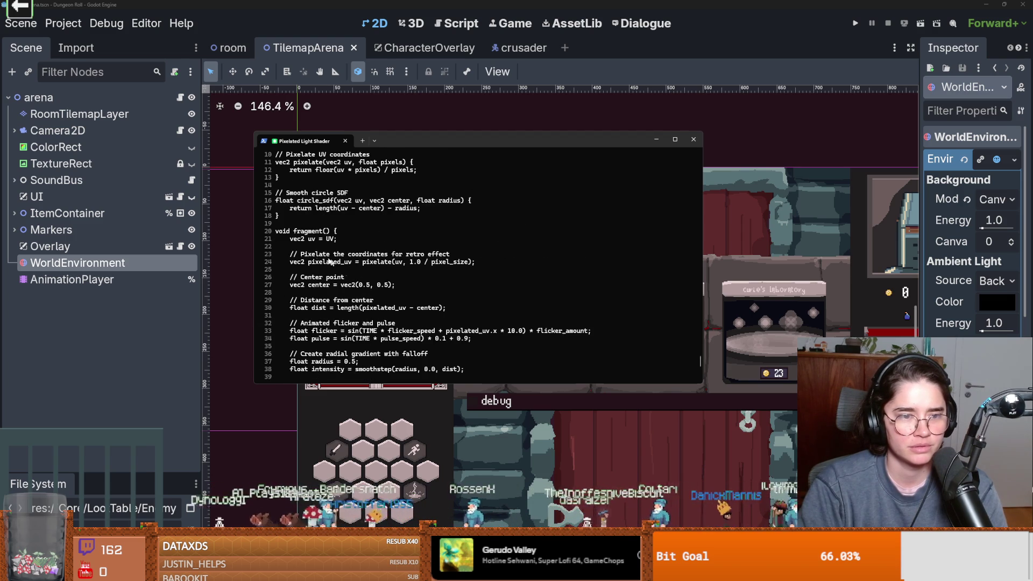
scroll(332, 262, down, 10)
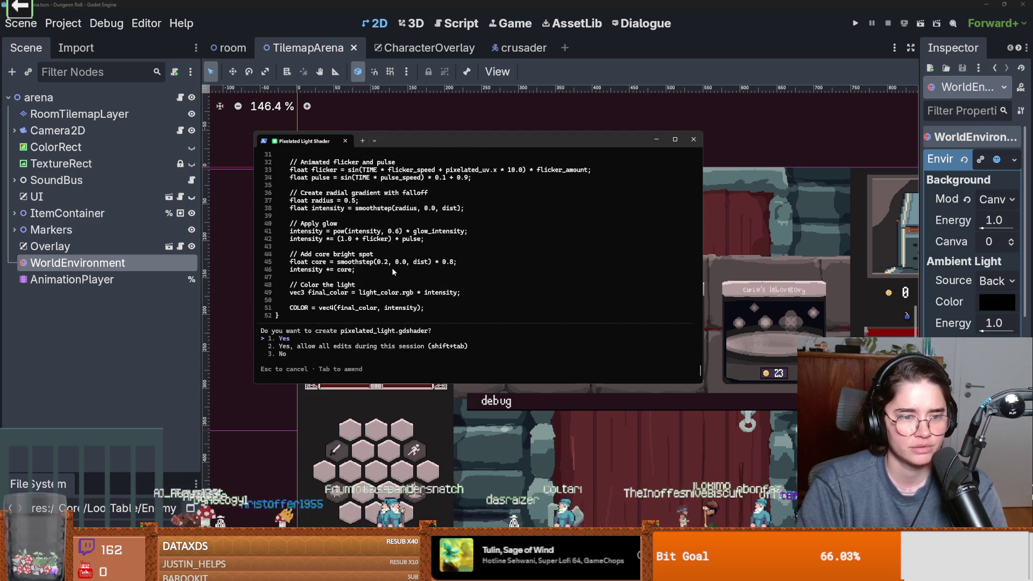
key(Return)
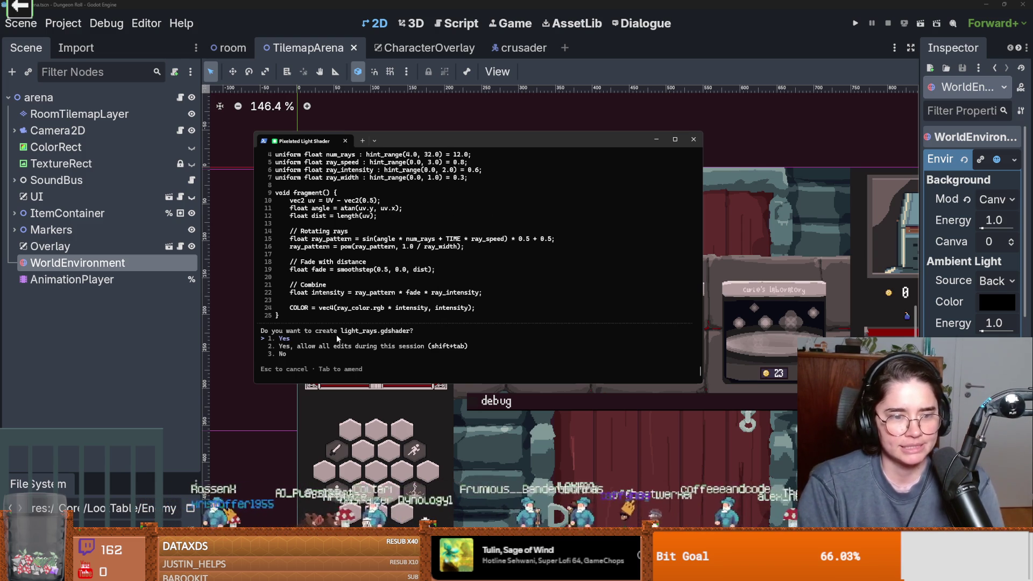
key(Return)
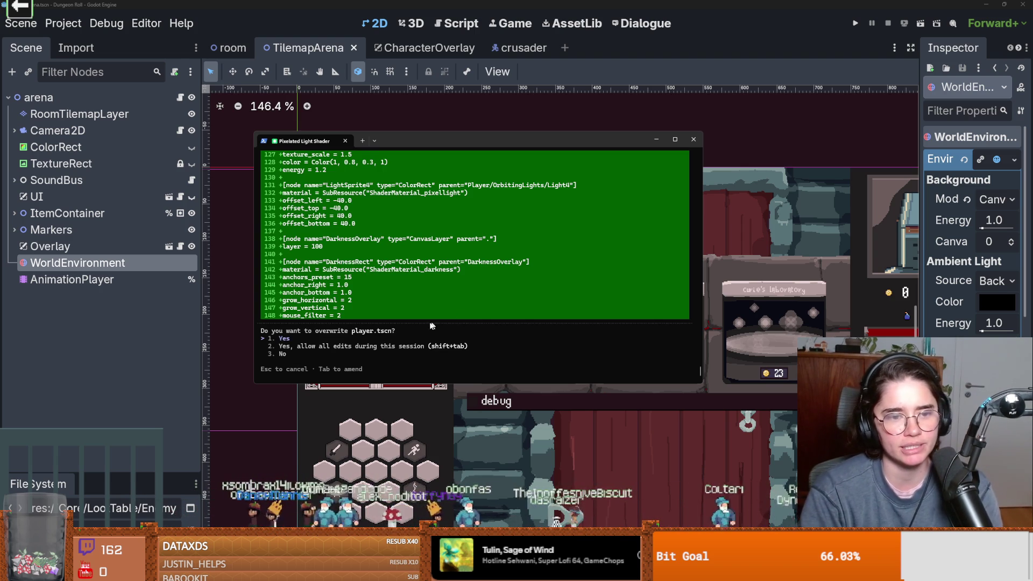
key(Return)
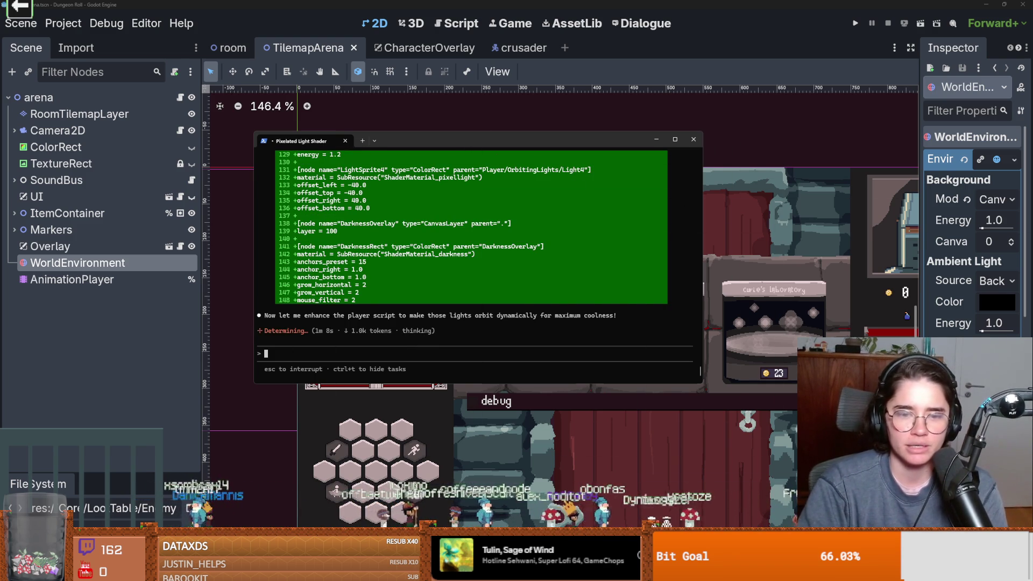
click(781, 281)
key(ctrl+s)
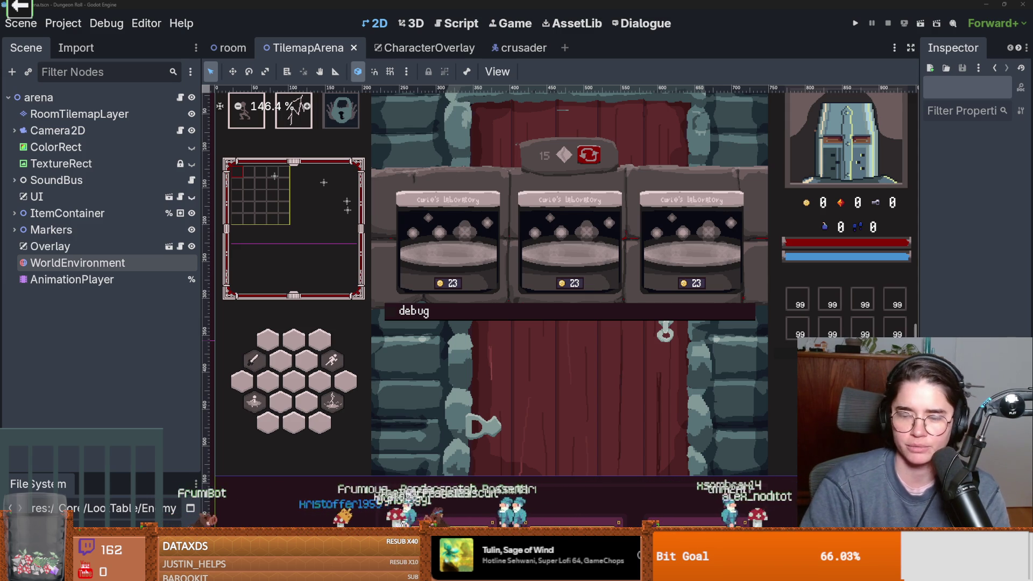
Step: Add a Sprite2D under Camera2D, zoom the viewport, and launch Dungeon Roll with F5
key(ctrl+z)
scroll(328, 232, up, 1)
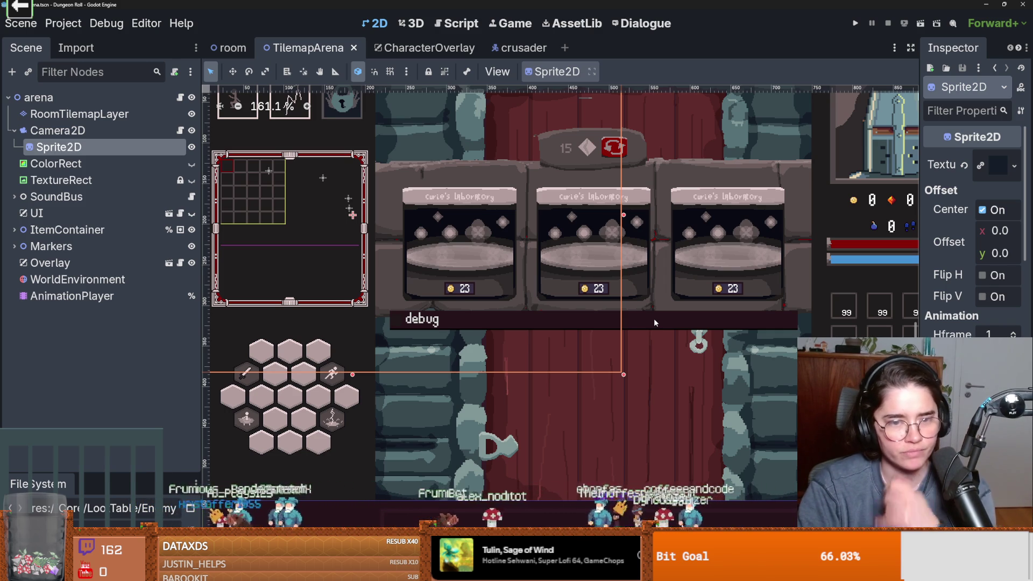
scroll(600, 303, up, 3)
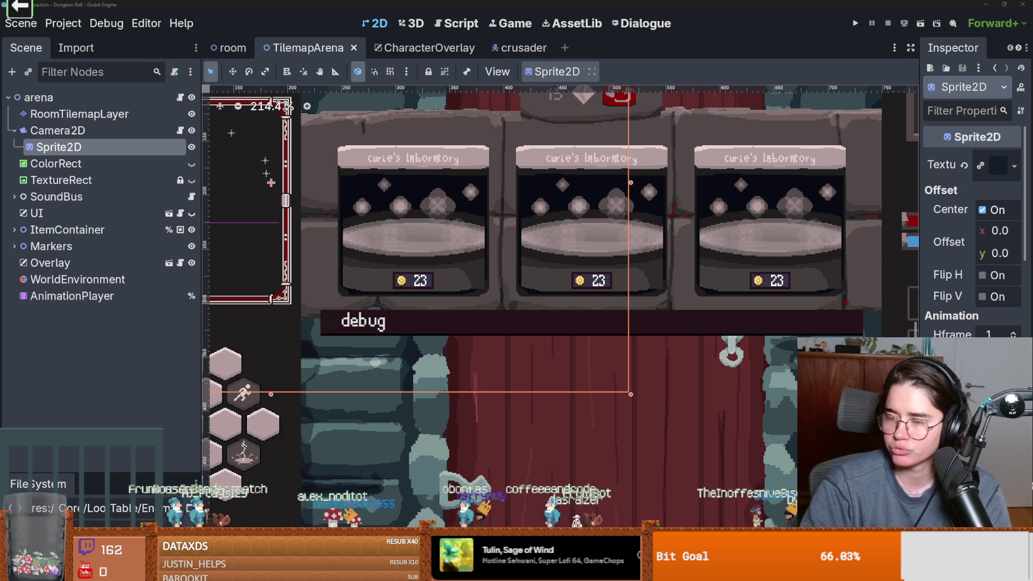
key(F5)
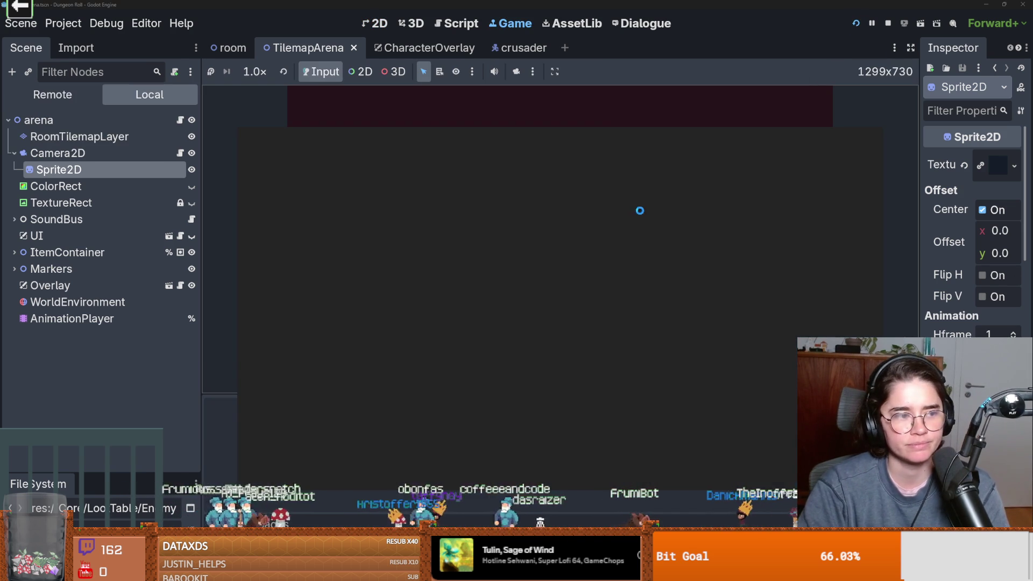
Step: Open the body_animations scene from the crusader's BodyAnimations node, then return to the Claude Shader project
click(519, 47)
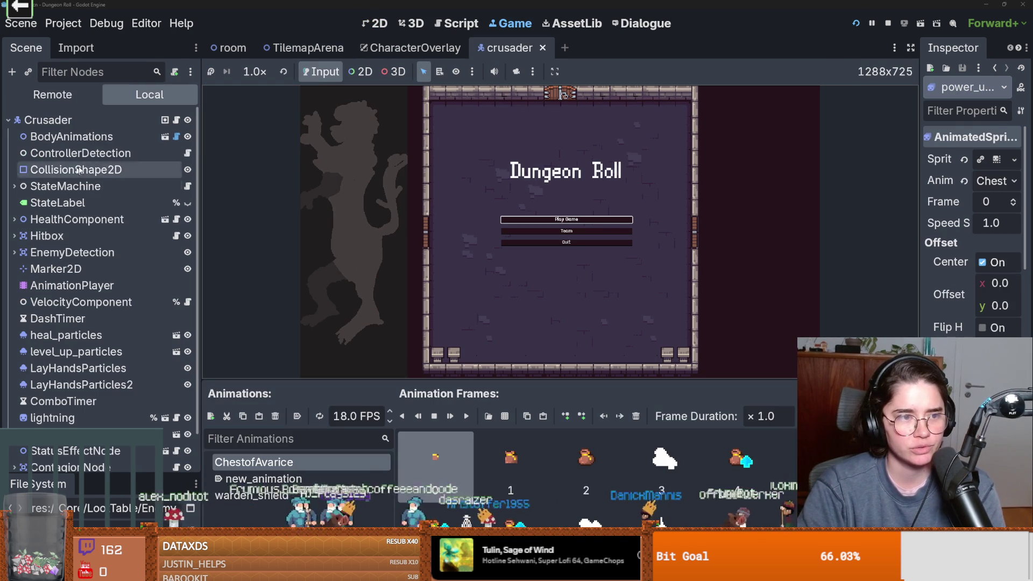
click(76, 170)
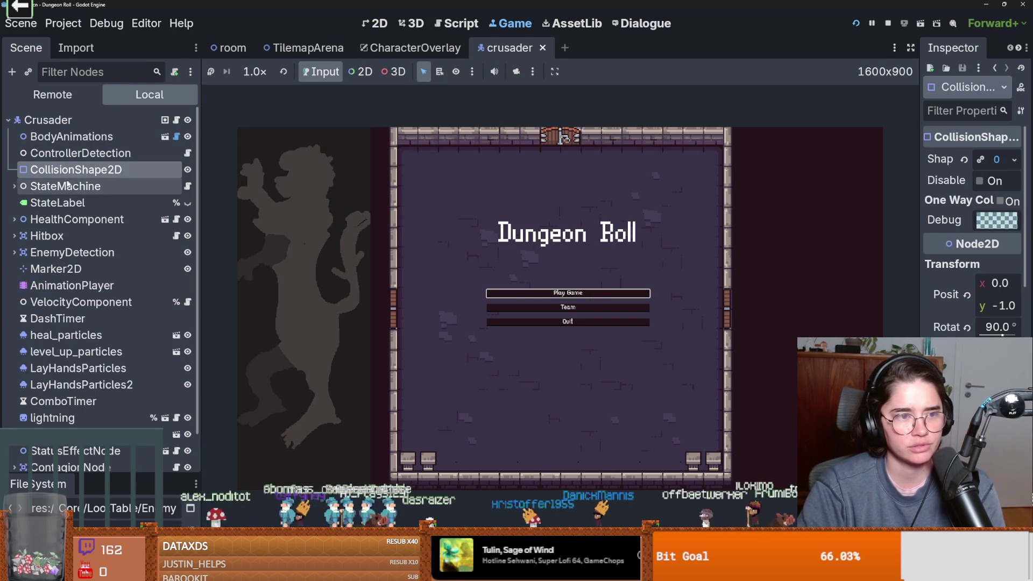
click(162, 139)
click(164, 137)
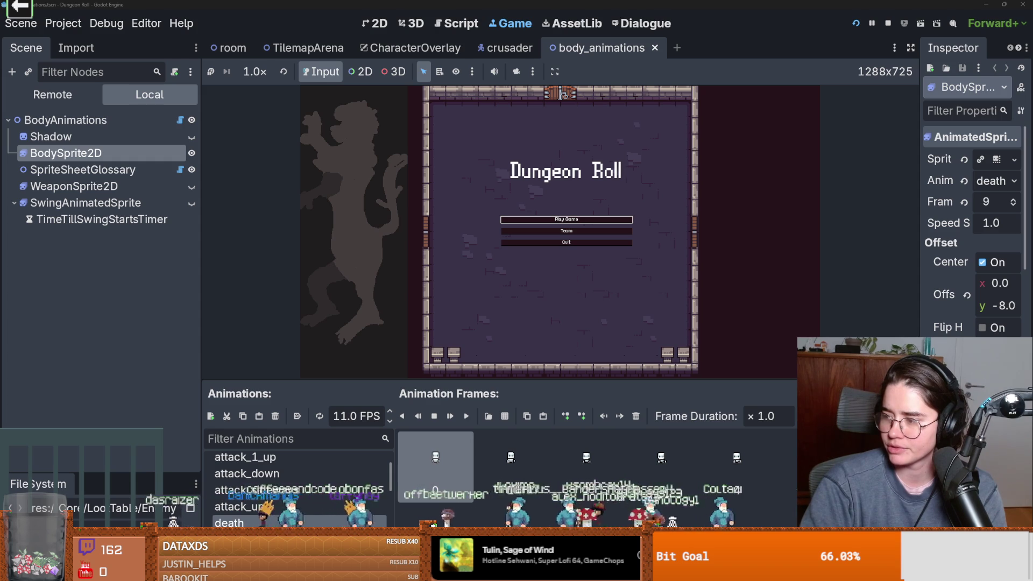
key(alt+Tab)
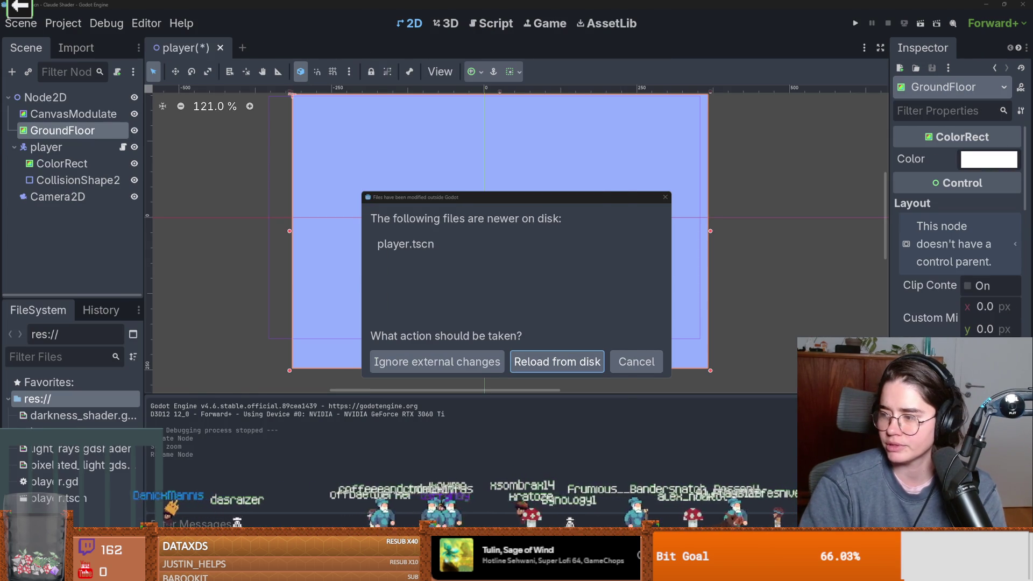
Step: Scroll through the Godot Unit Testing Setup terminal summary, then return to the Dungeon Roll editor
key(alt+Tab)
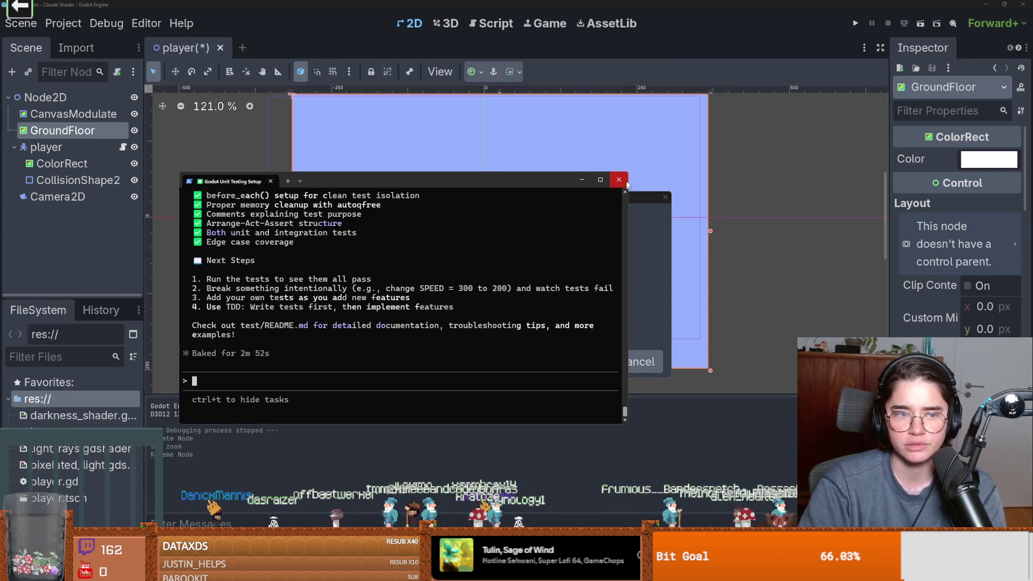
scroll(424, 323, up, 3)
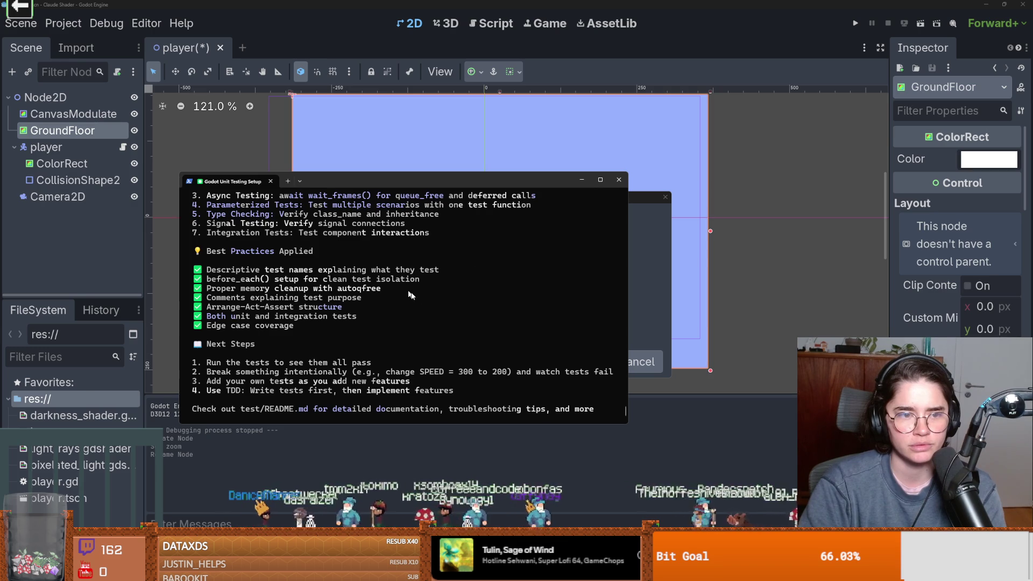
scroll(420, 302, up, 5)
scroll(459, 291, up, 6)
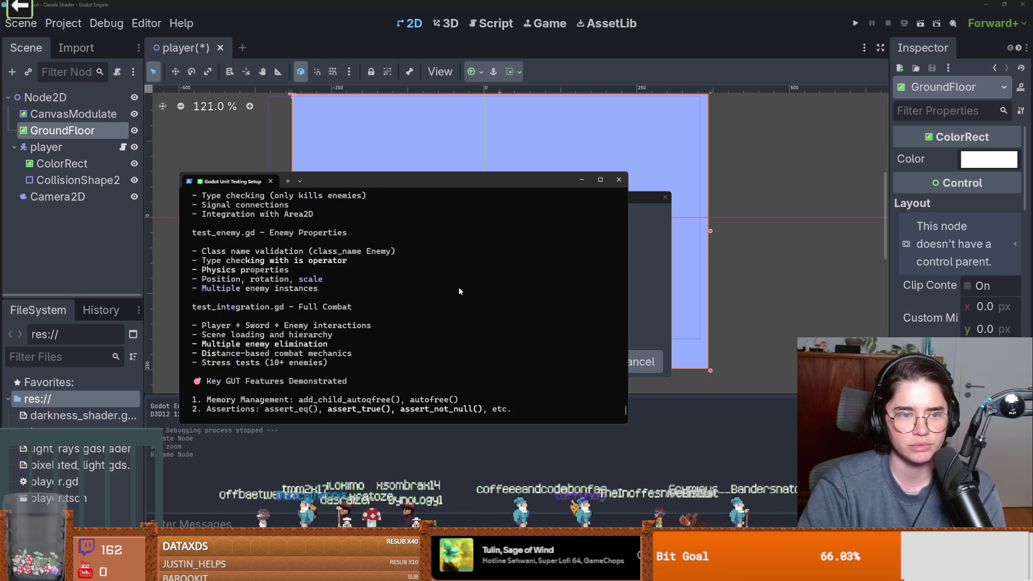
key(alt+Tab)
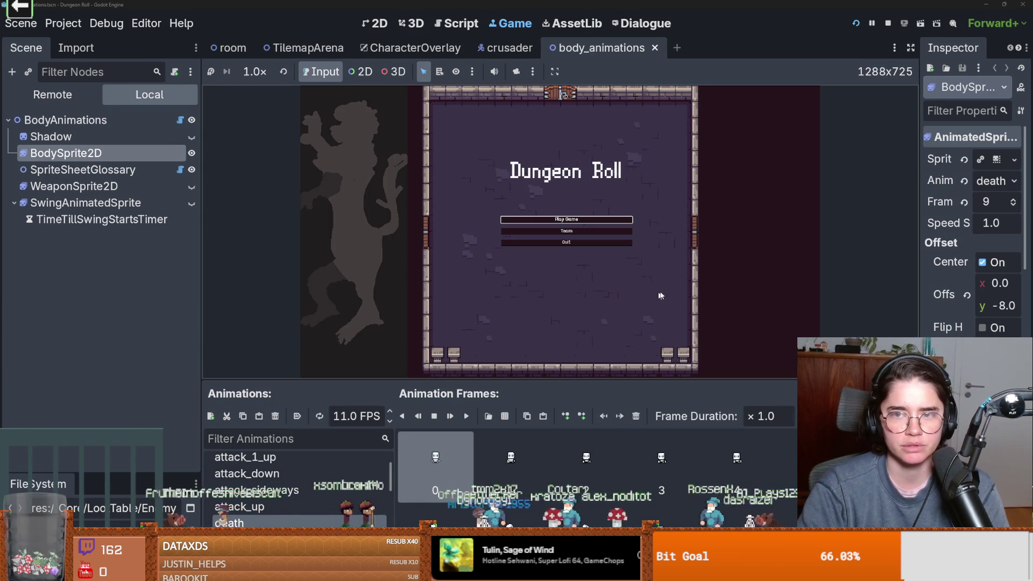
Step: Re-maximize the Dungeon Roll editor, stop the running game, and switch to the TilemapArena scene
drag(533, 4, 687, 115)
double_click(711, 113)
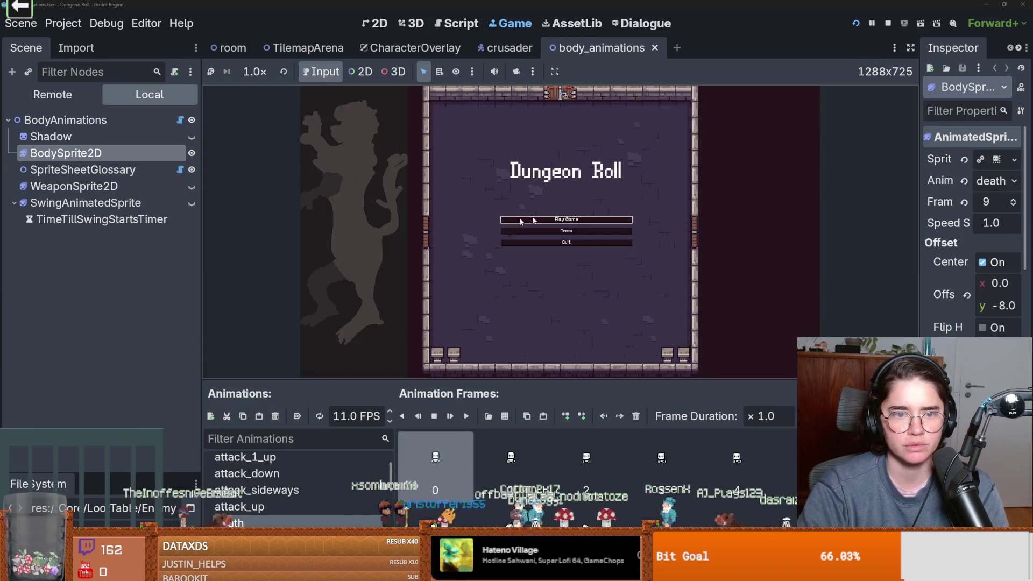
click(885, 24)
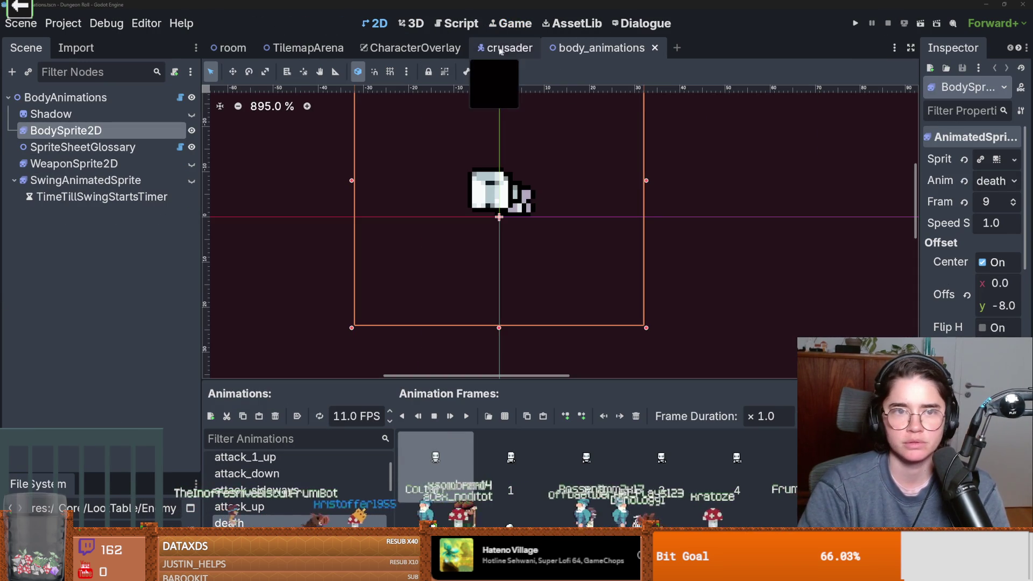
click(411, 48)
click(310, 49)
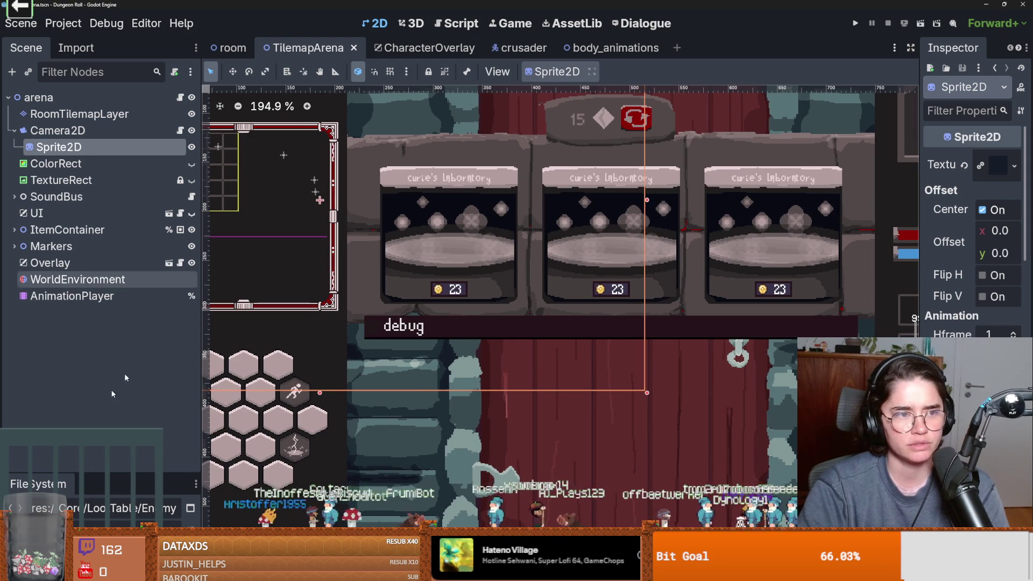
Step: Enlarge the FileSystem dock and open the godfrey_first script in the Dialogue editor
drag(118, 472, 117, 301)
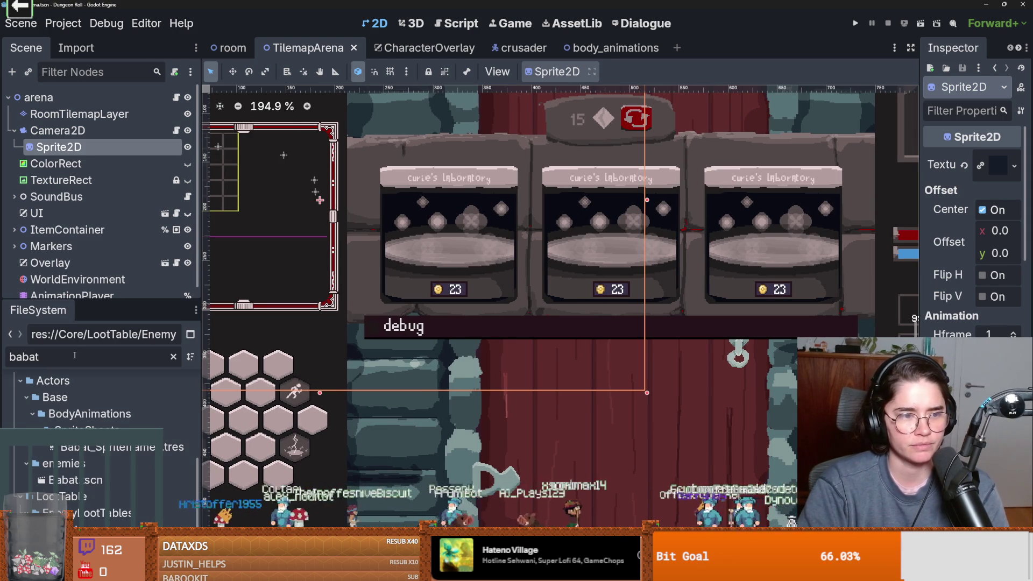
click(631, 30)
click(249, 134)
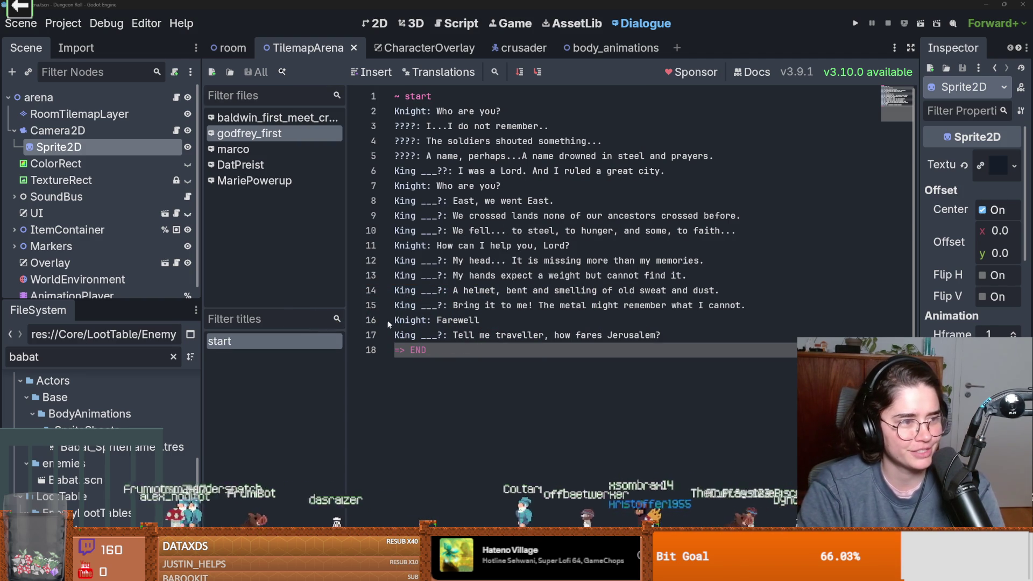
Step: Place the cursor on line 14 of godfrey_first, then scroll the Volume mixer down to the Apps list
click(545, 290)
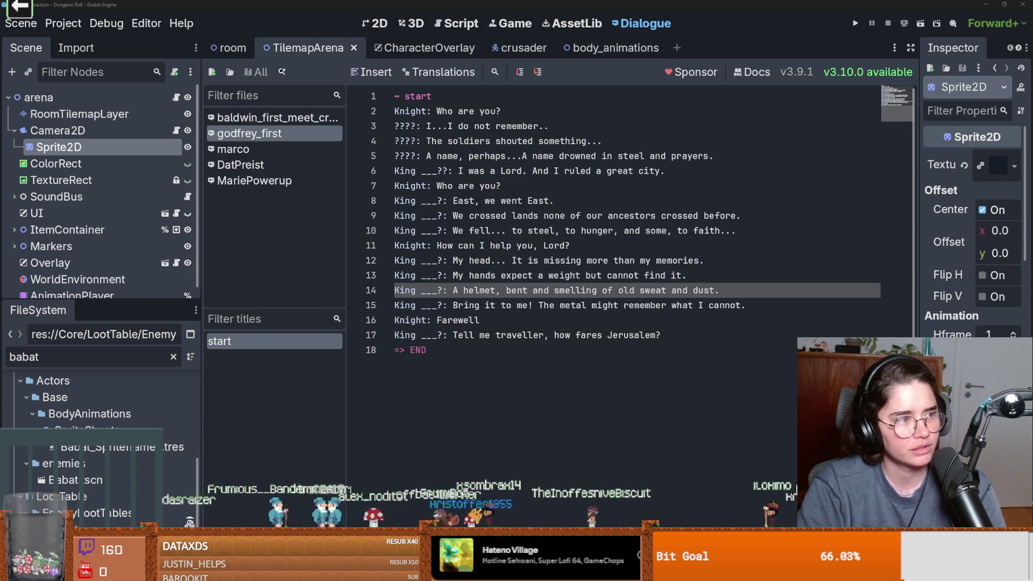
scroll(499, 266, down, 3)
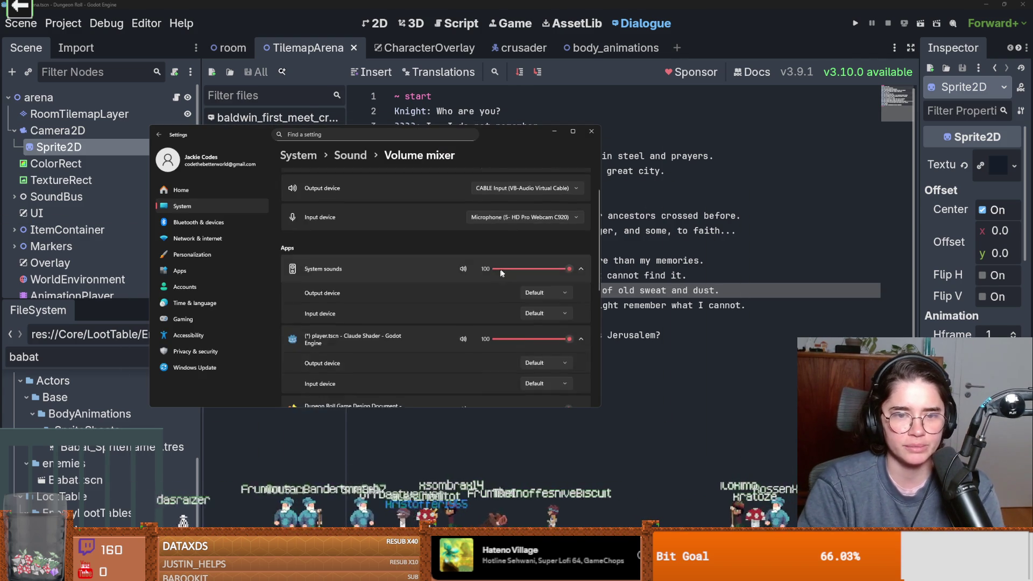
Step: Check an app's output device in the Volume mixer, leaving it on Default
click(533, 291)
click(431, 286)
scroll(431, 288, down, 2)
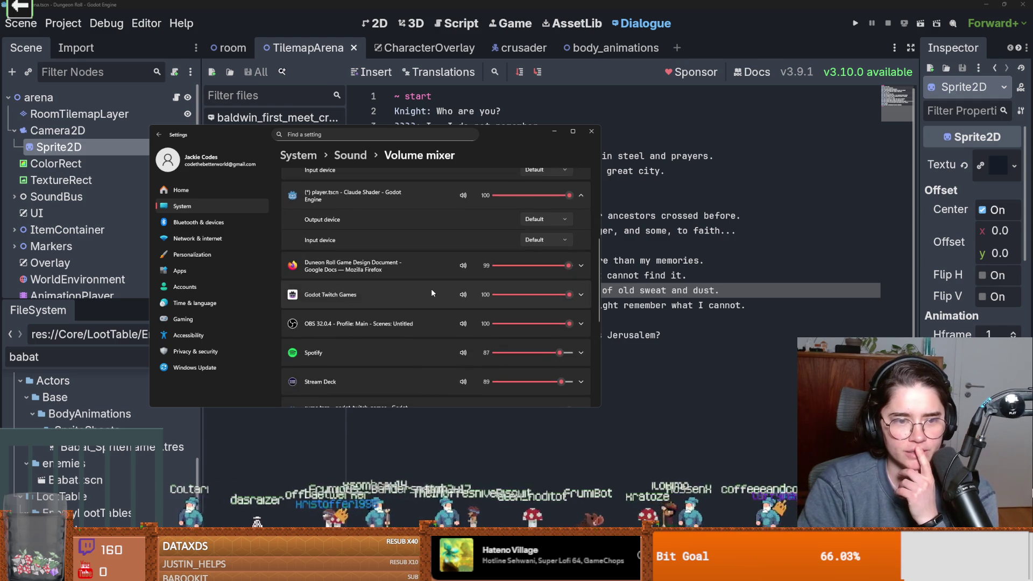
scroll(431, 291, down, 2)
scroll(427, 289, up, 3)
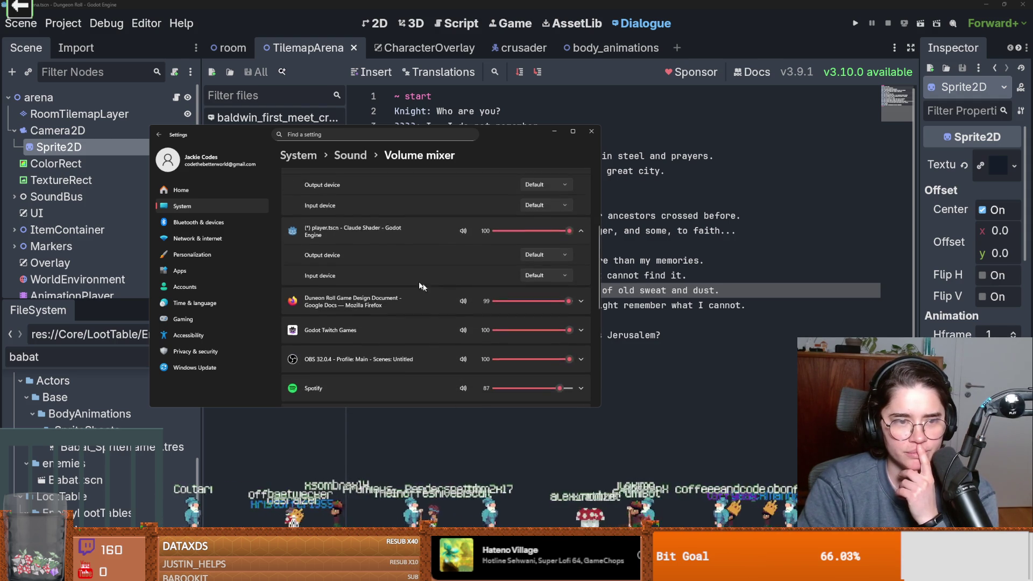
scroll(421, 286, up, 1)
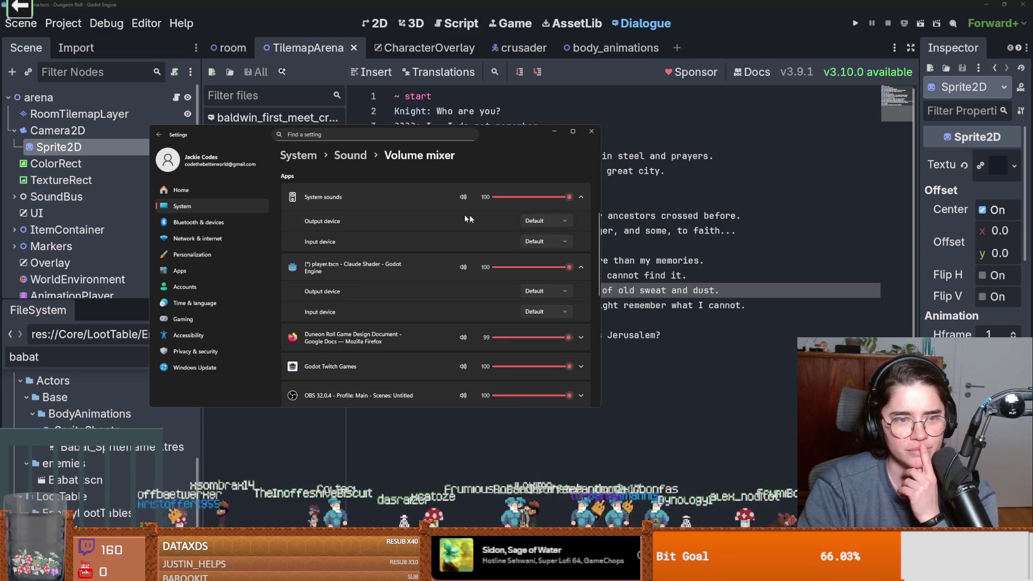
Step: Collapse the System sounds entry, then switch to the Thinking Out Loud chord sheet in the browser
click(392, 200)
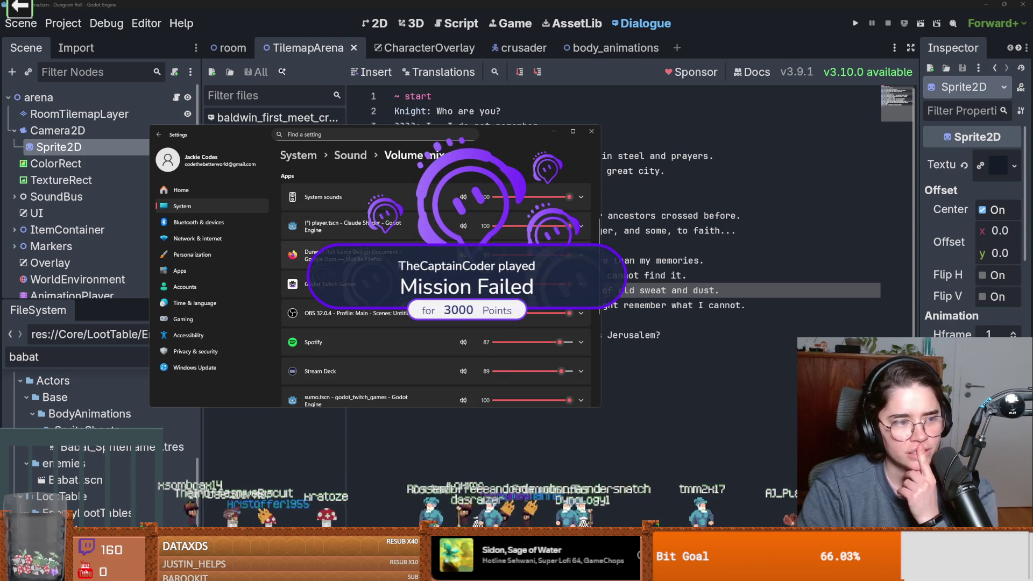
scroll(436, 290, down, 4)
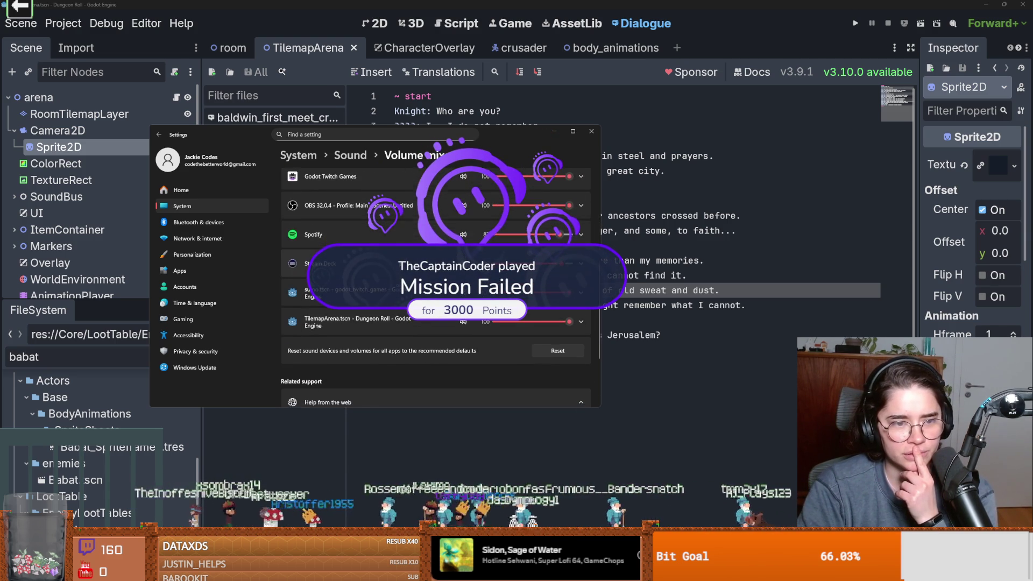
scroll(436, 291, up, 2)
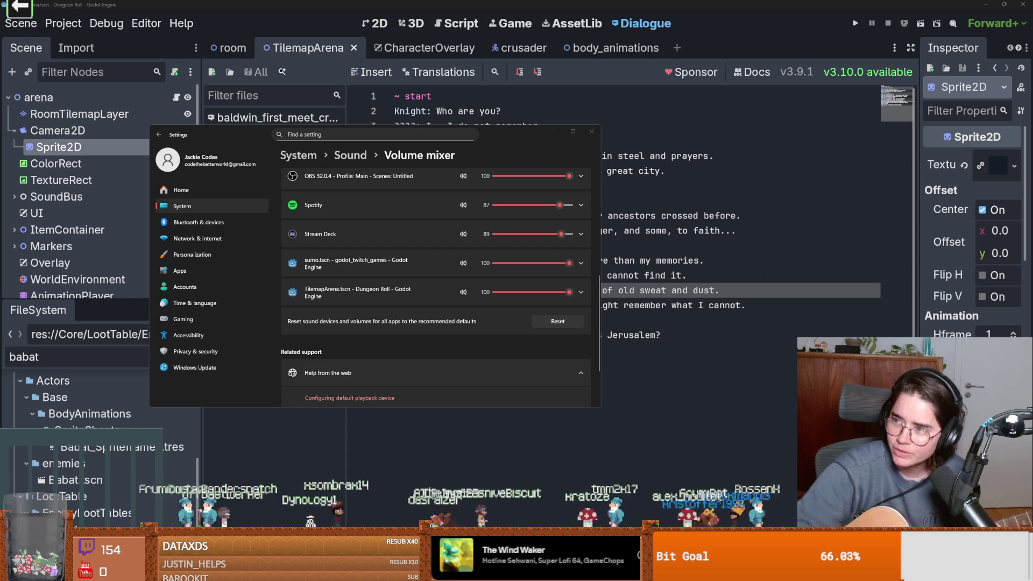
key(alt+Tab)
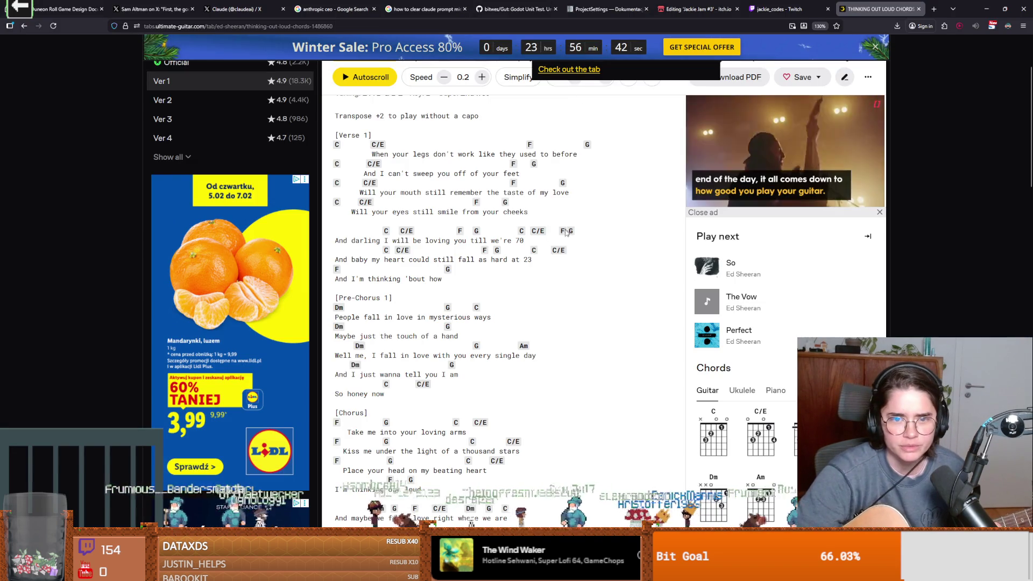
mouse_move(562, 253)
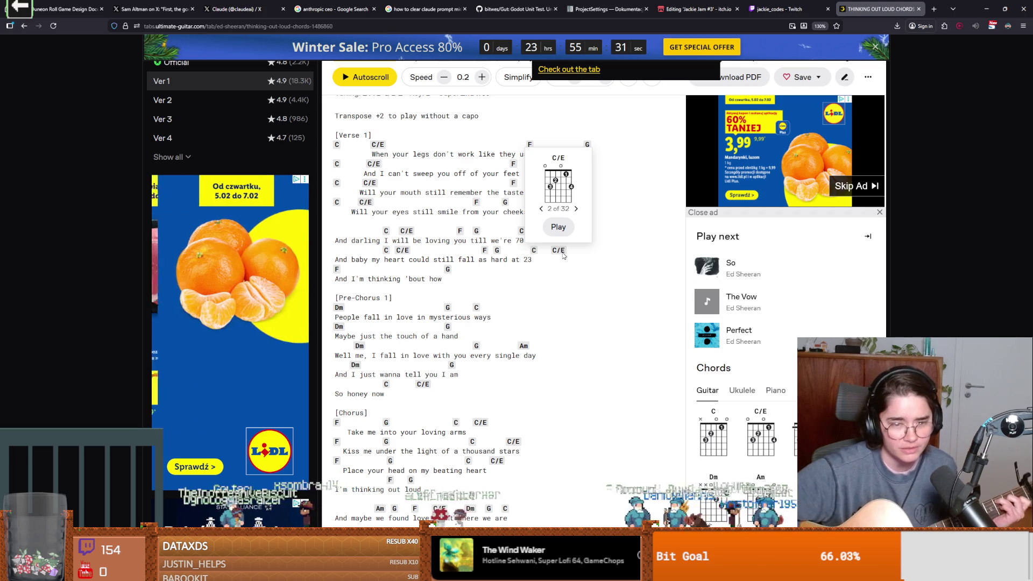
scroll(589, 294, down, 5)
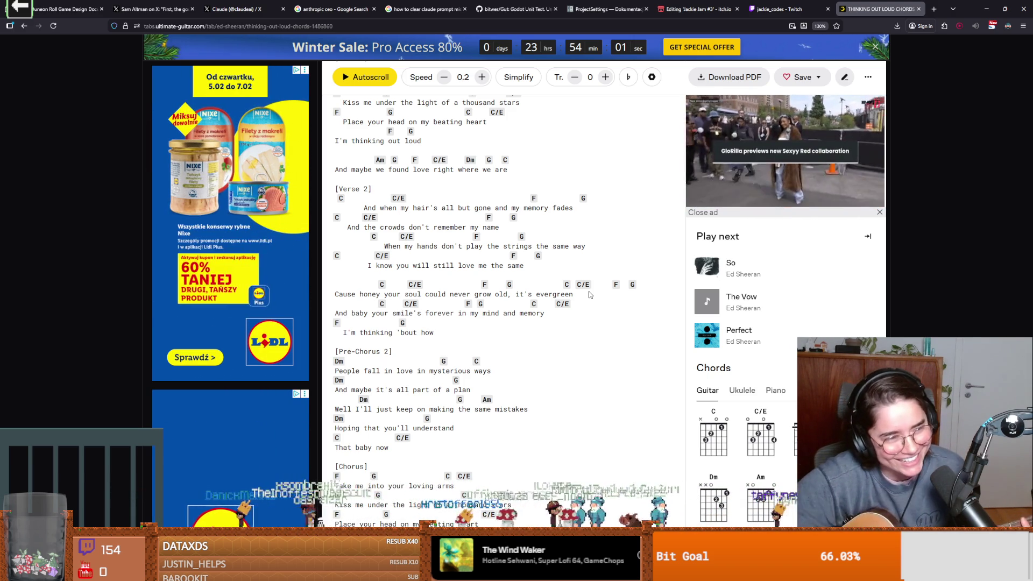
scroll(672, 280, down, 4)
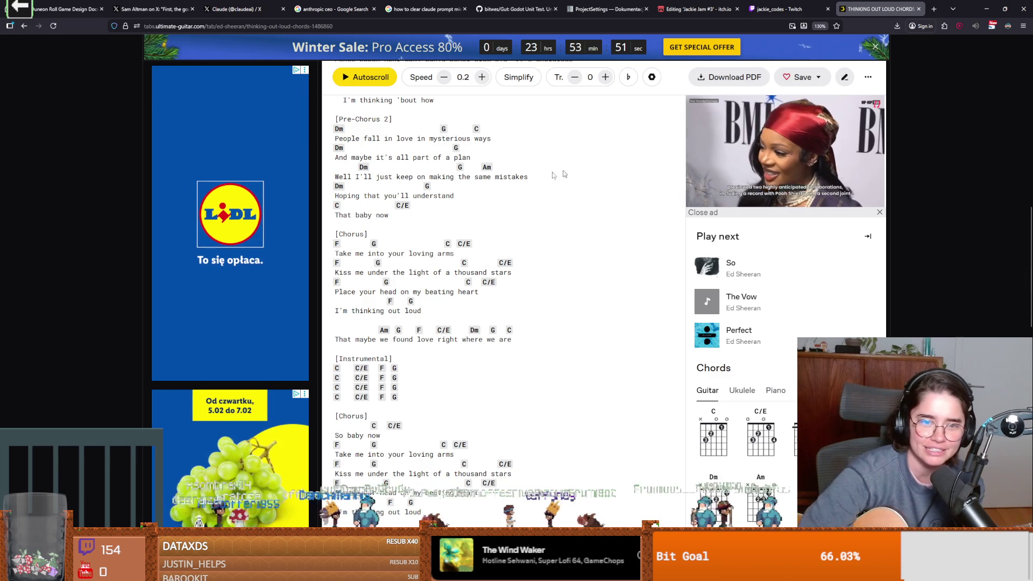
scroll(667, 285, up, 5)
mouse_move(335, 388)
mouse_down()
mouse_move(214, 76)
mouse_move(313, 291)
mouse_up()
click(314, 291)
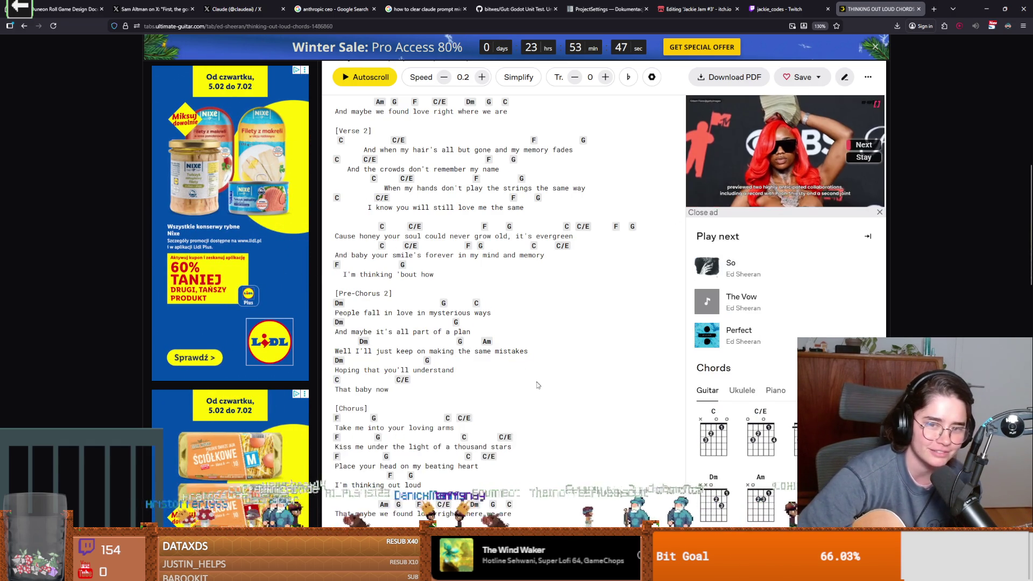
scroll(508, 362, down, 10)
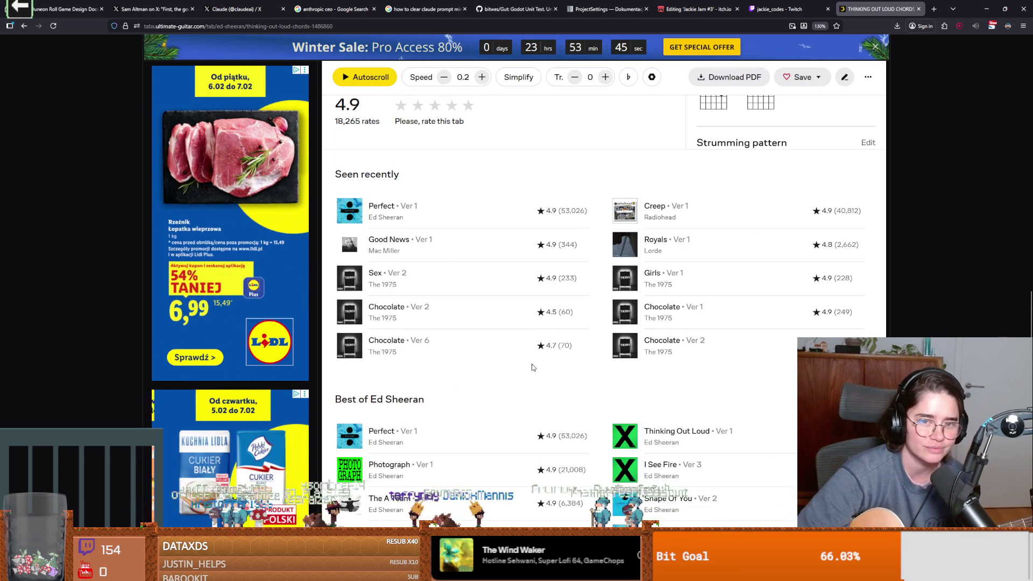
Step: Browse The 1975's 'Sex • Ver 2' chords, then open their 'Girls' chords from Seen recently
click(388, 284)
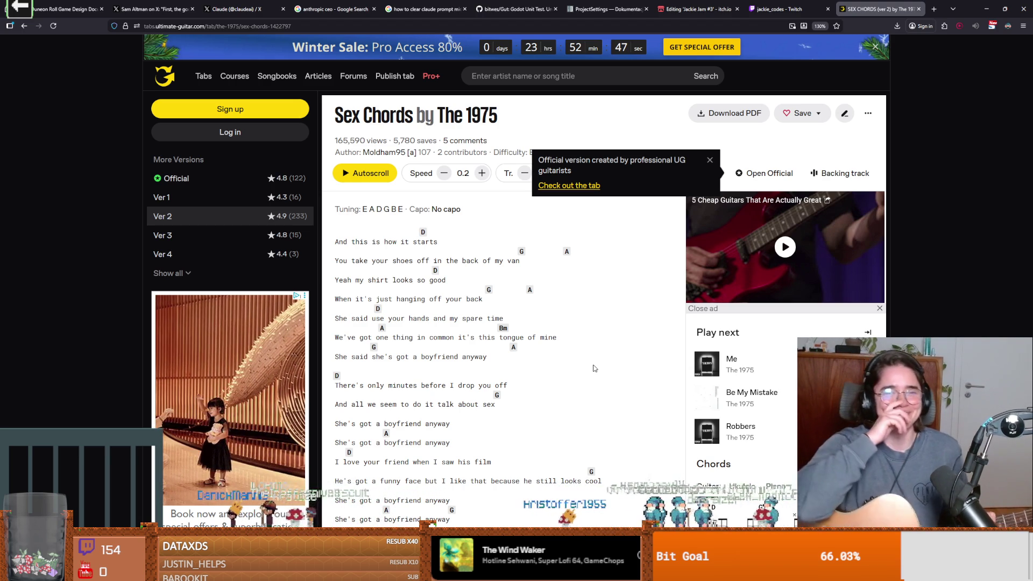
scroll(595, 368, down, 5)
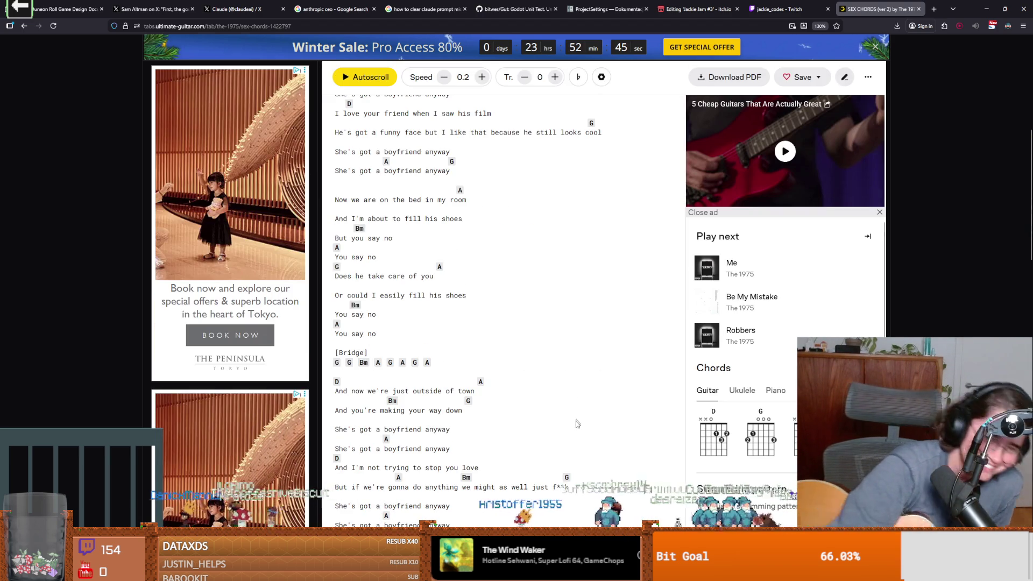
scroll(564, 424, up, 4)
scroll(565, 424, up, 2)
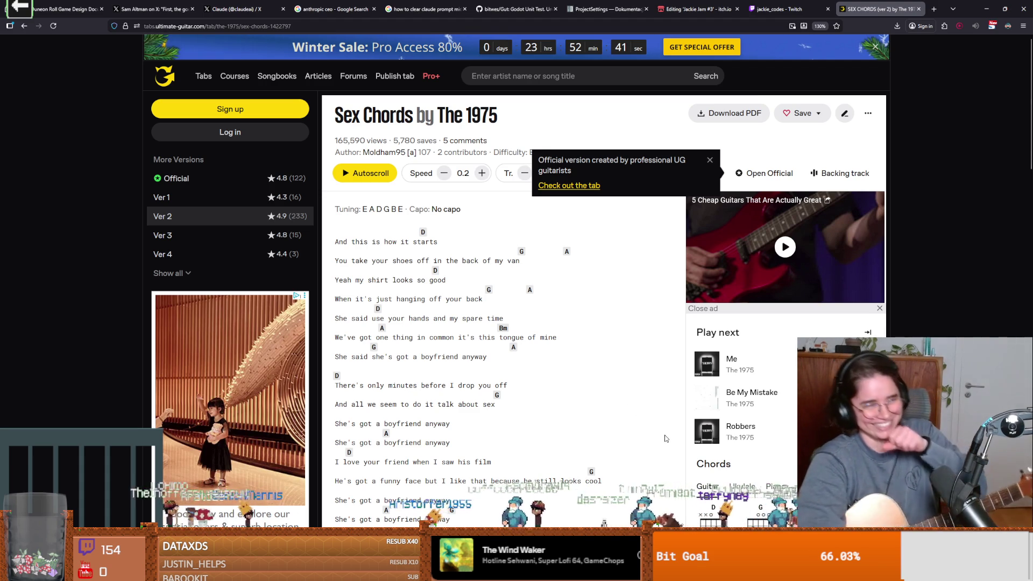
scroll(678, 455, down, 8)
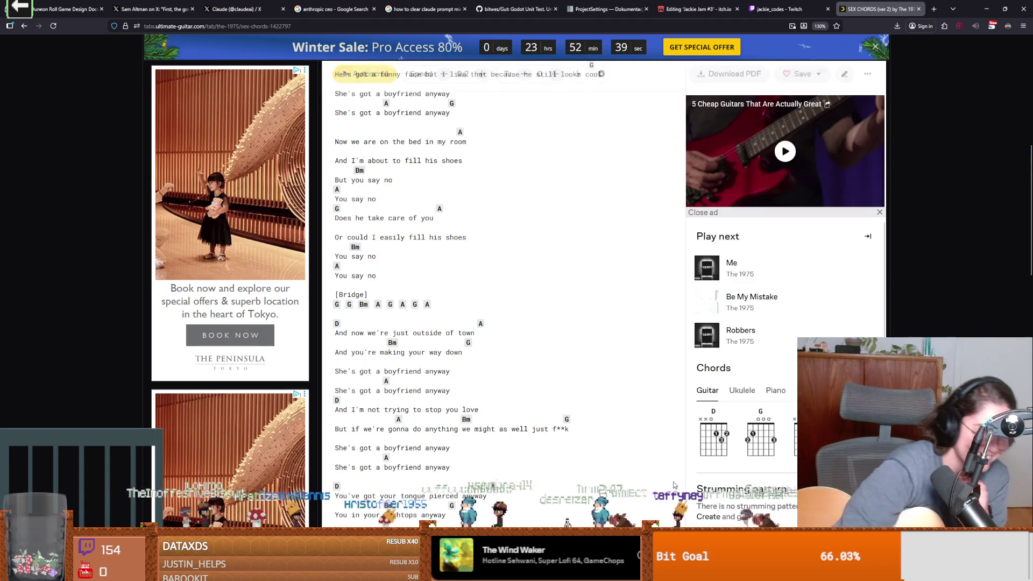
scroll(549, 335, down, 15)
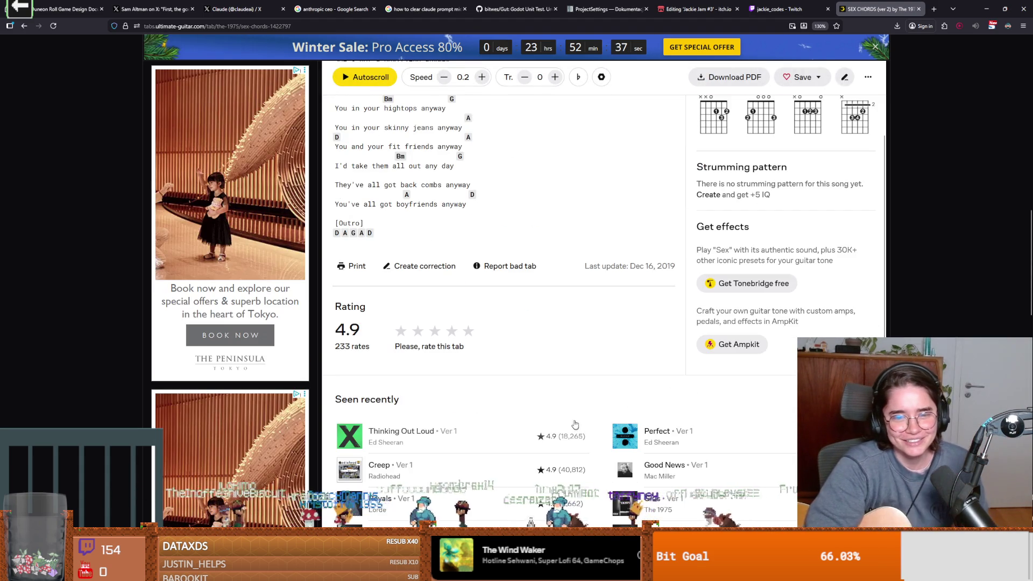
click(694, 218)
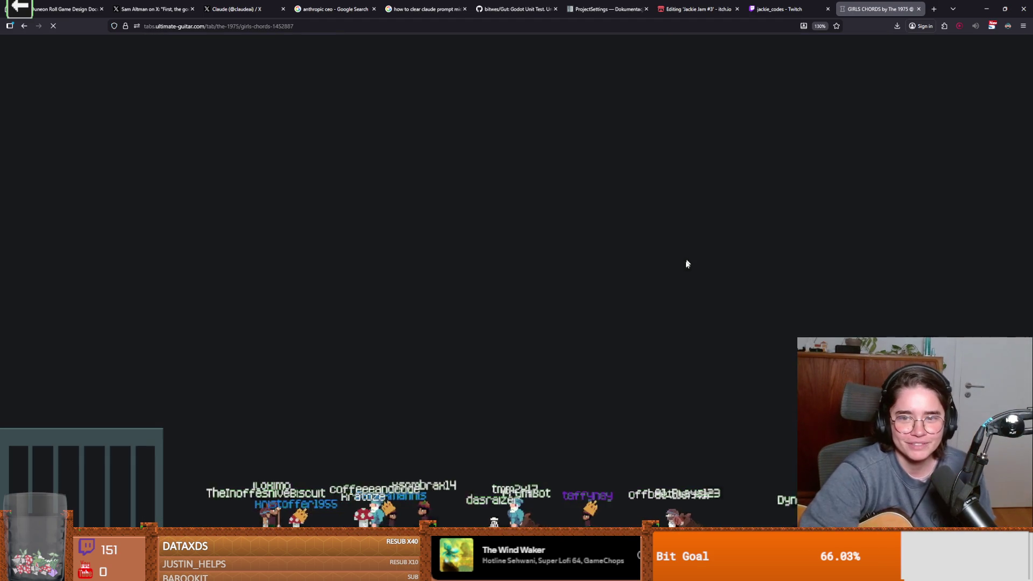